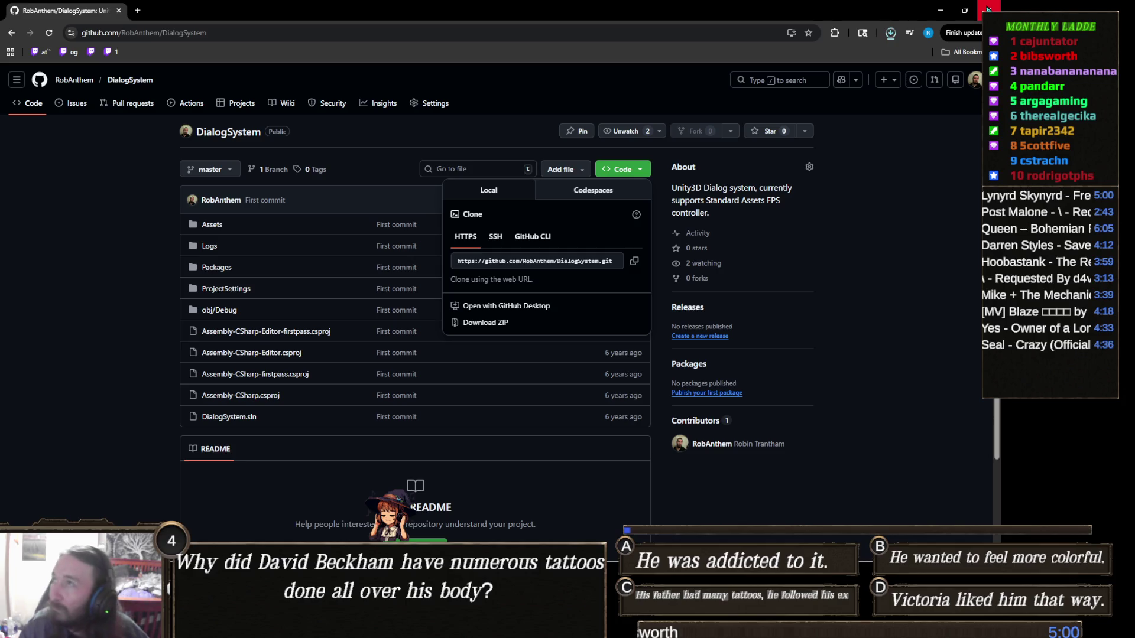
# Step: Close the GitHub DialogSystem repository window and restore the Gamedle game window from the taskbar
pyautogui.click(989, 9)
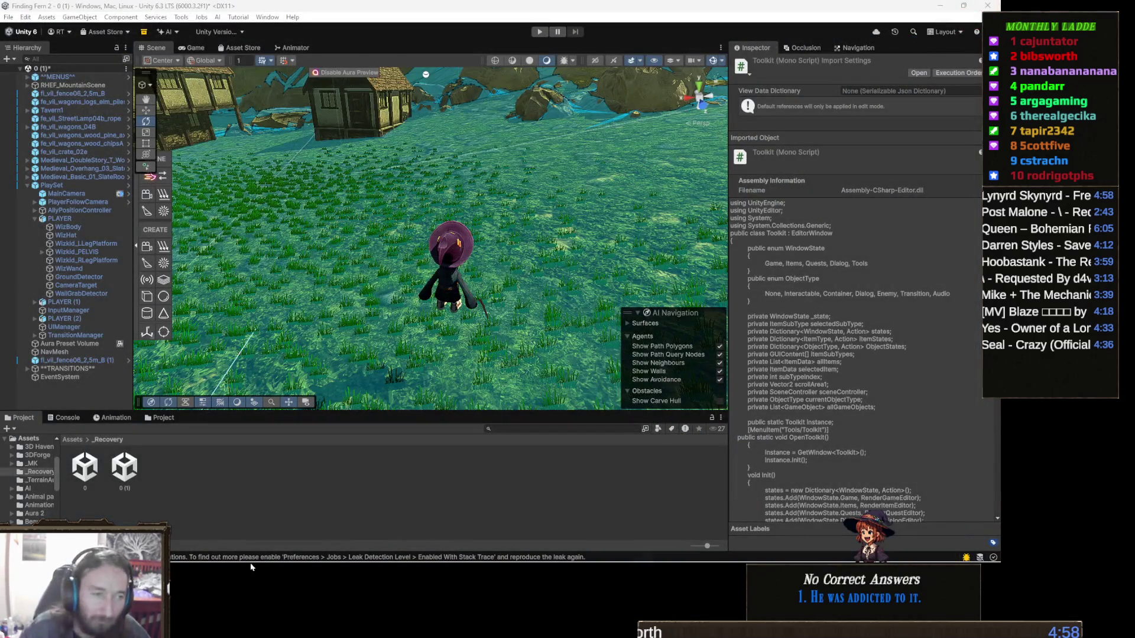
pyautogui.moveTo(366, 558)
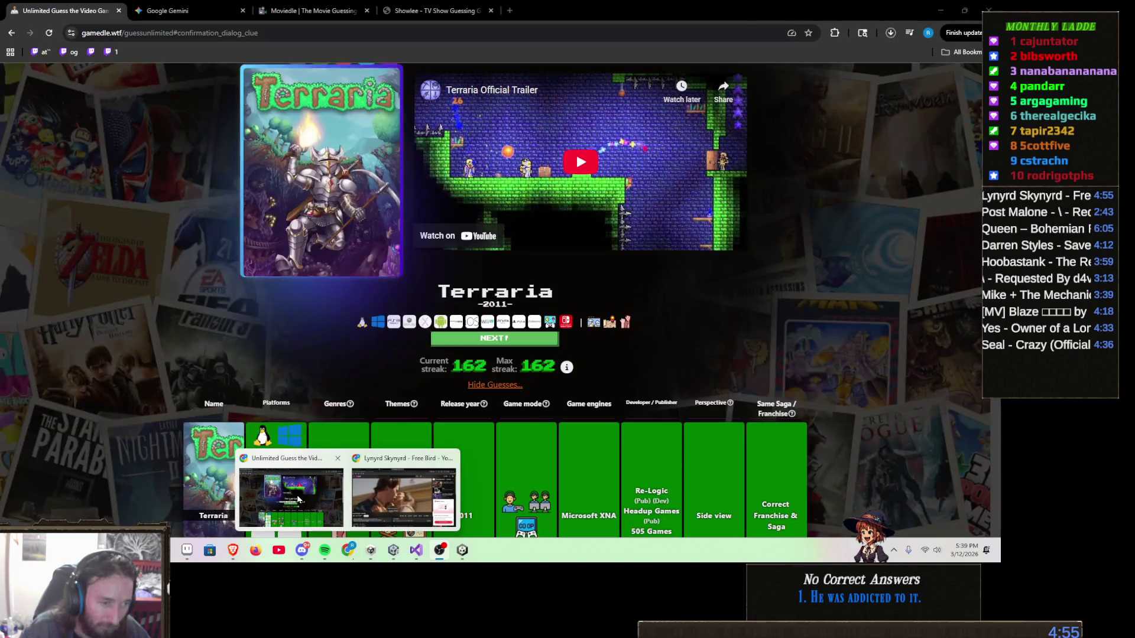
pyautogui.click(298, 500)
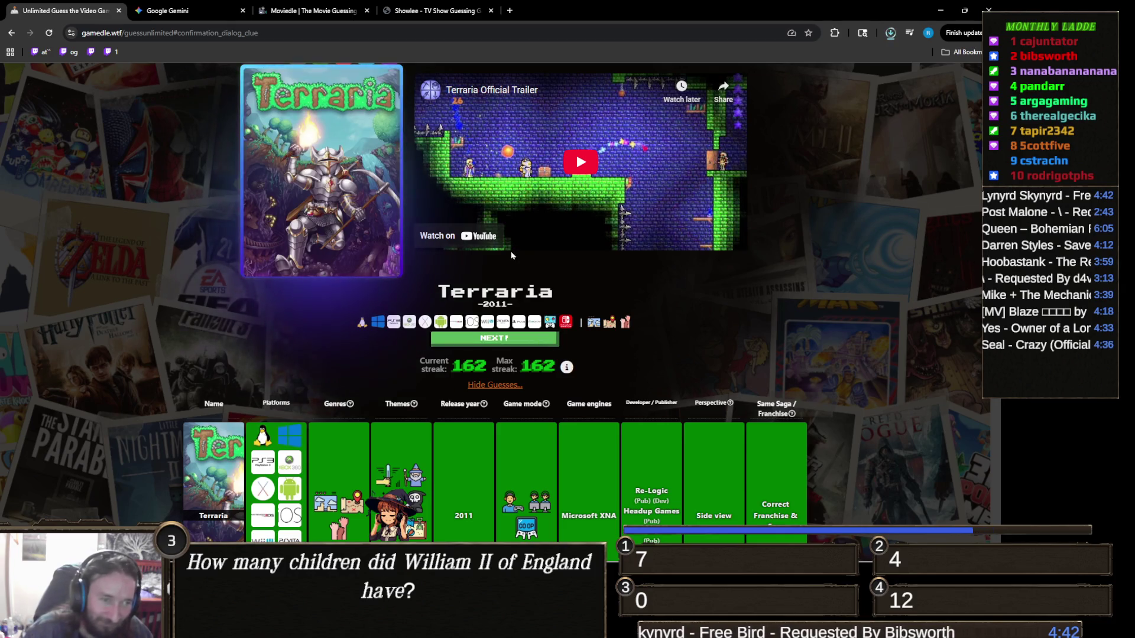
# Step: Start a new Gamedle round, guess Dishonored, then type 'r' for the next guess
pyautogui.click(545, 342)
pyautogui.click(526, 209)
pyautogui.write('dish')
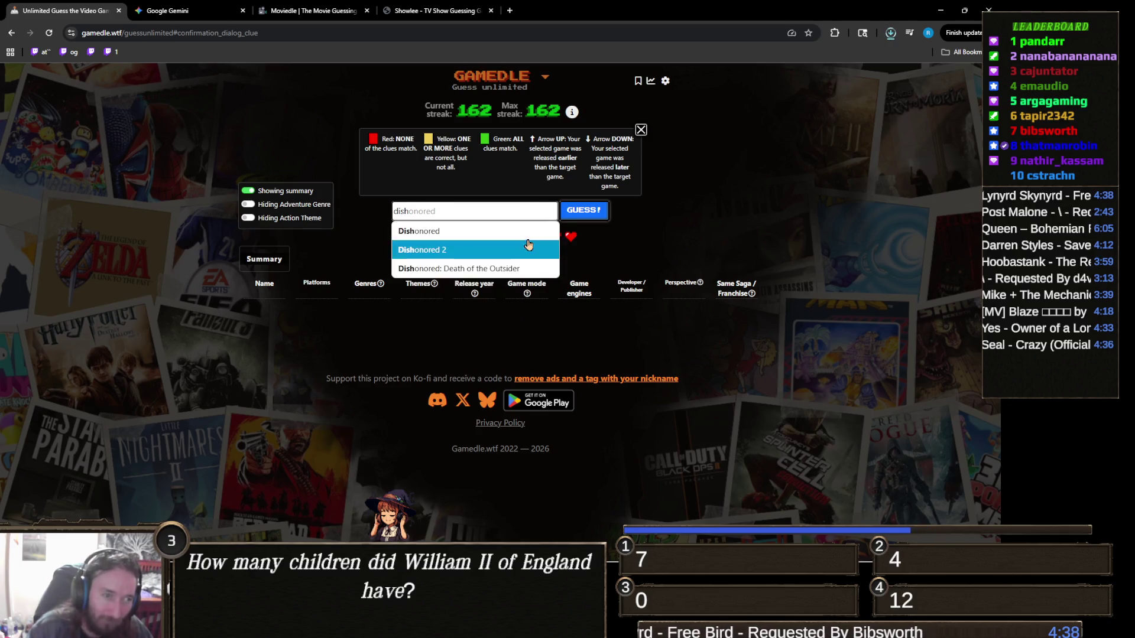
pyautogui.click(416, 249)
pyautogui.click(584, 214)
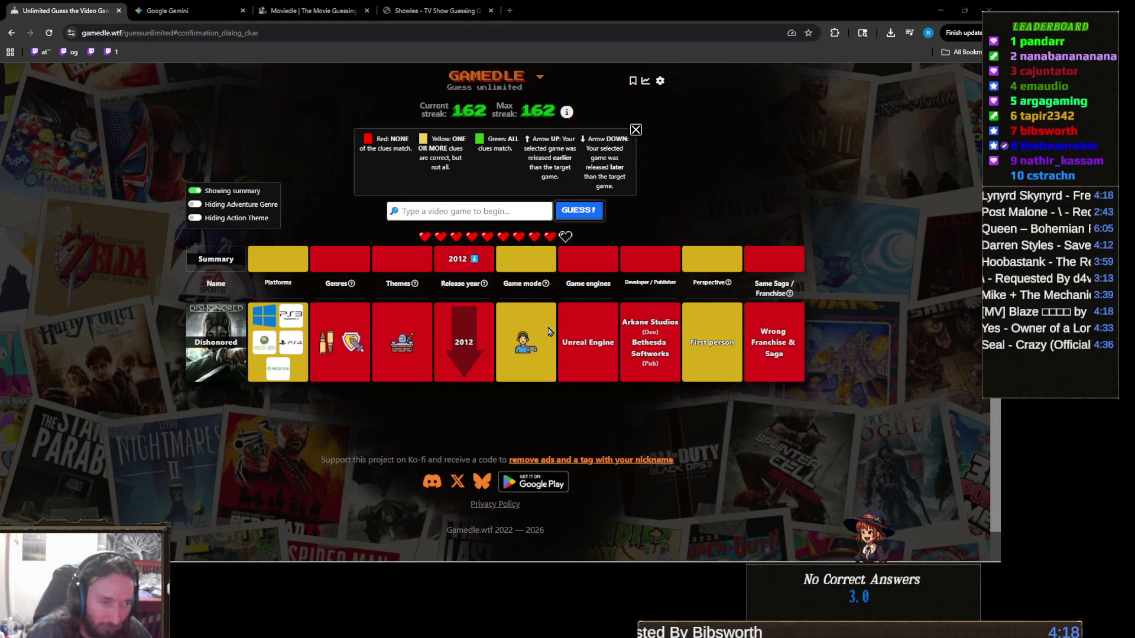
pyautogui.click(531, 211)
pyautogui.write('roblox')
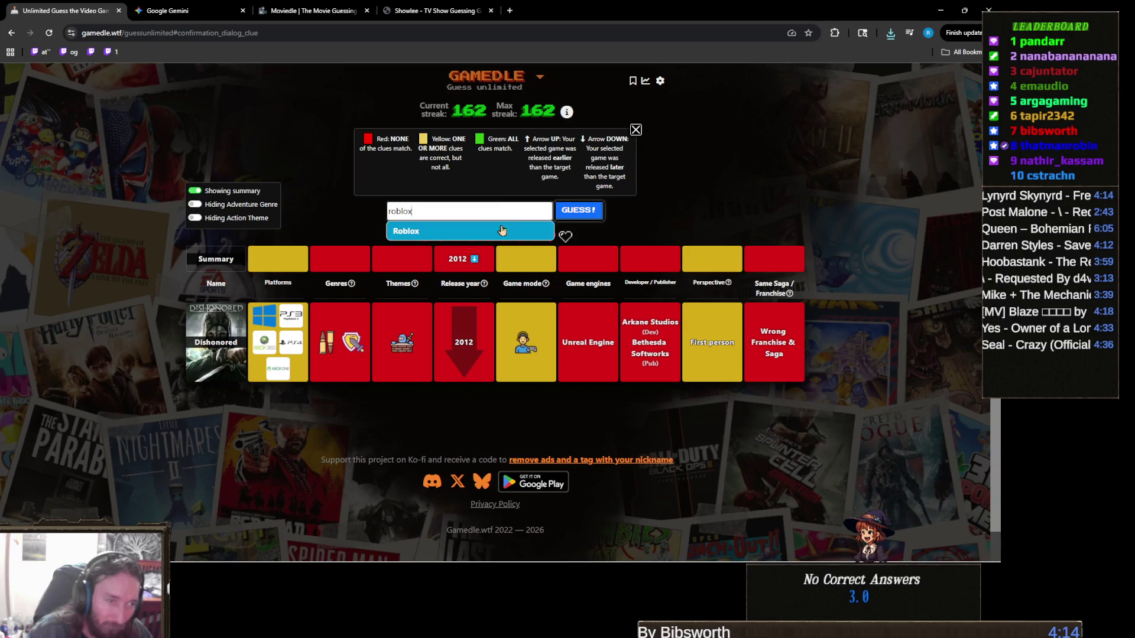
# Step: Submit Roblox as the guess, solving the round and reviewing the results page
pyautogui.click(498, 231)
pyautogui.click(578, 214)
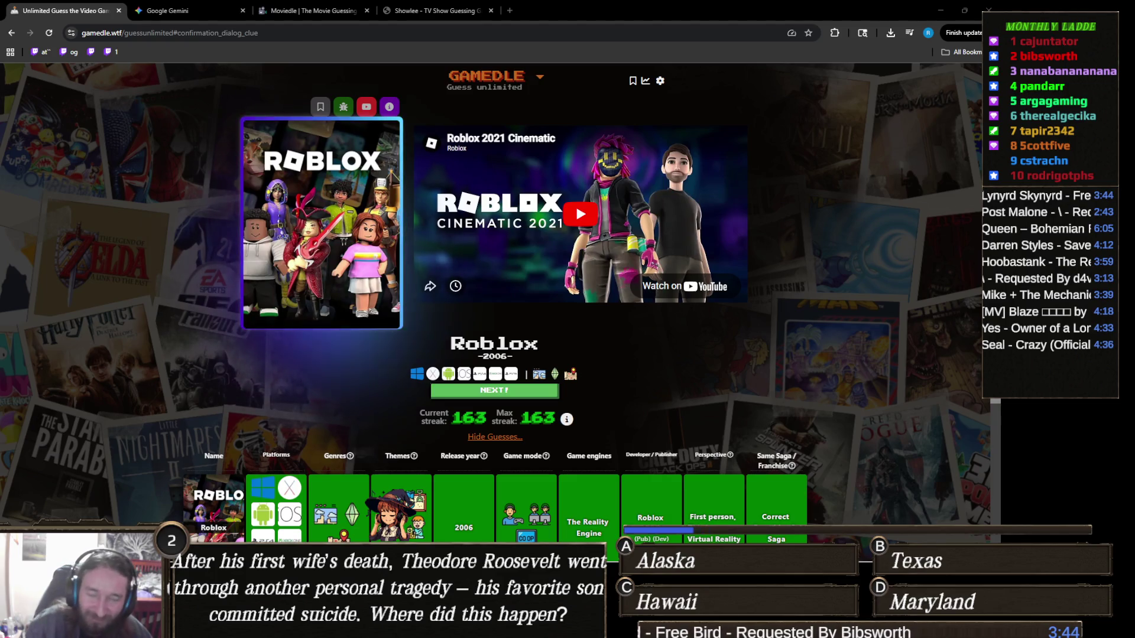
pyautogui.scroll(-3, 885, 402)
pyautogui.scroll(-1, 885, 404)
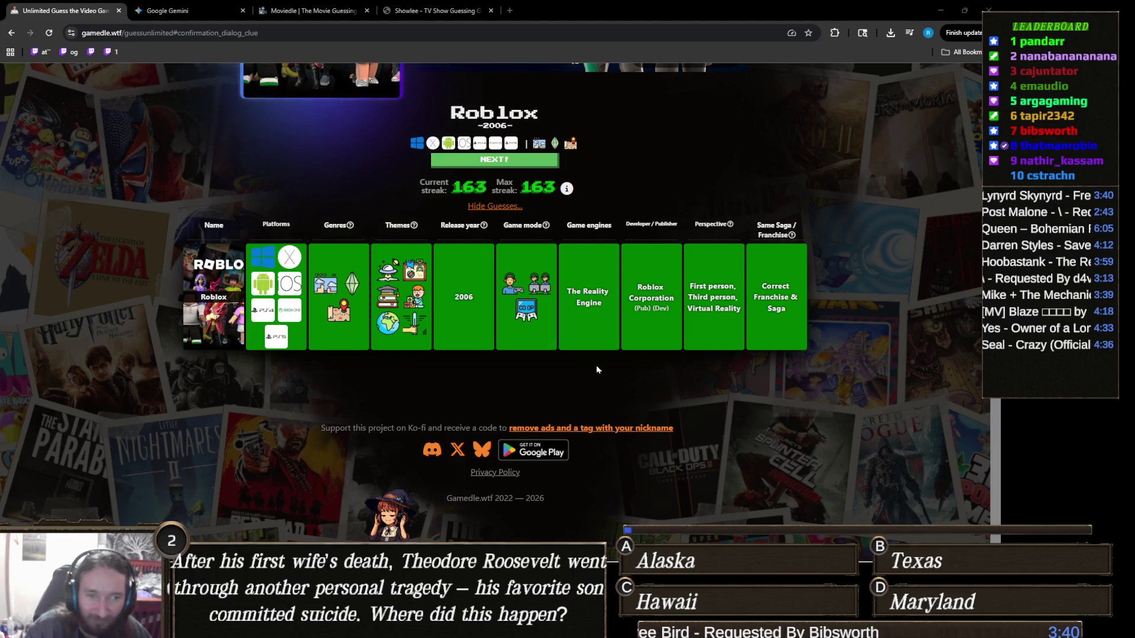
pyautogui.scroll(3, 597, 364)
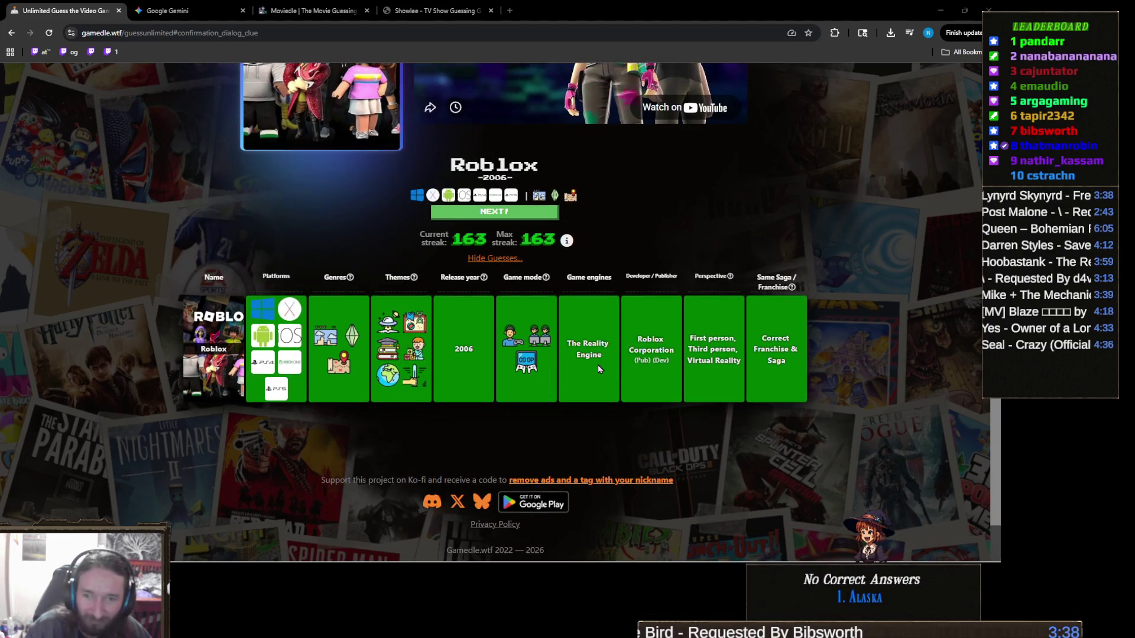
pyautogui.scroll(1, 577, 365)
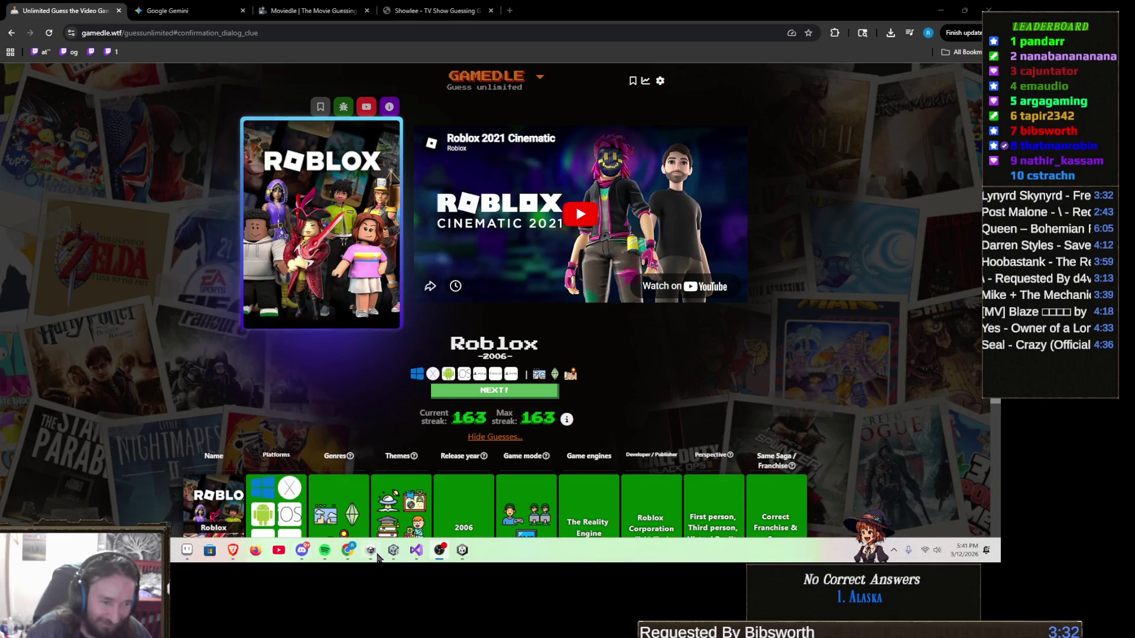
pyautogui.moveTo(421, 553)
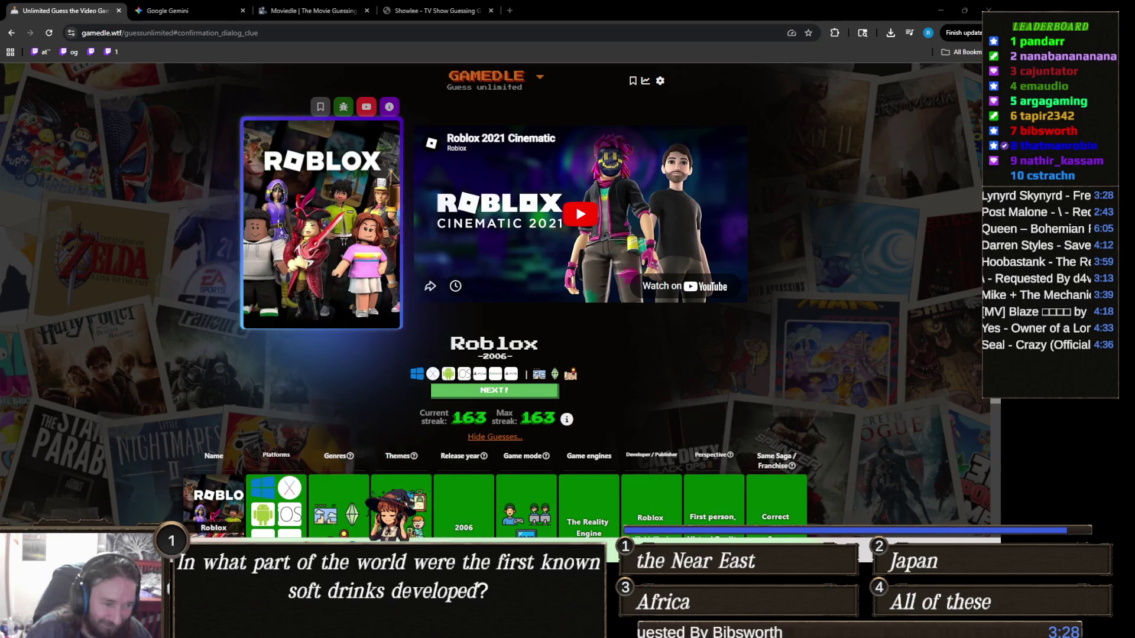
# Step: Switch from the Gamedle browser to the Unity Editor with Alt+Tab
pyautogui.hotkey('alt', 'Tab')
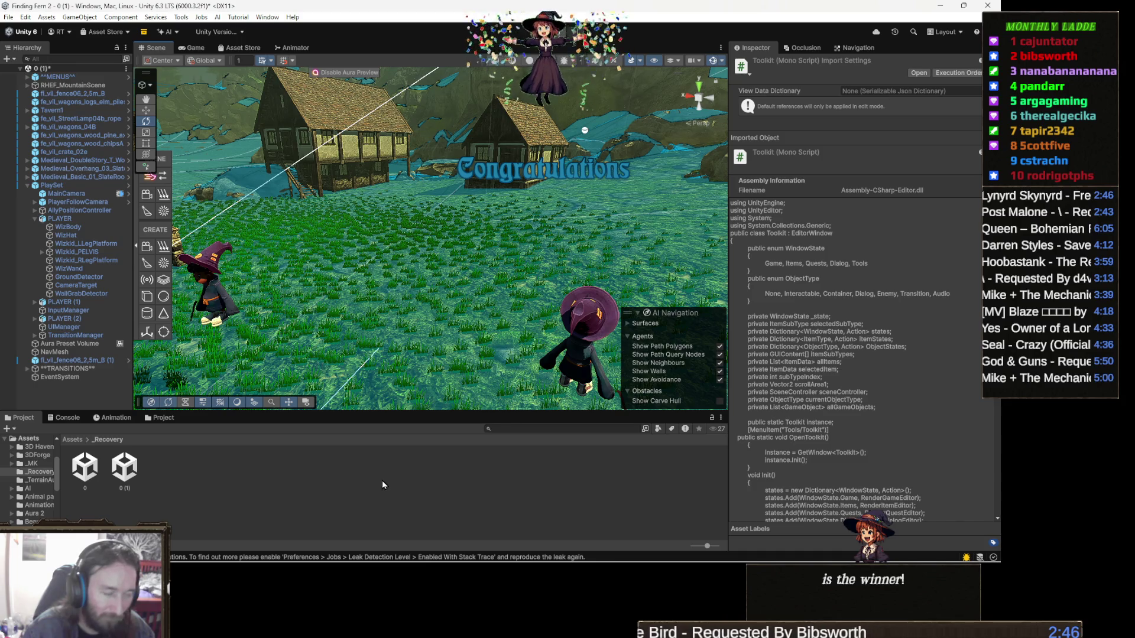
# Step: In Downloads, bring up WinRAR's extraction path and options for DialogSystem-master.zip
pyautogui.moveTo(260, 561)
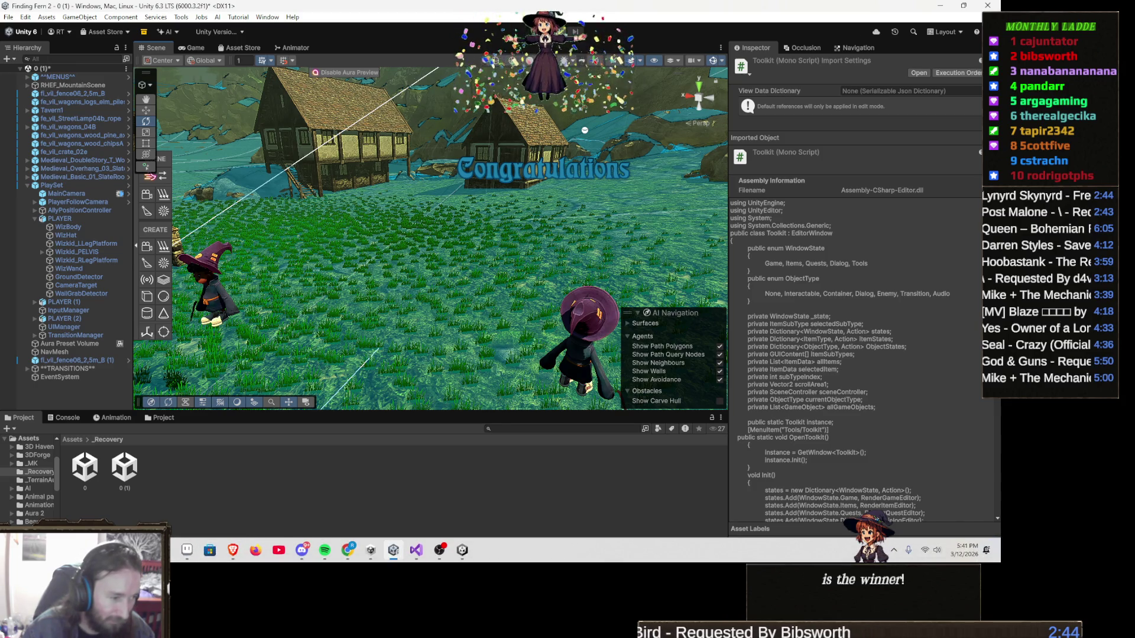
pyautogui.moveTo(143, 551)
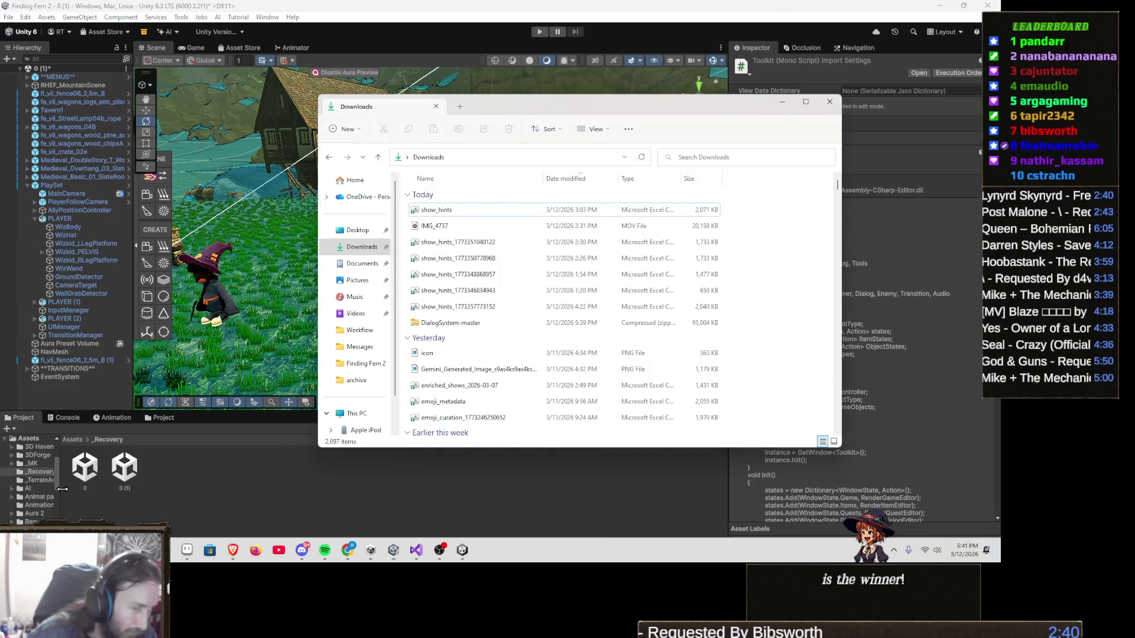
pyautogui.click(65, 492)
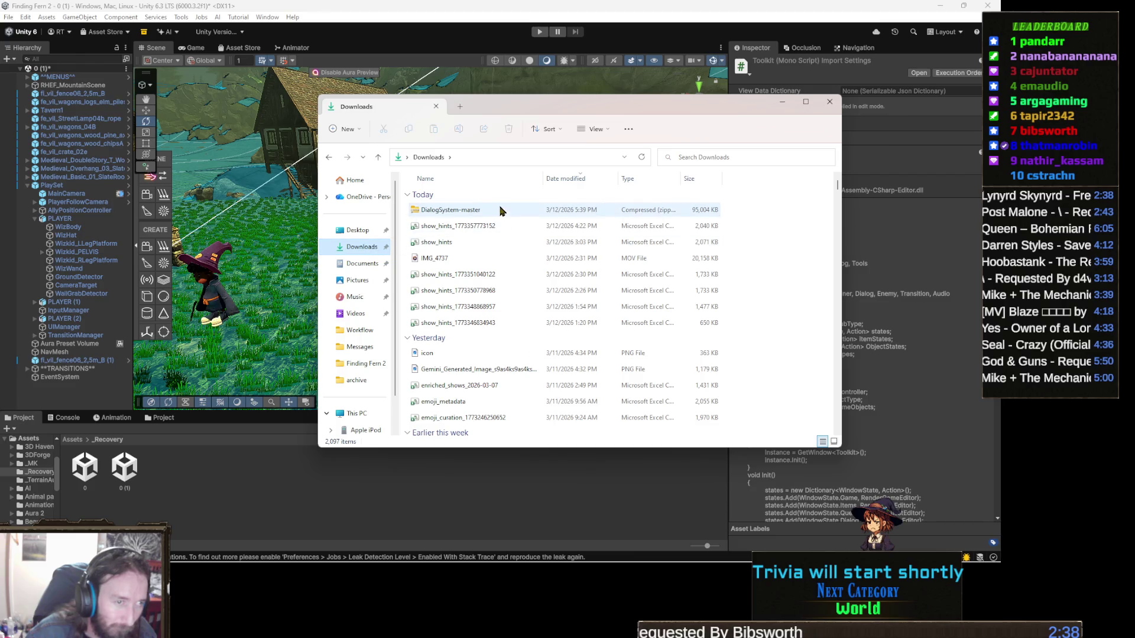
pyautogui.click(471, 213)
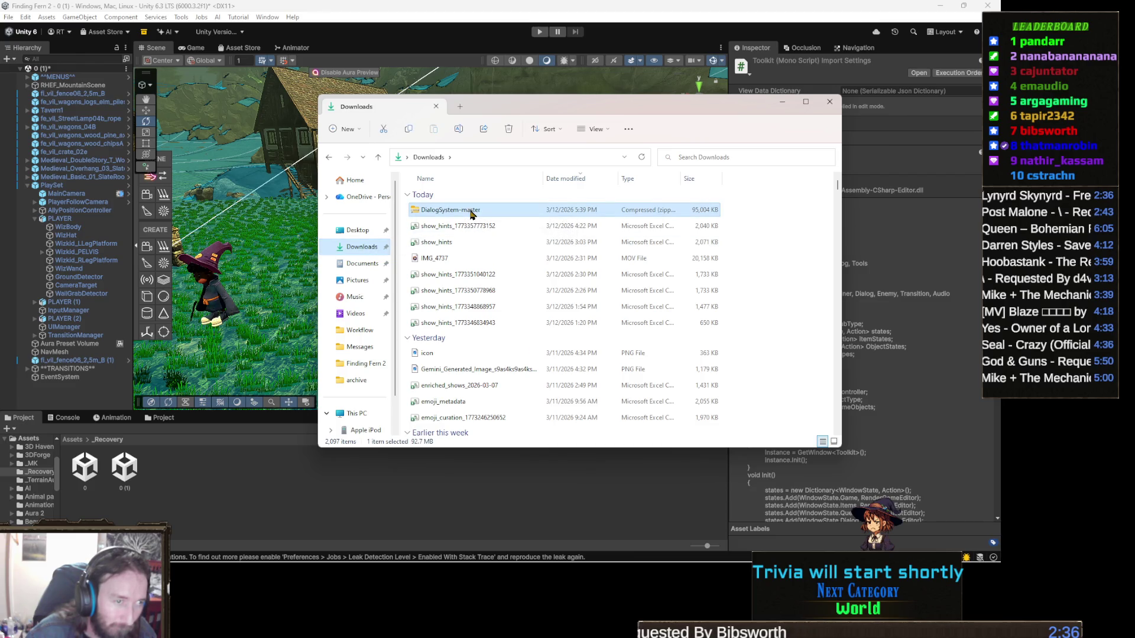
pyautogui.rightClick(472, 213)
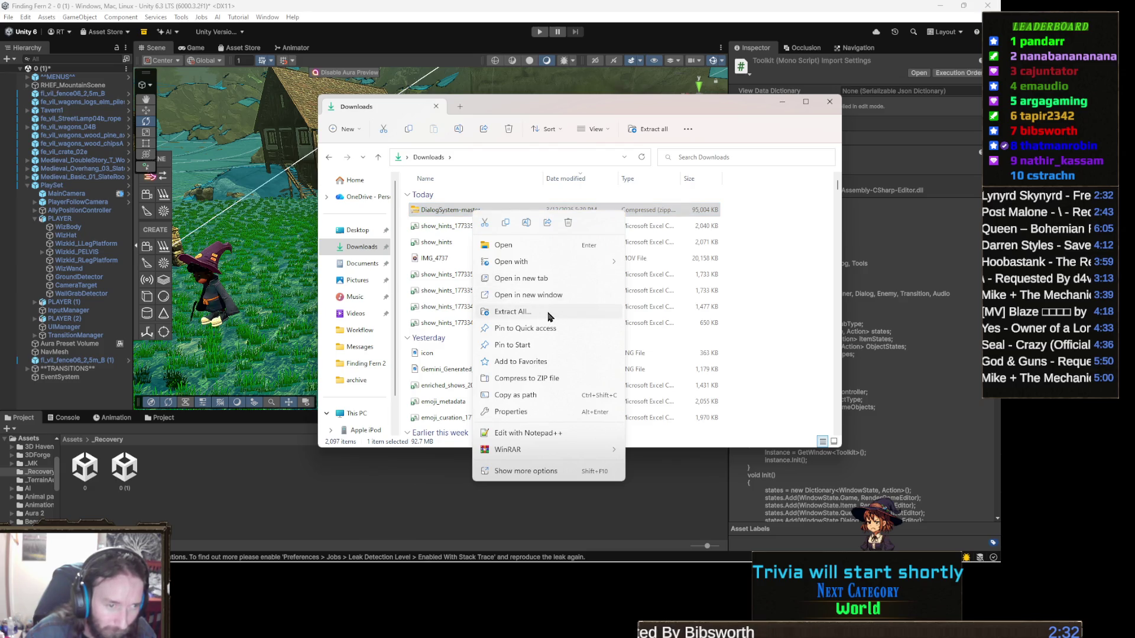
pyautogui.moveTo(527, 452)
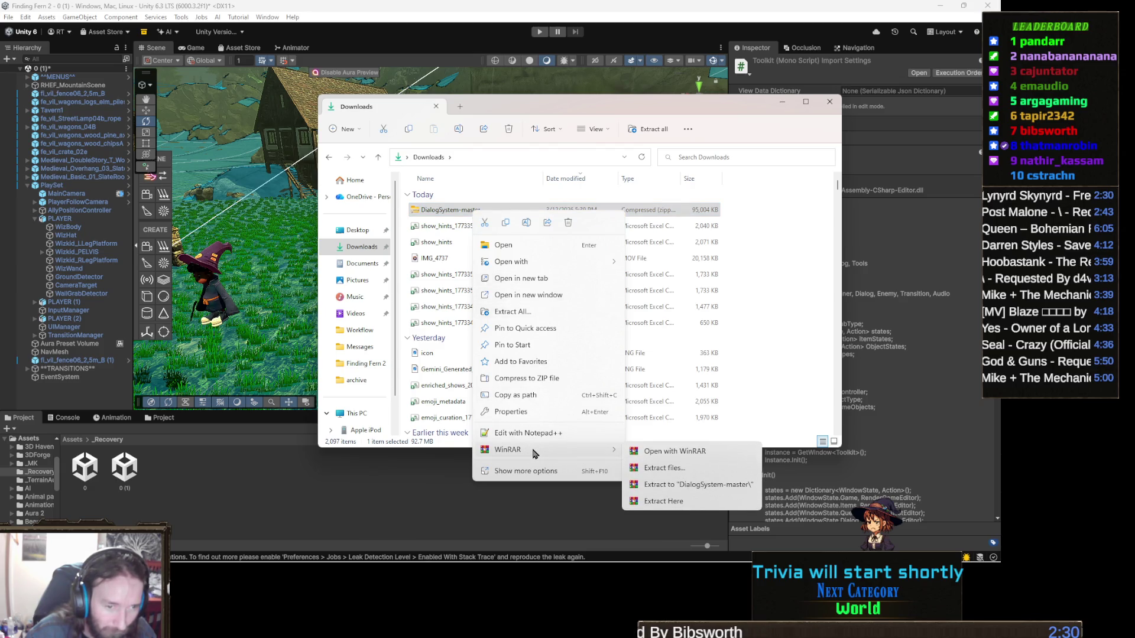
pyautogui.click(696, 468)
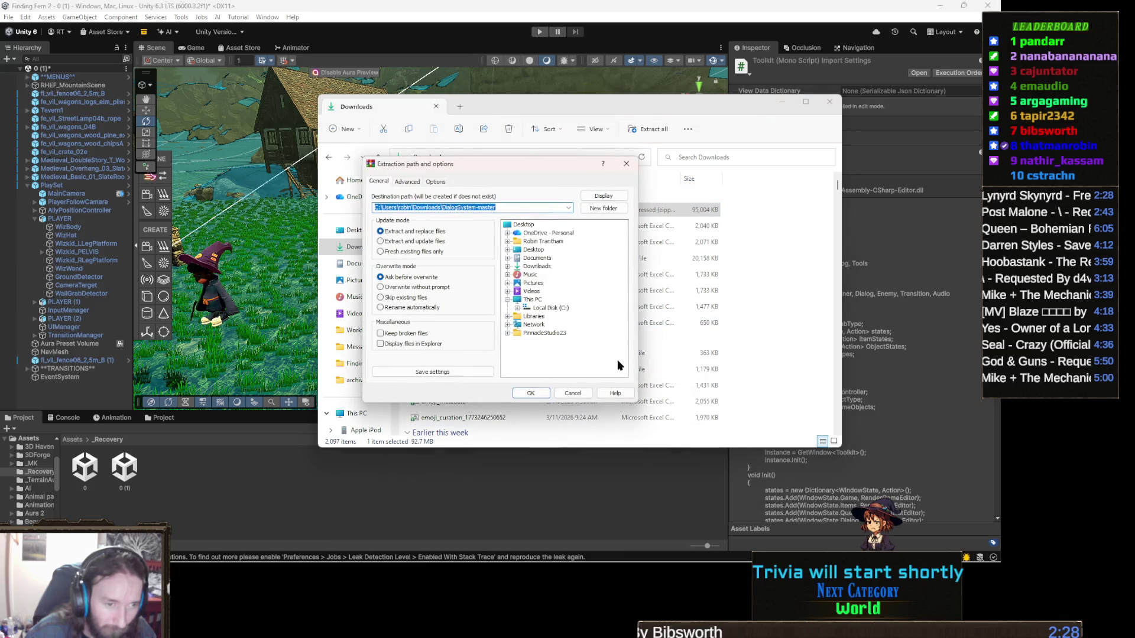
# Step: Confirm extracting the archive into the default DialogSystem-master folder in Downloads
pyautogui.click(531, 394)
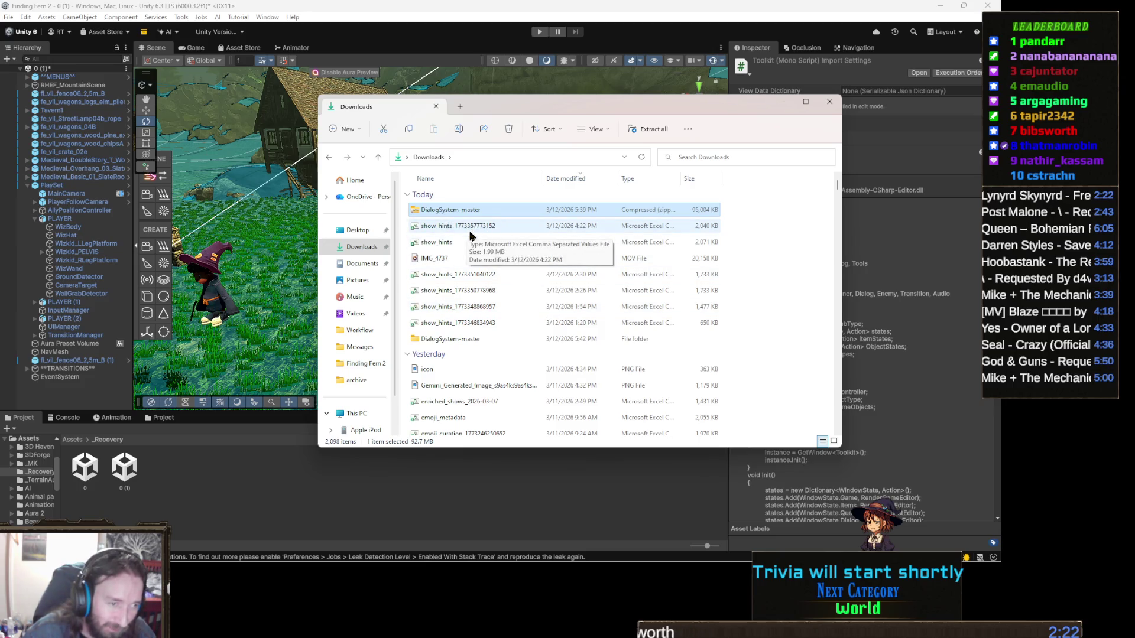
# Step: Browse into DialogSystem-master > DialogSystem-master > Assets, select DialogSystem, then return to Unity
pyautogui.doubleClick(444, 338)
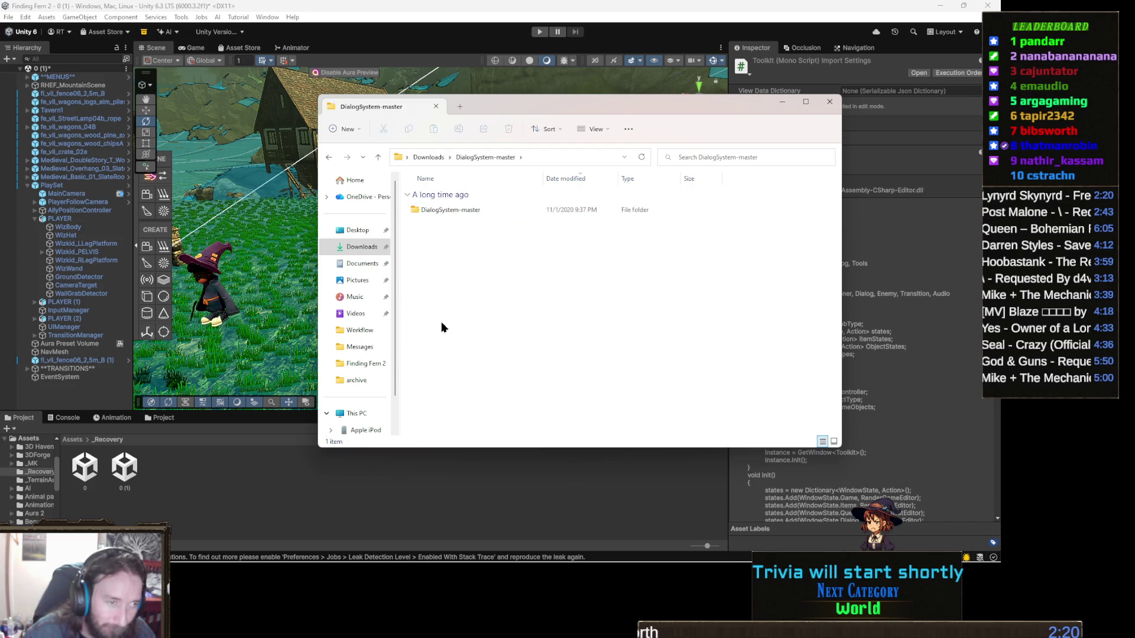
pyautogui.doubleClick(490, 211)
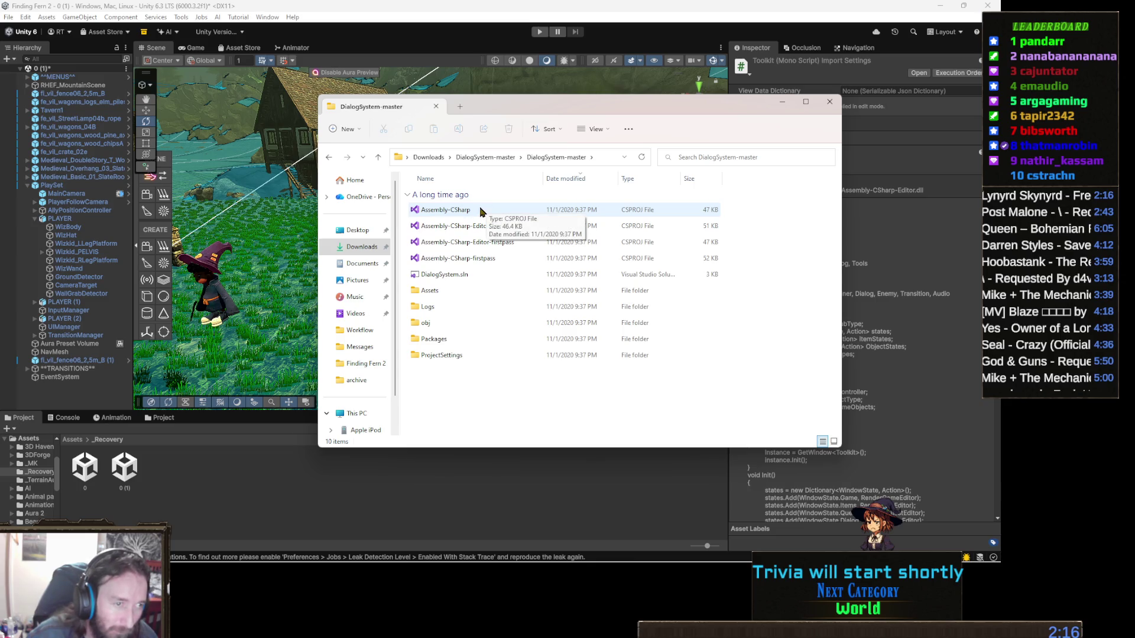
pyautogui.doubleClick(449, 293)
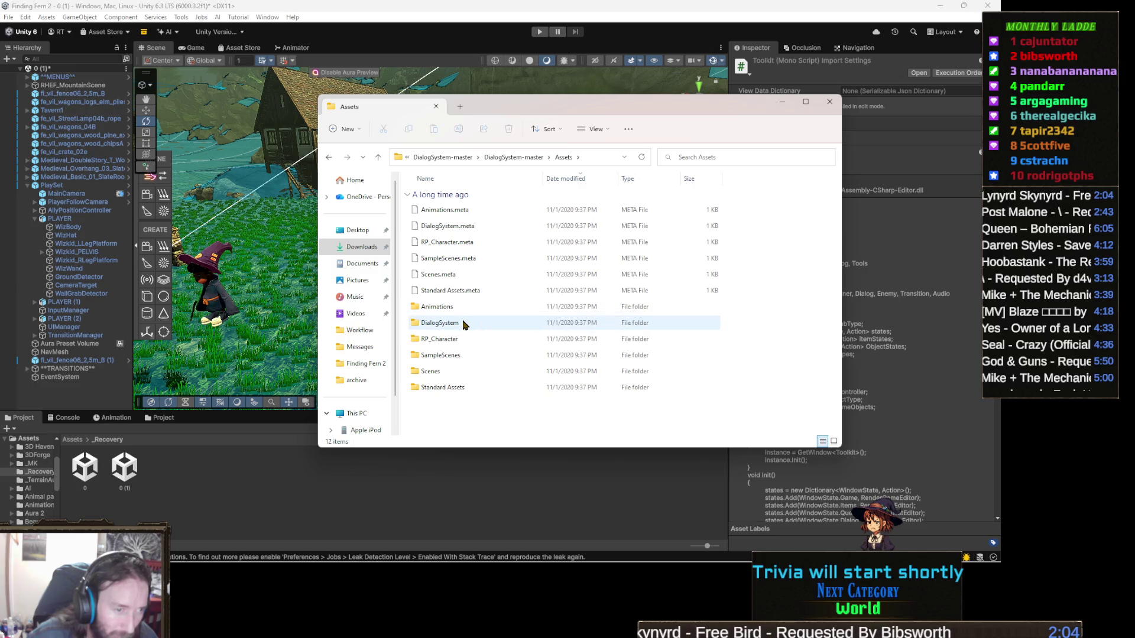
pyautogui.click(509, 326)
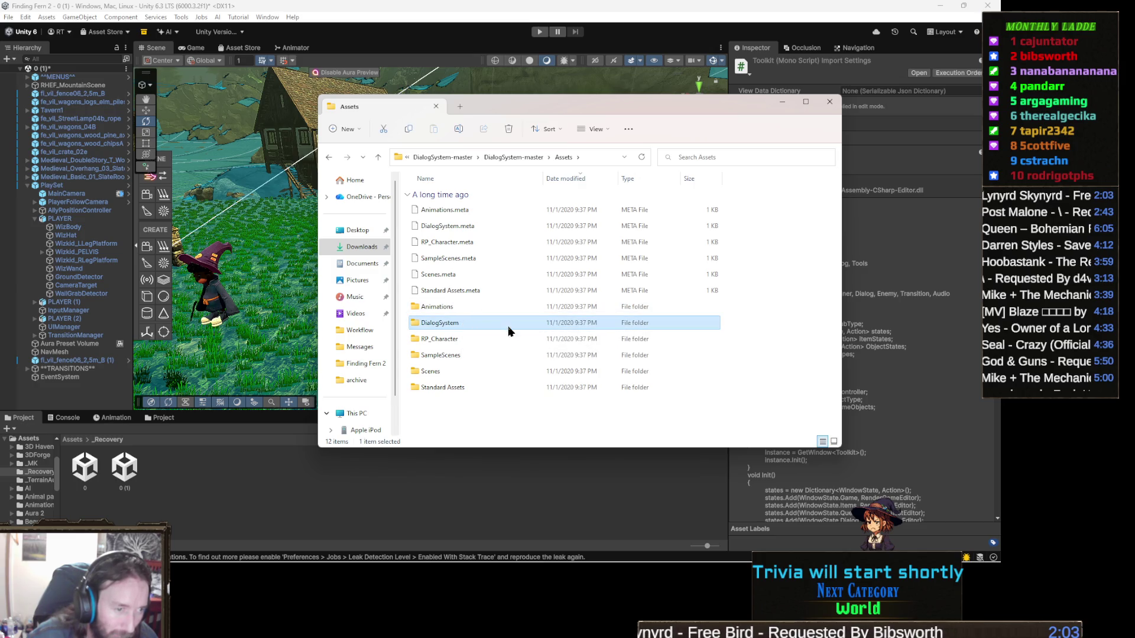
pyautogui.click(253, 423)
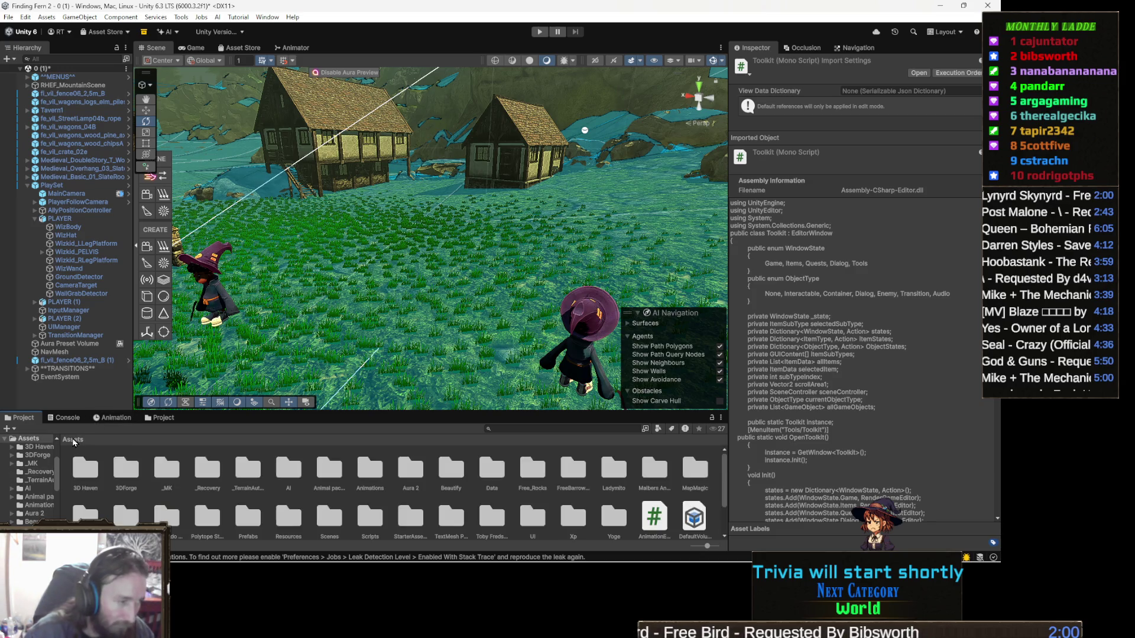
pyautogui.hotkey('alt', 'Tab')
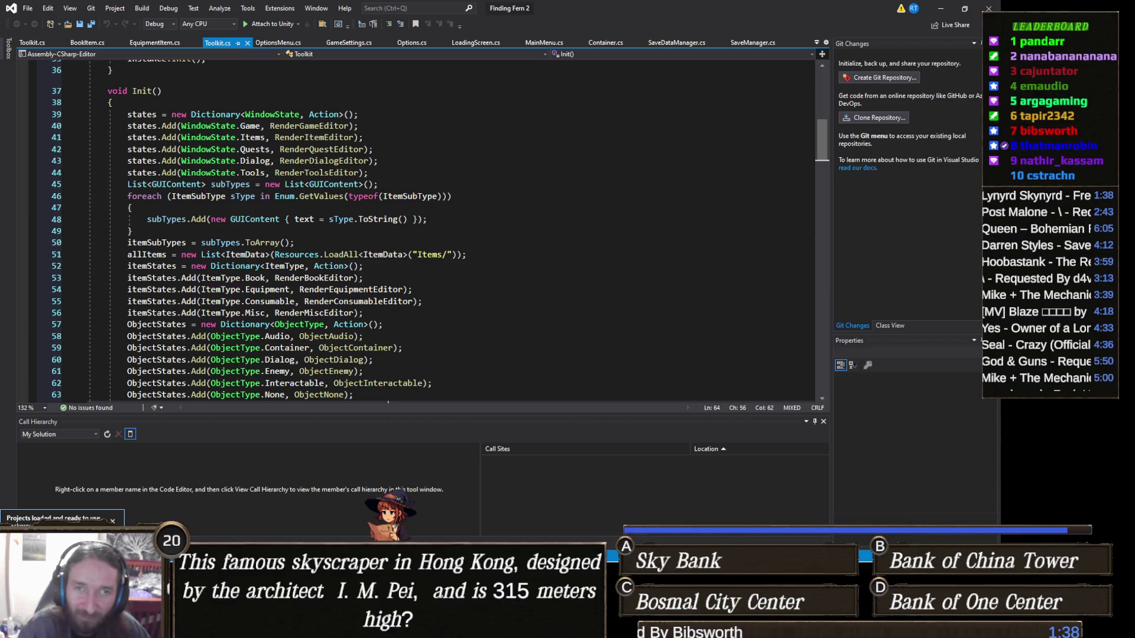
pyautogui.hotkey('alt', 'Tab')
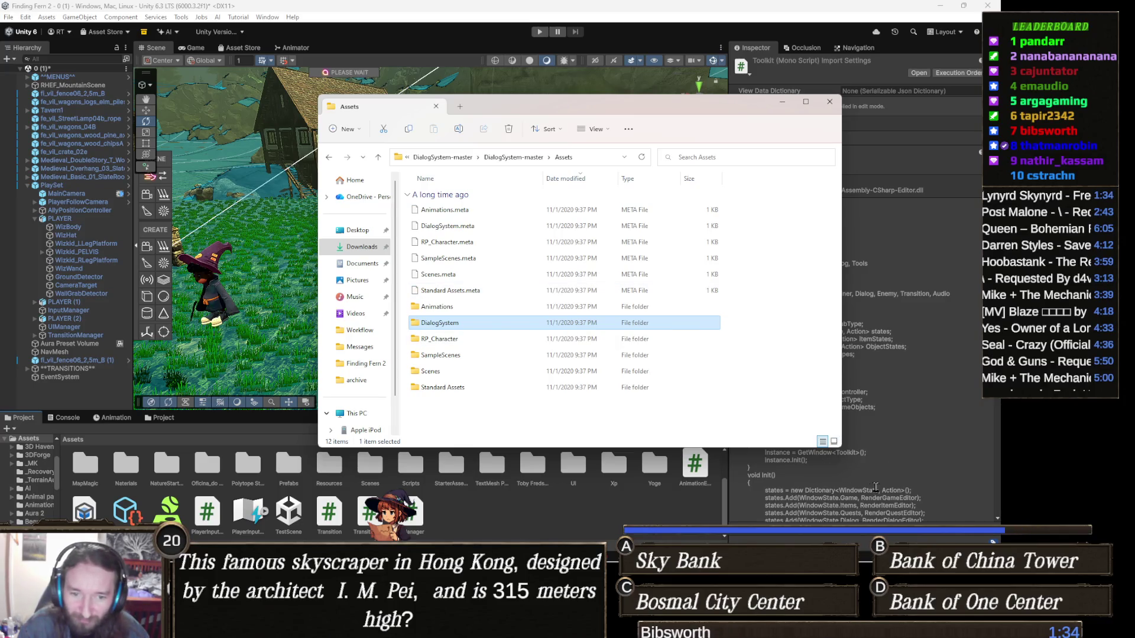
pyautogui.click(906, 370)
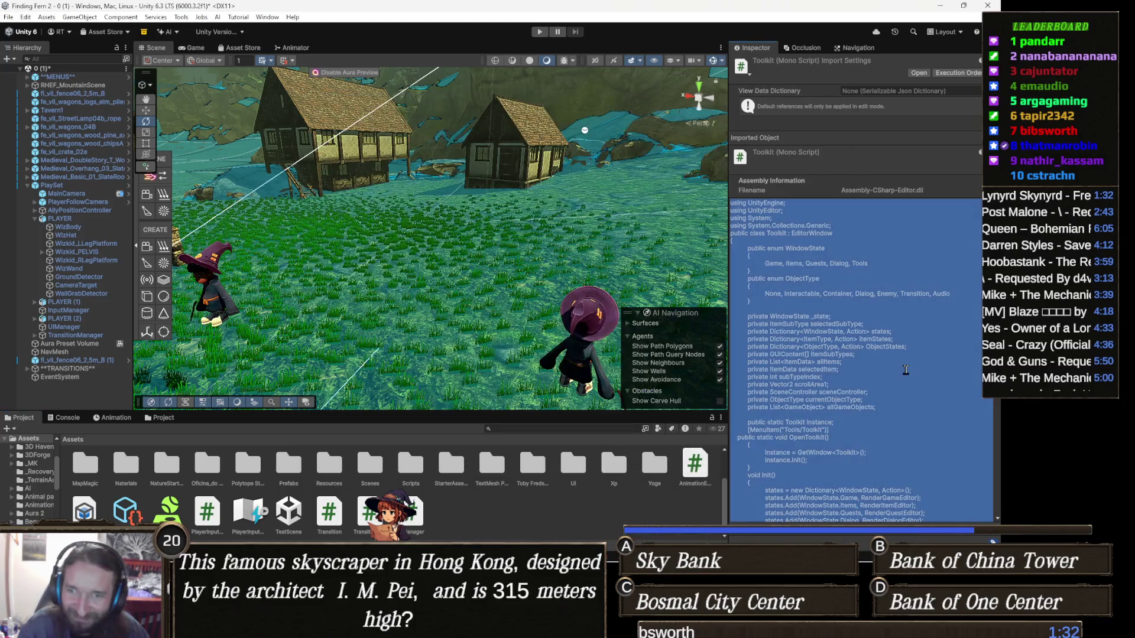
# Step: Deselect the Toolkit script text and scroll the Assets grid back to its top folders
pyautogui.click(810, 501)
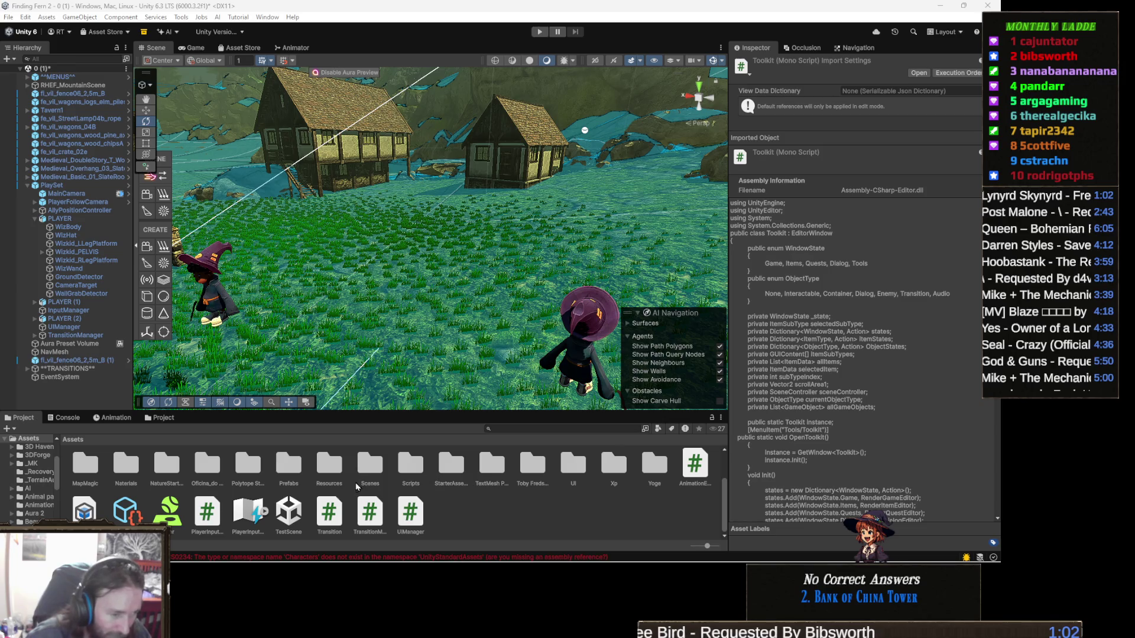
pyautogui.scroll(2, 400, 482)
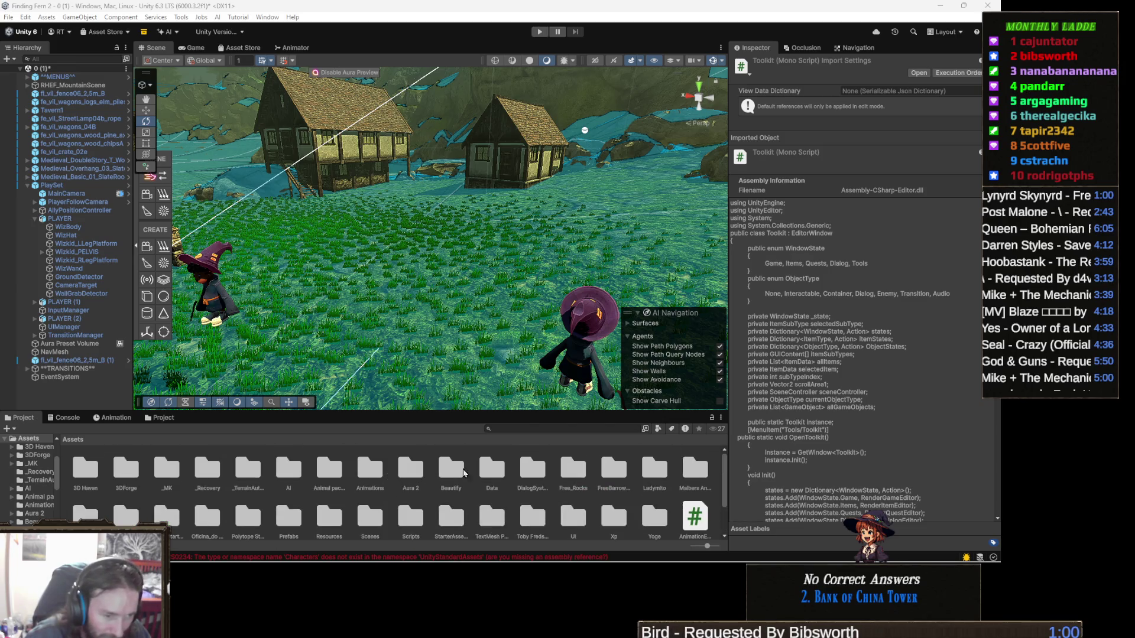
# Step: Open the DialogSystem folder and delete its SaveManager folder
pyautogui.doubleClick(534, 467)
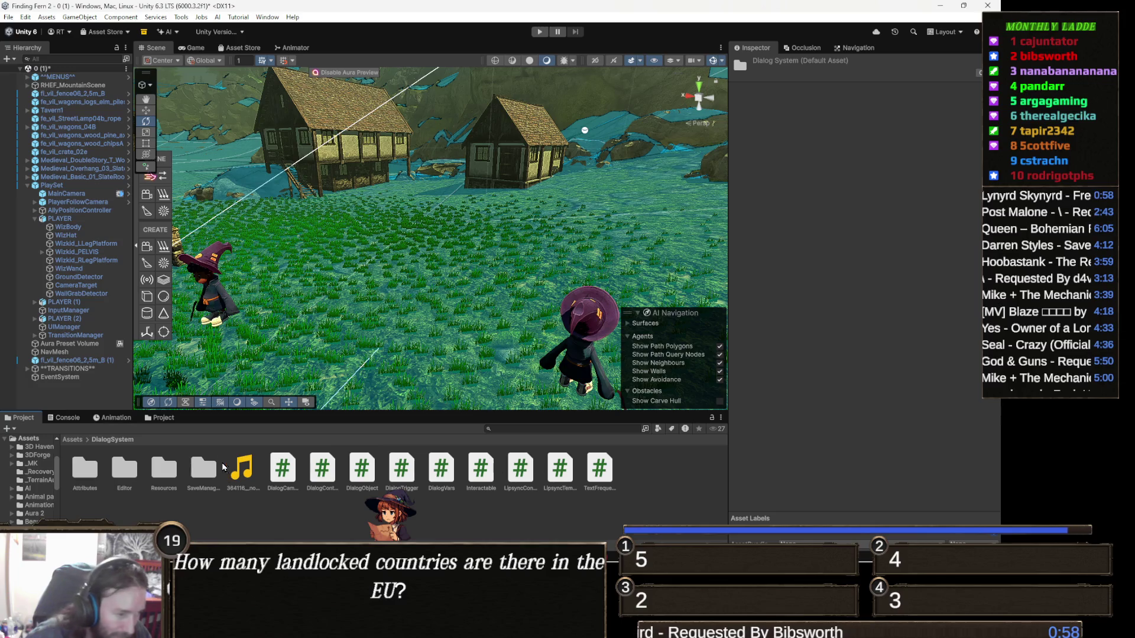
pyautogui.click(296, 476)
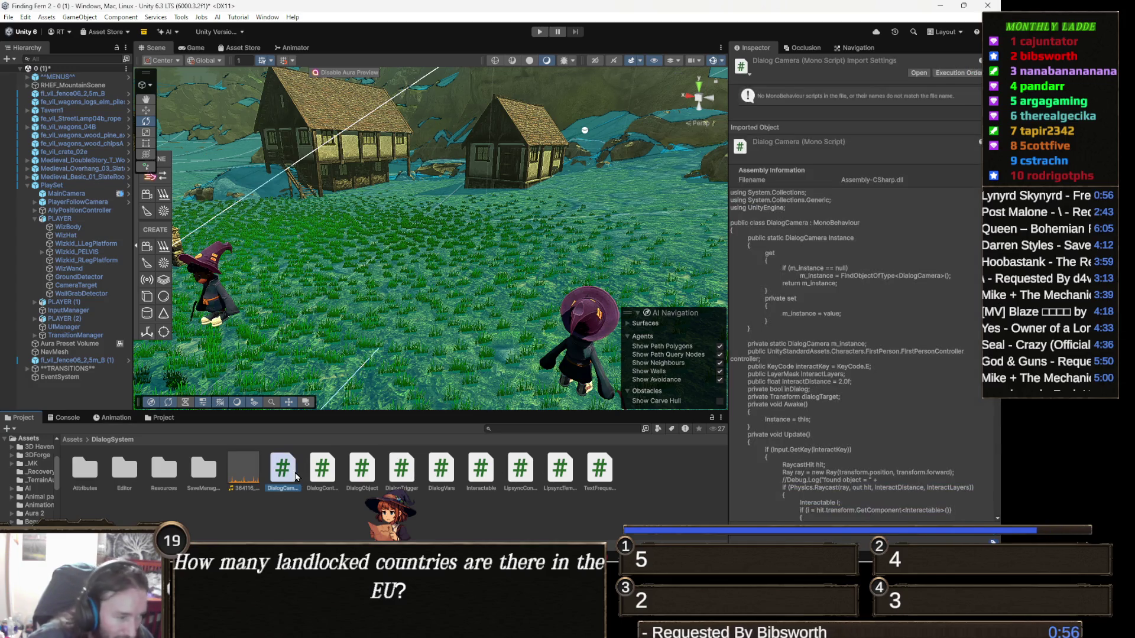
pyautogui.click(210, 468)
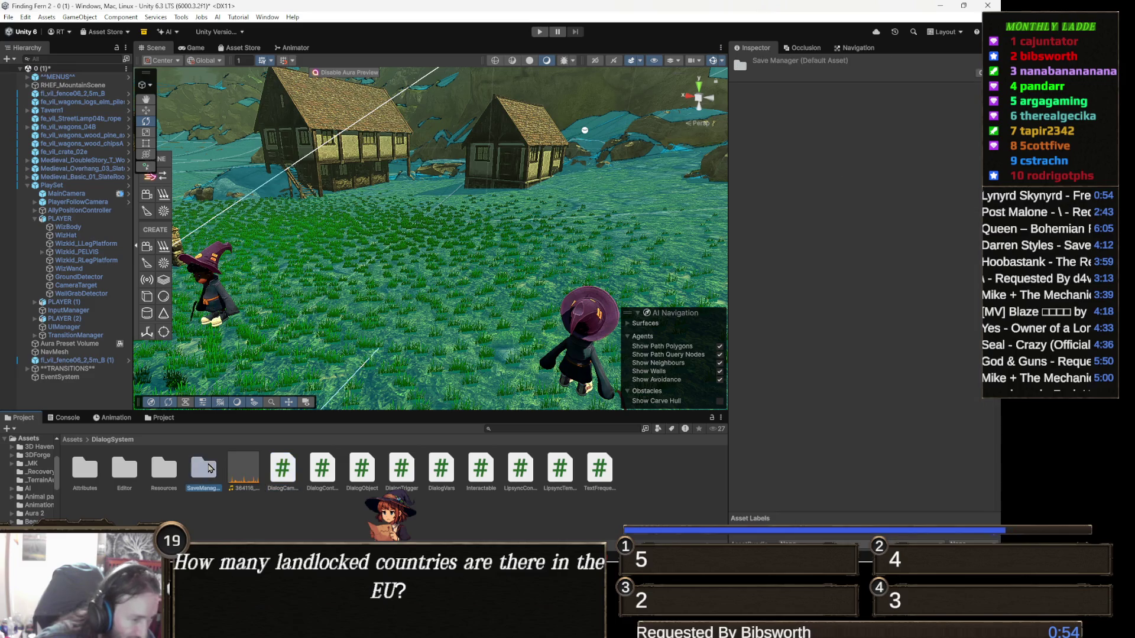
pyautogui.press('Delete')
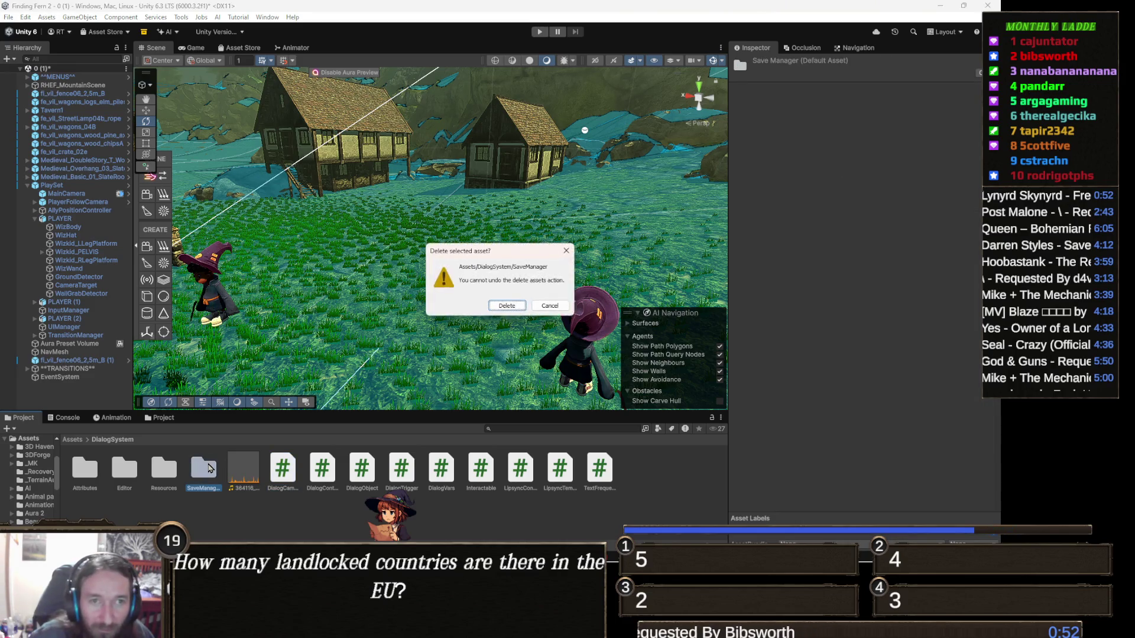
pyautogui.press('Return')
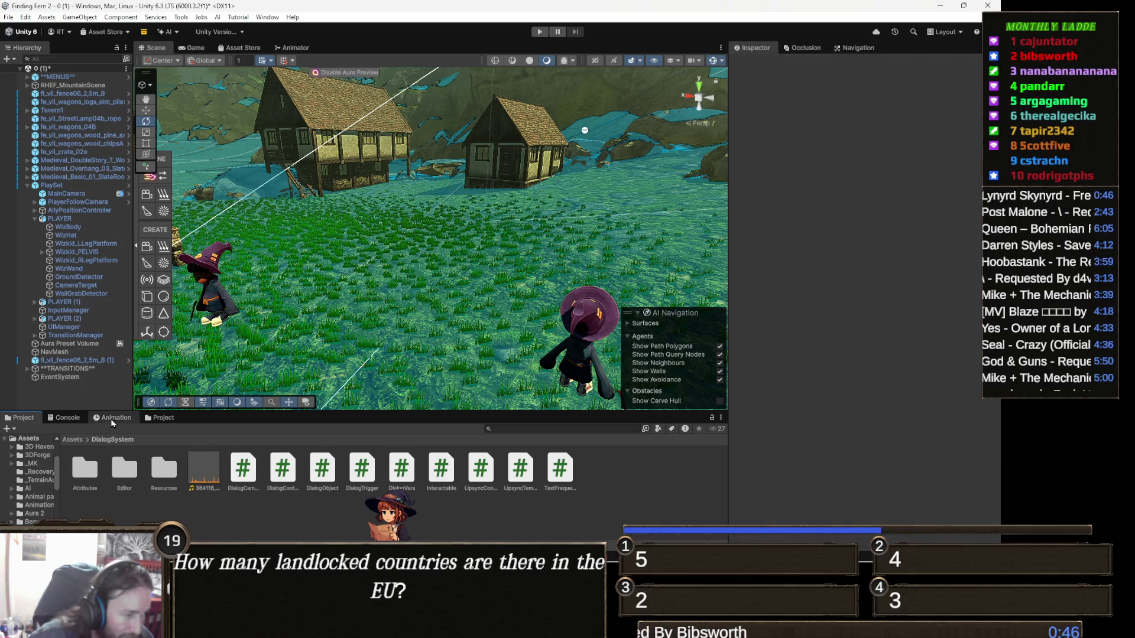
# Step: Clear the Console and open the CS0234 error's script, DialogCamera.cs, in Visual Studio
pyautogui.hotkey('alt', 'Tab')
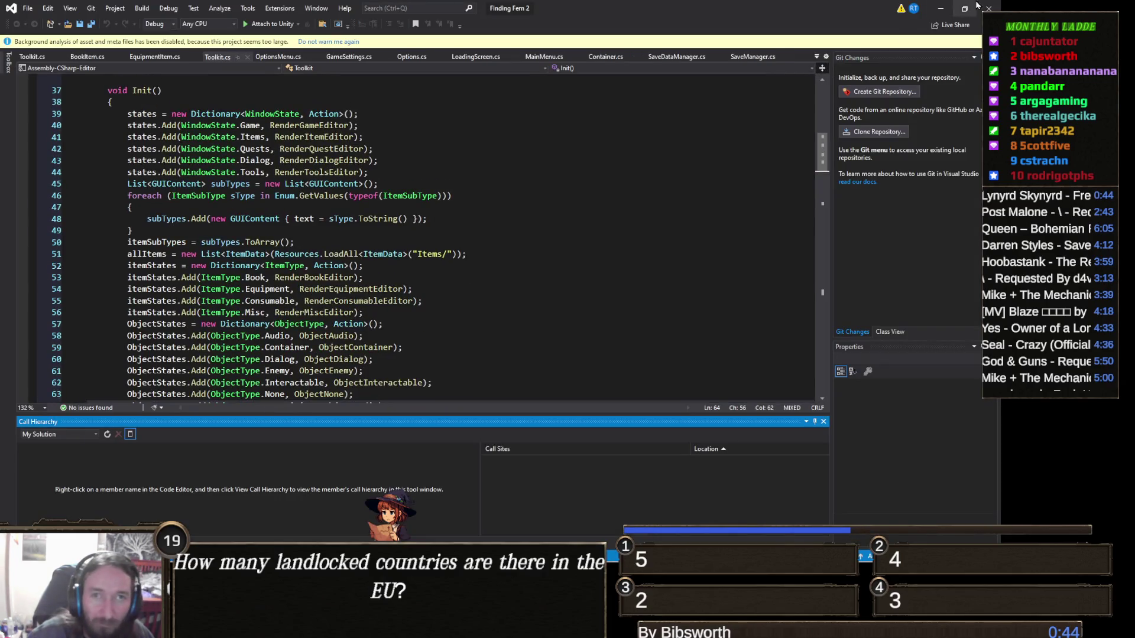
pyautogui.hotkey('alt', 'Tab')
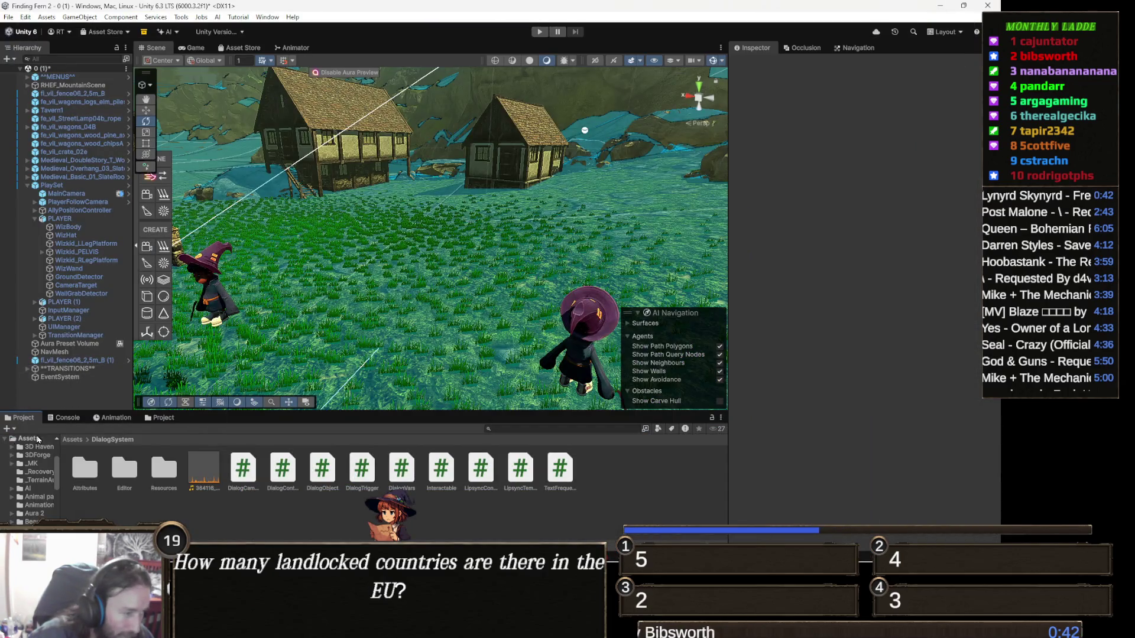
pyautogui.click(65, 417)
pyautogui.click(8, 430)
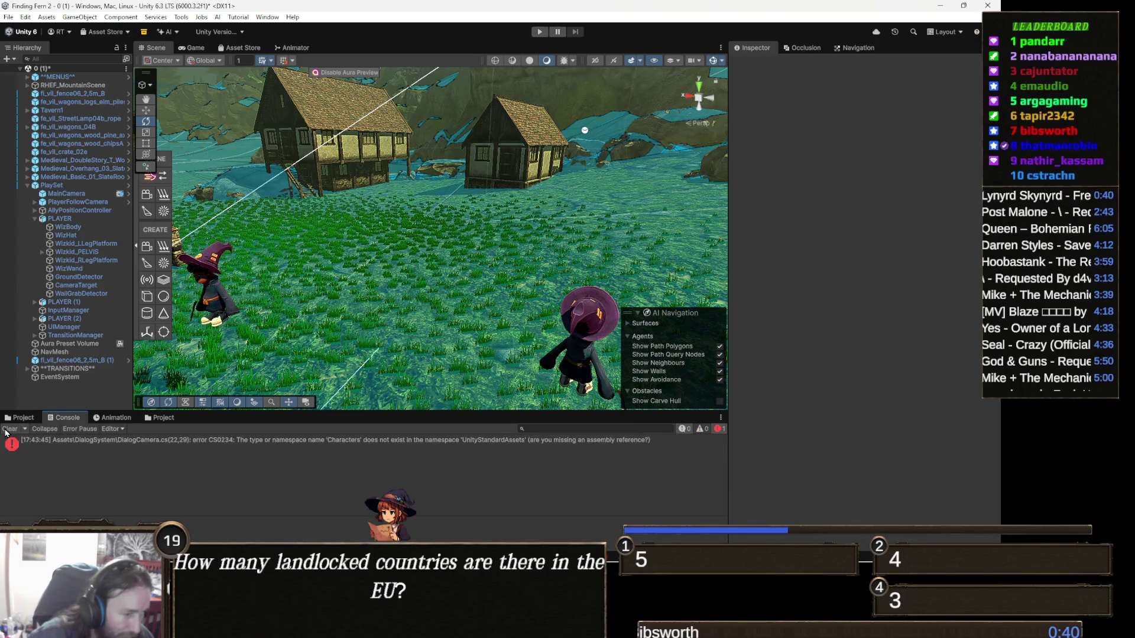
pyautogui.doubleClick(196, 441)
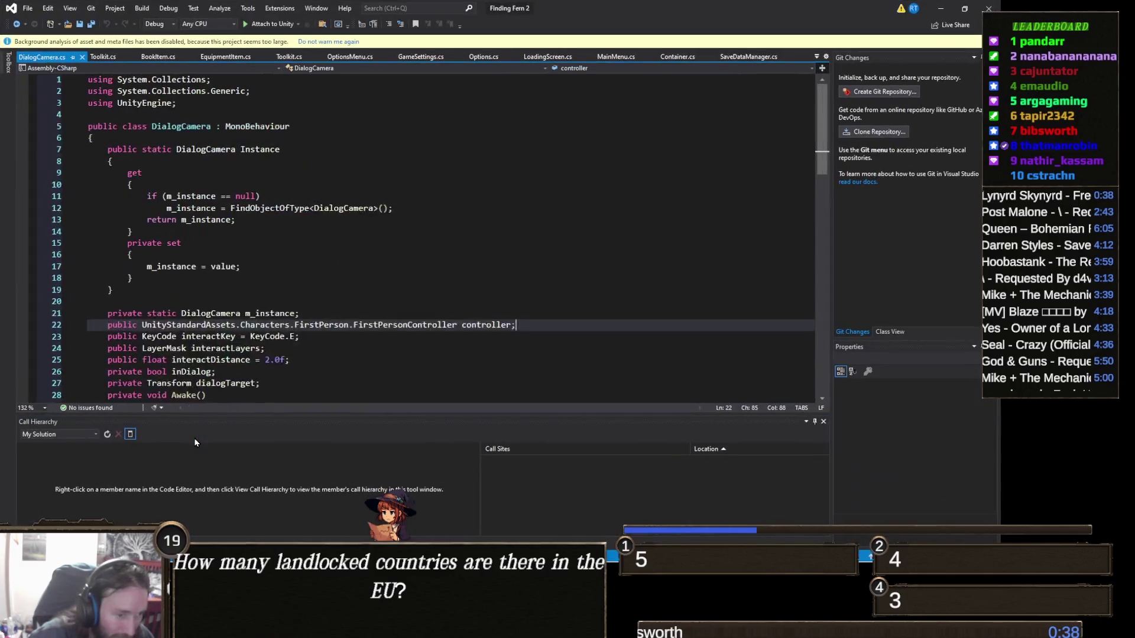
# Step: On line 22 of DialogCamera.cs, delete the Characters.FirstPerson part of the type
pyautogui.click(335, 358)
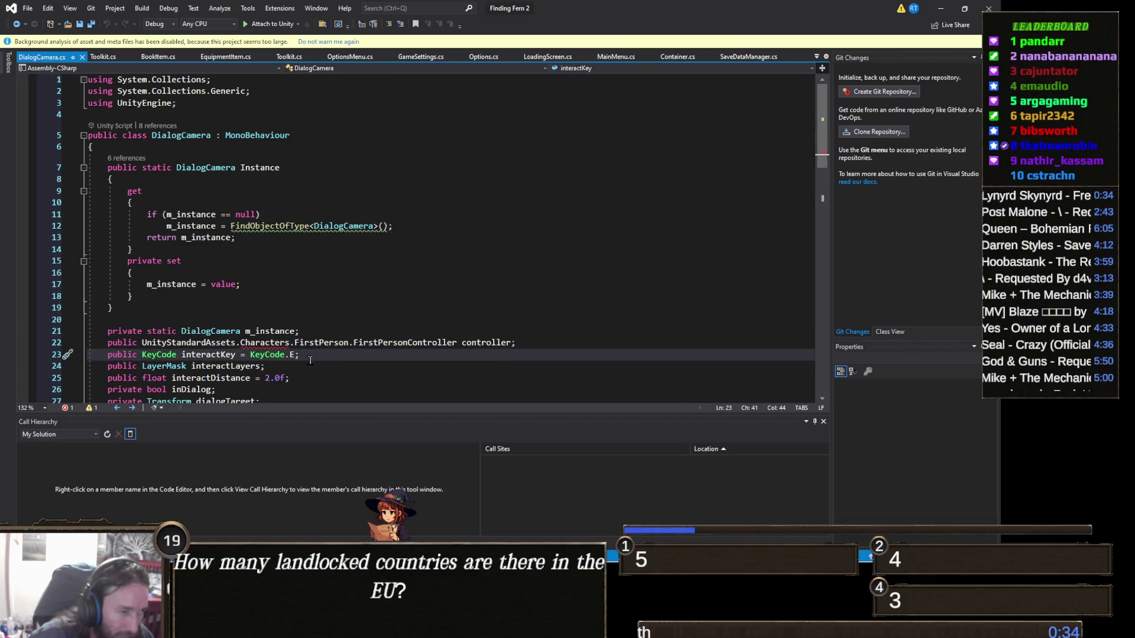
pyautogui.moveTo(287, 341)
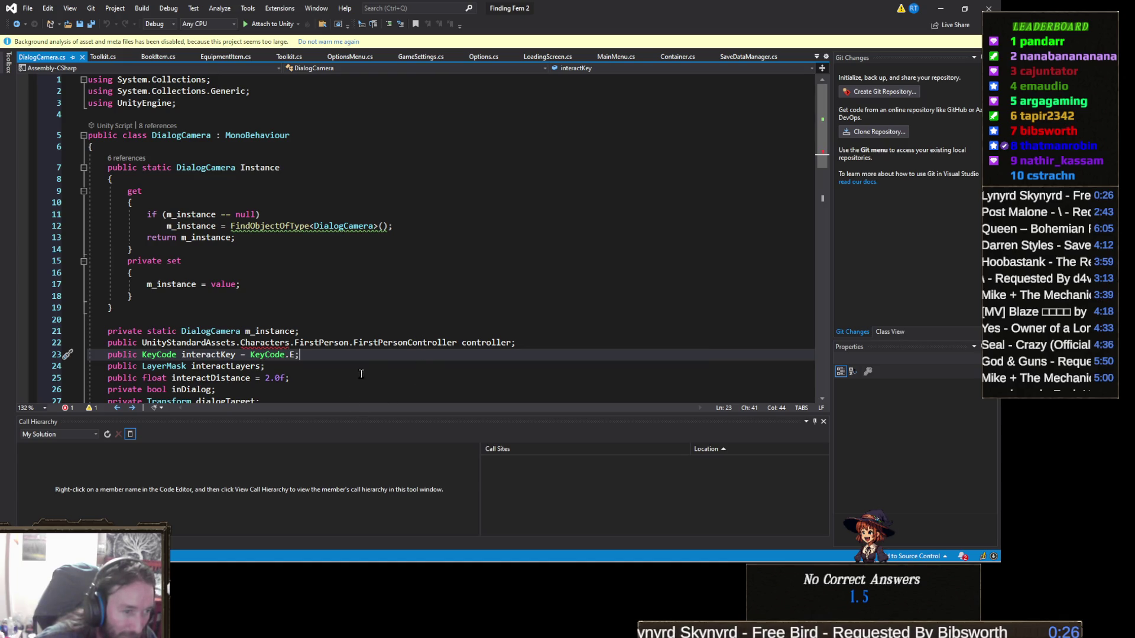
pyautogui.click(343, 320)
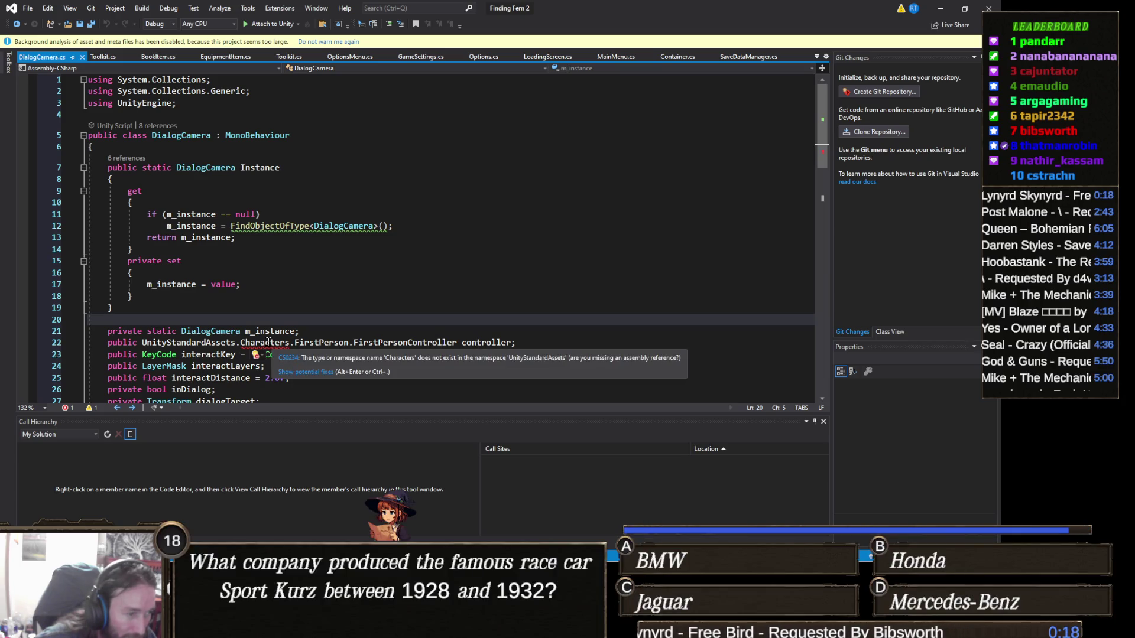
pyautogui.click(269, 342)
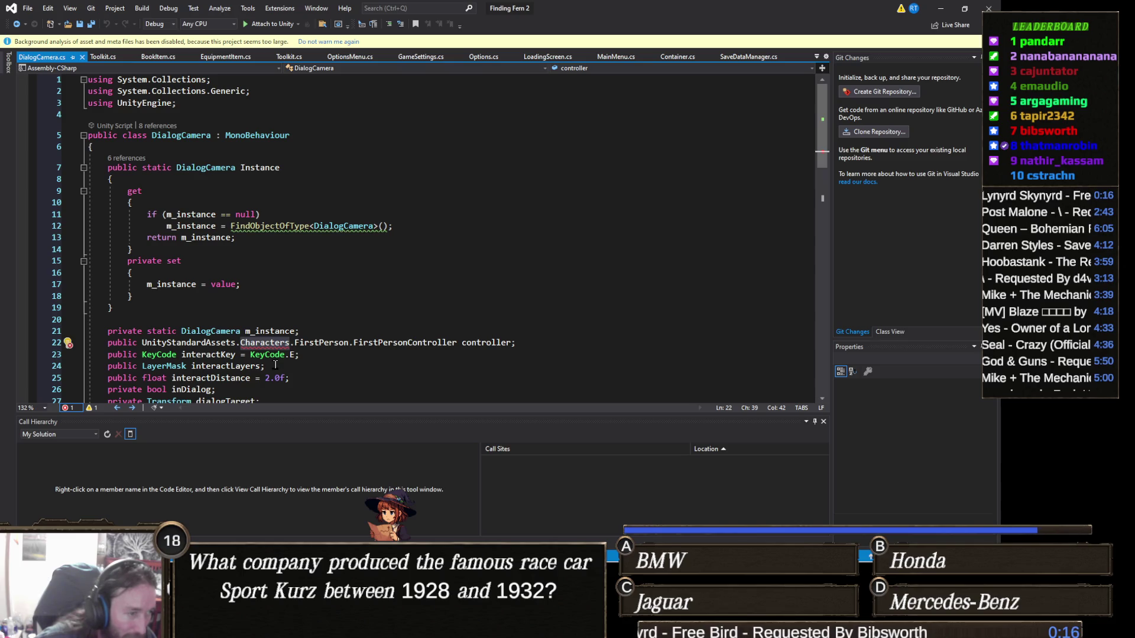
pyautogui.doubleClick(323, 343)
pyautogui.press('BackSpace')
pyautogui.press('BackSpace')
pyautogui.press('BackSpace')
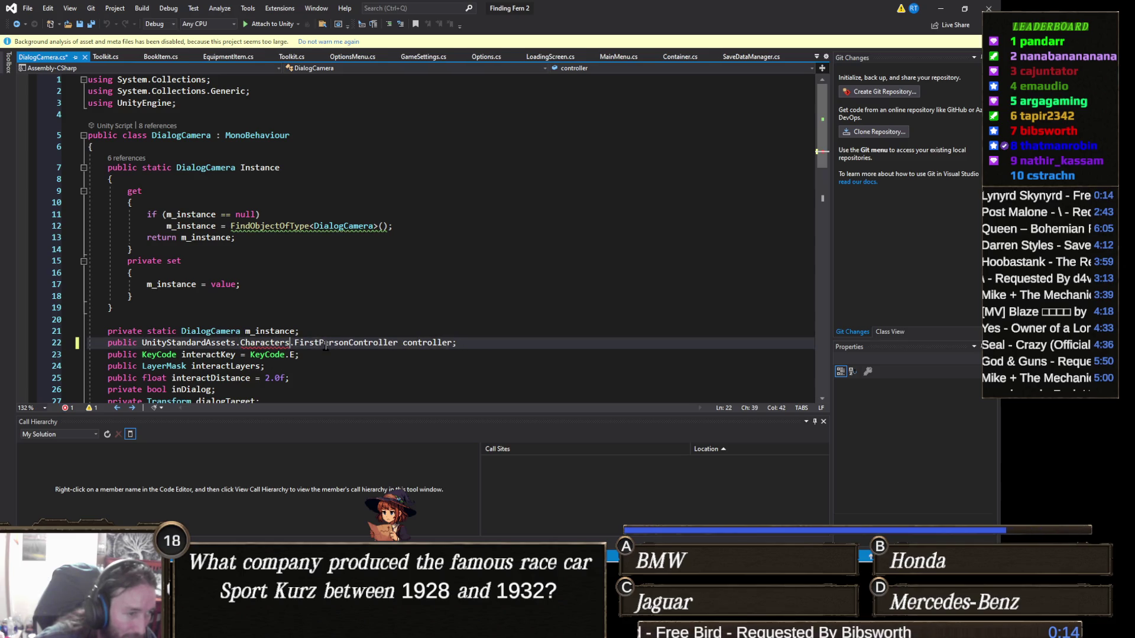
pyautogui.press('BackSpace')
pyautogui.press('BackSpace')
pyautogui.press('BackSpace')
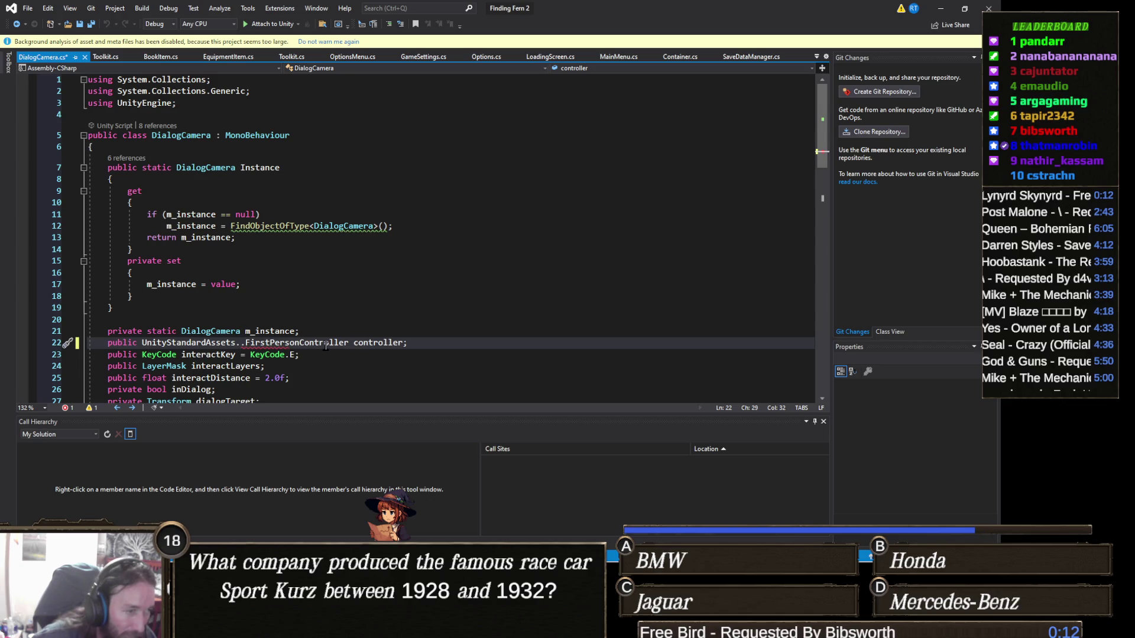
pyautogui.press('Delete')
# Step: Change the field type to StarterAssets.ThirdPersonController, save, and return to Unity
pyautogui.hotkey('ctrl', 'Right')
pyautogui.hotkey('ctrl', 'BackSpace')
pyautogui.write('third')
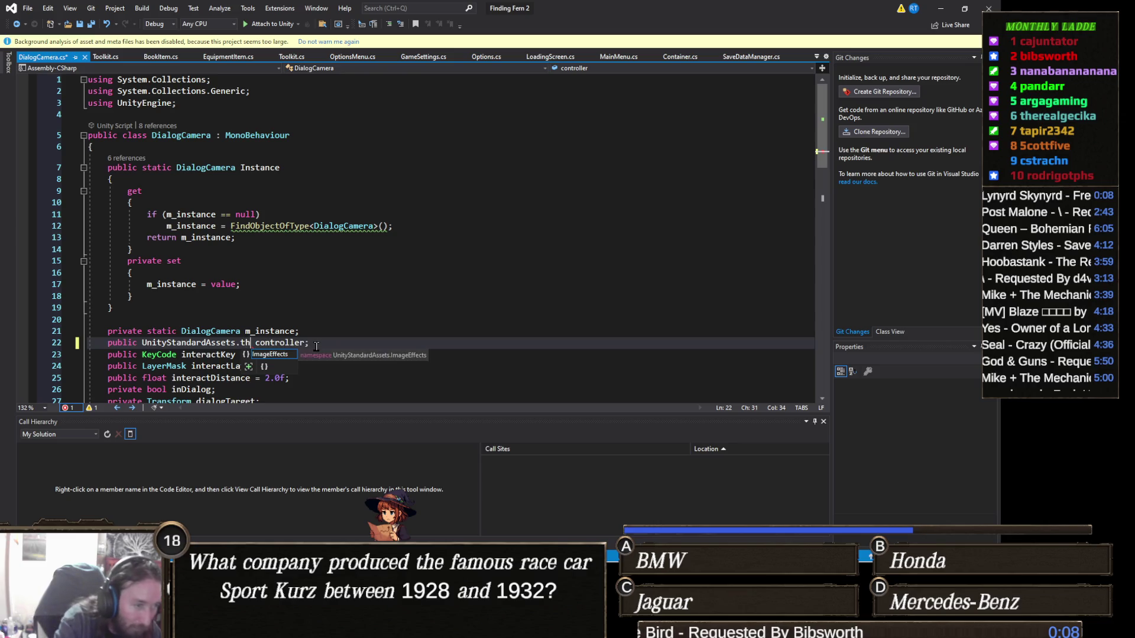
pyautogui.press('BackSpace')
pyautogui.press('BackSpace')
pyautogui.press('BackSpace')
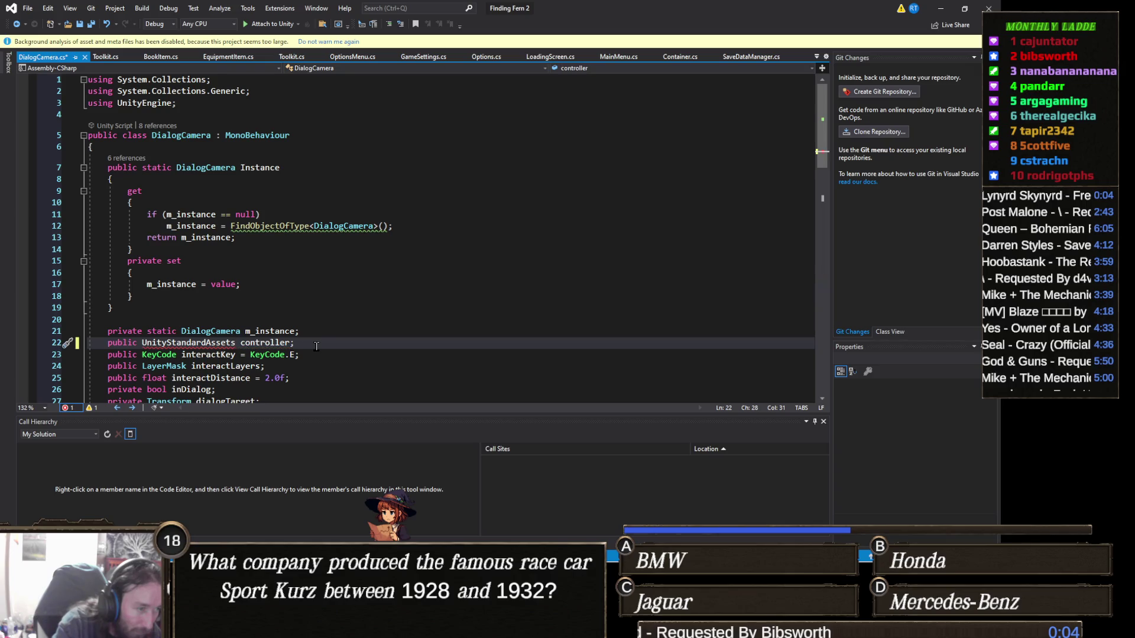
pyautogui.press('BackSpace')
pyautogui.press('BackSpace')
pyautogui.press('BackSpace')
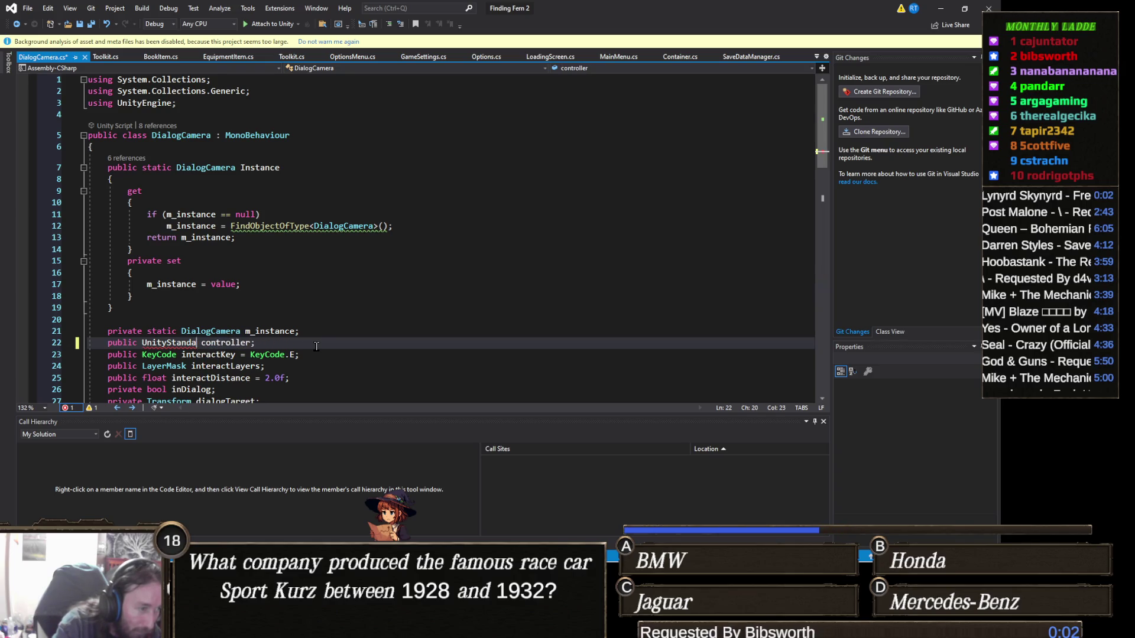
pyautogui.write('StarterAssets')
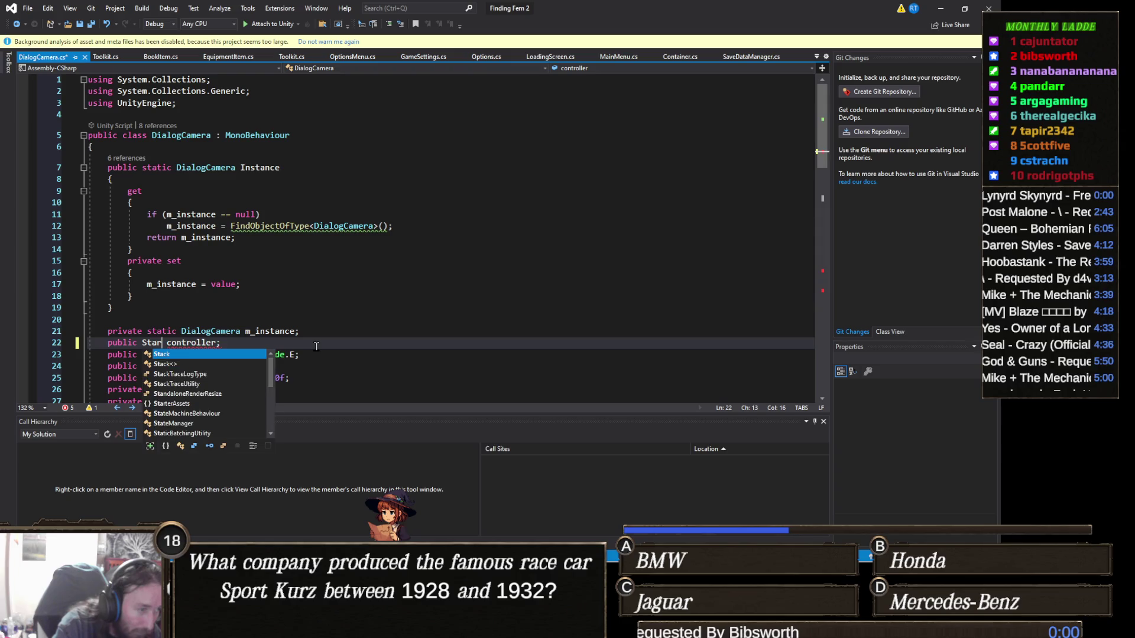
pyautogui.write('.ThirdPersonCon')
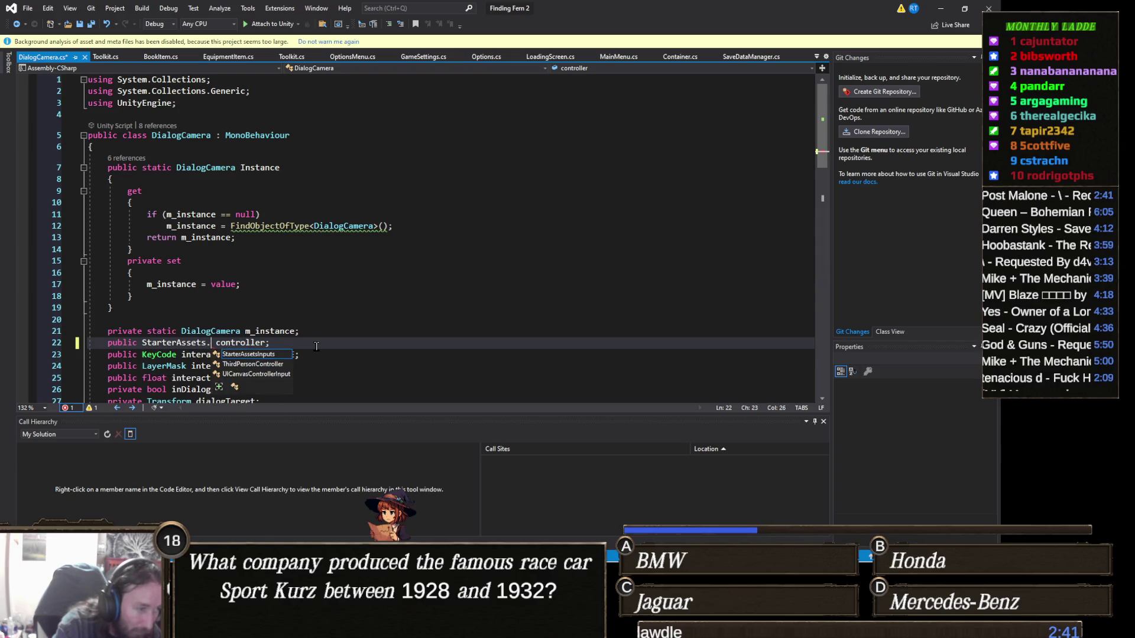
pyautogui.press('Tab')
pyautogui.hotkey('ctrl', 's')
pyautogui.click(940, 8)
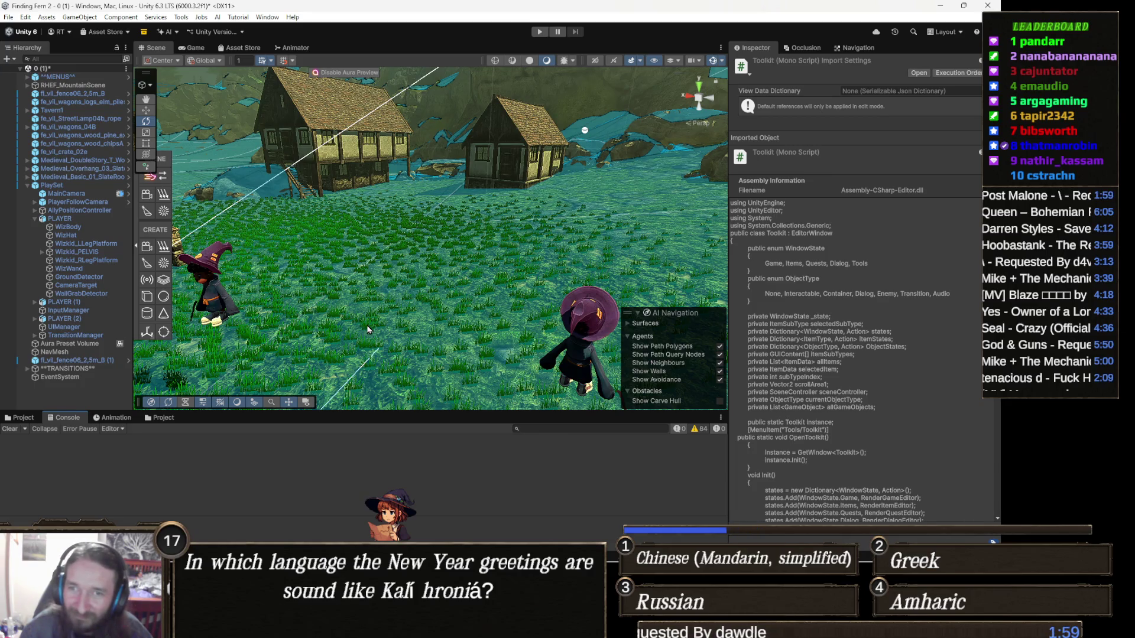
# Step: Check the Tools menu after recompiling, then show the Assets/Scripts/Editor folder in the Project panel
pyautogui.click(182, 18)
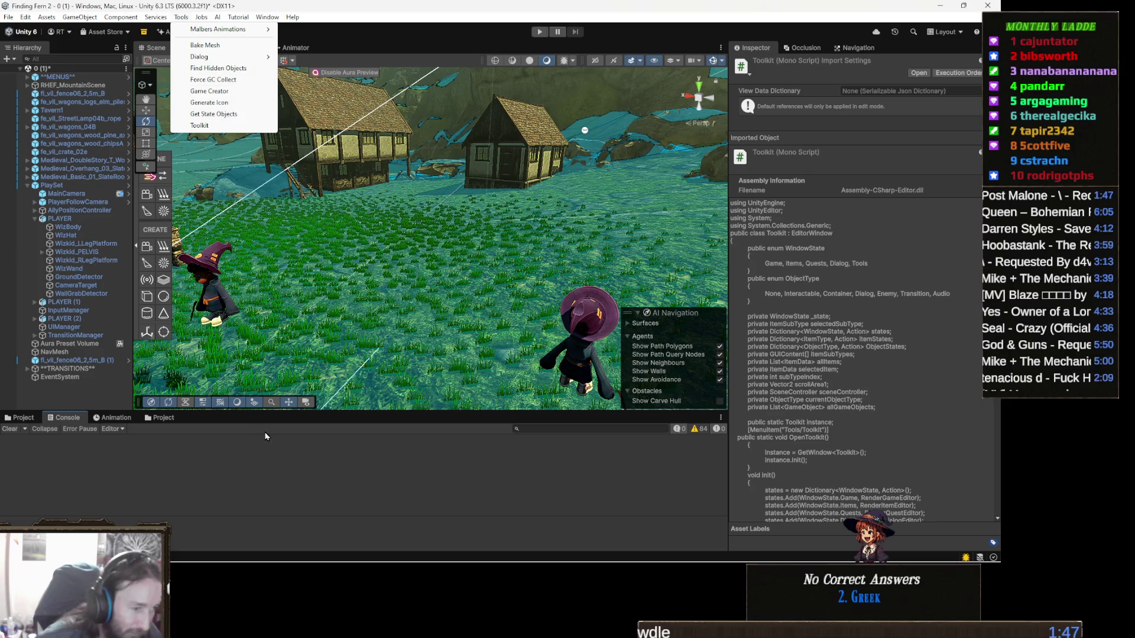
pyautogui.click(161, 419)
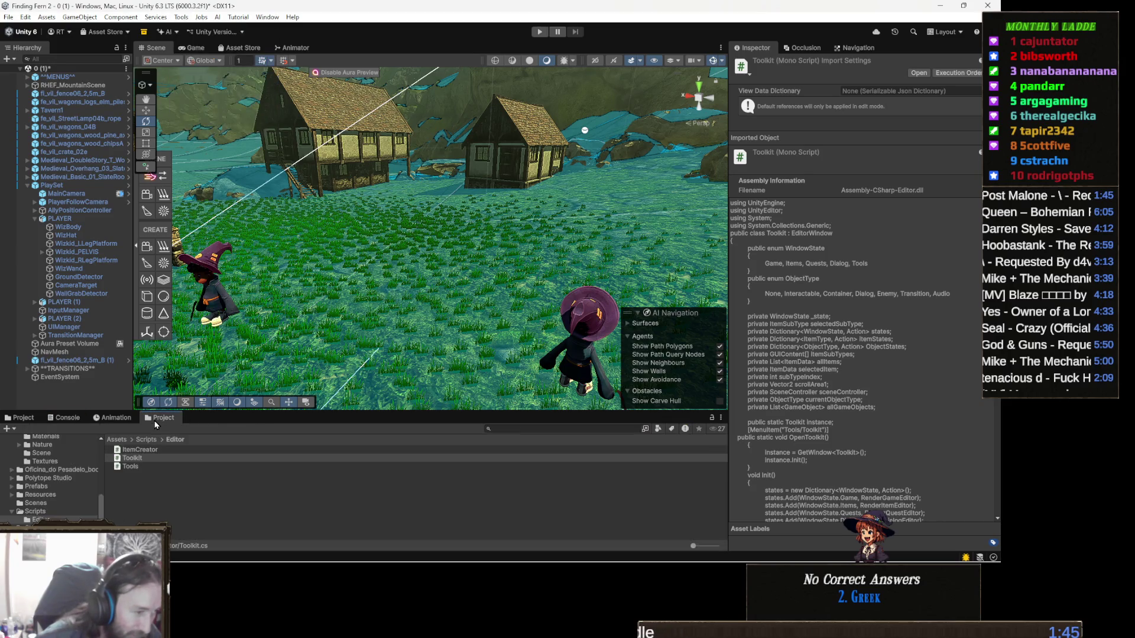
# Step: Preview the DialogSystem/Editor scripts from DialogEventNode through Node Editor Reflection in the Inspector
pyautogui.click(24, 418)
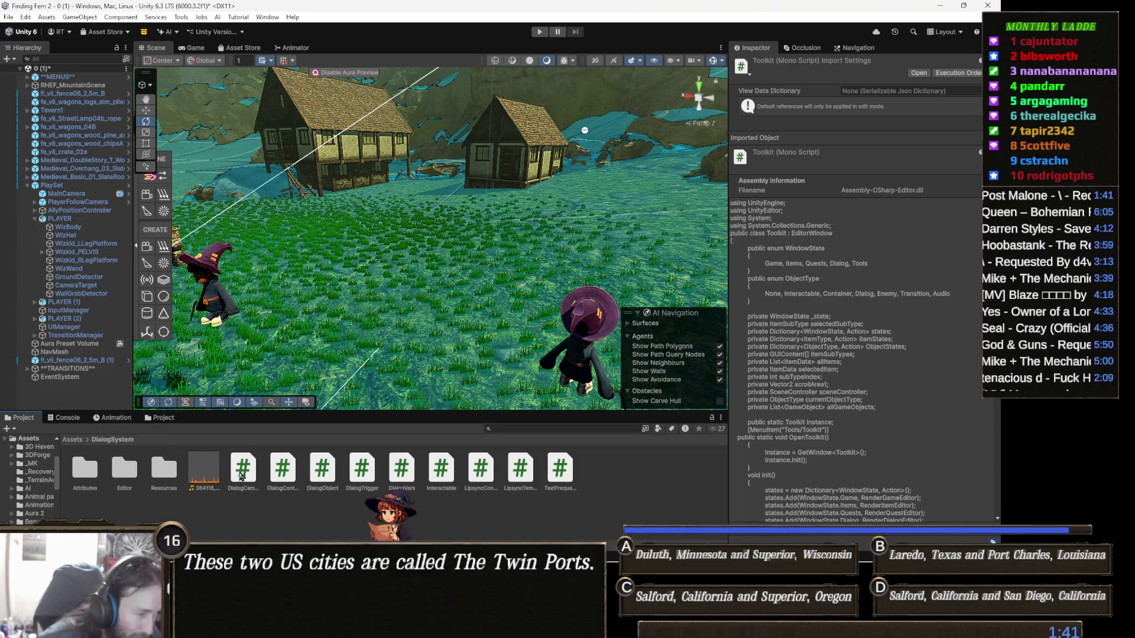
pyautogui.doubleClick(132, 475)
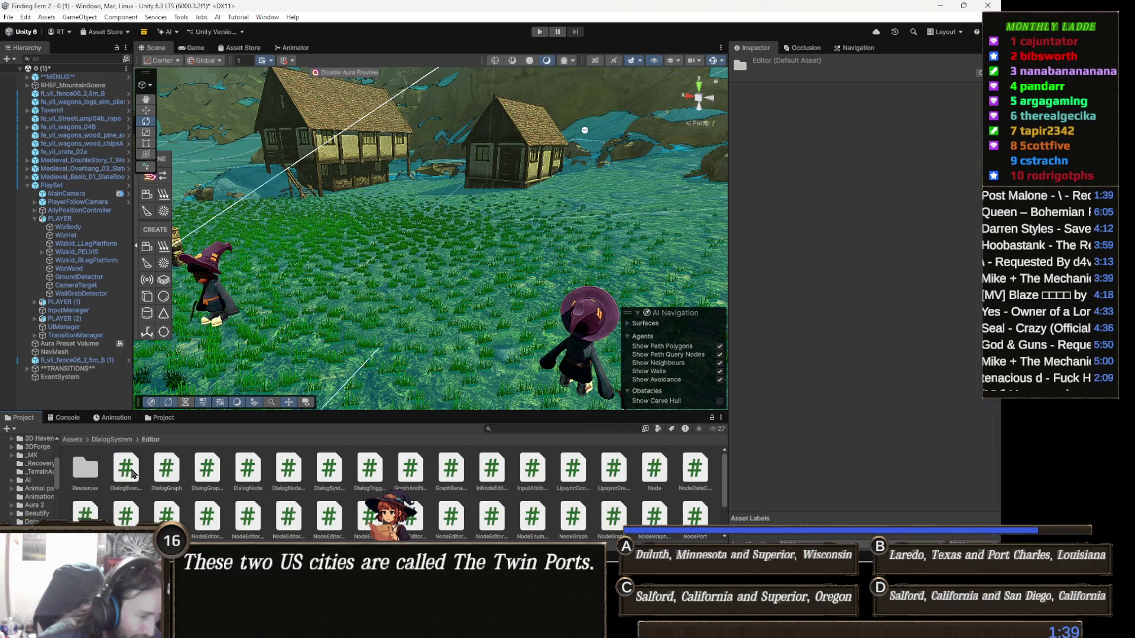
pyautogui.click(125, 476)
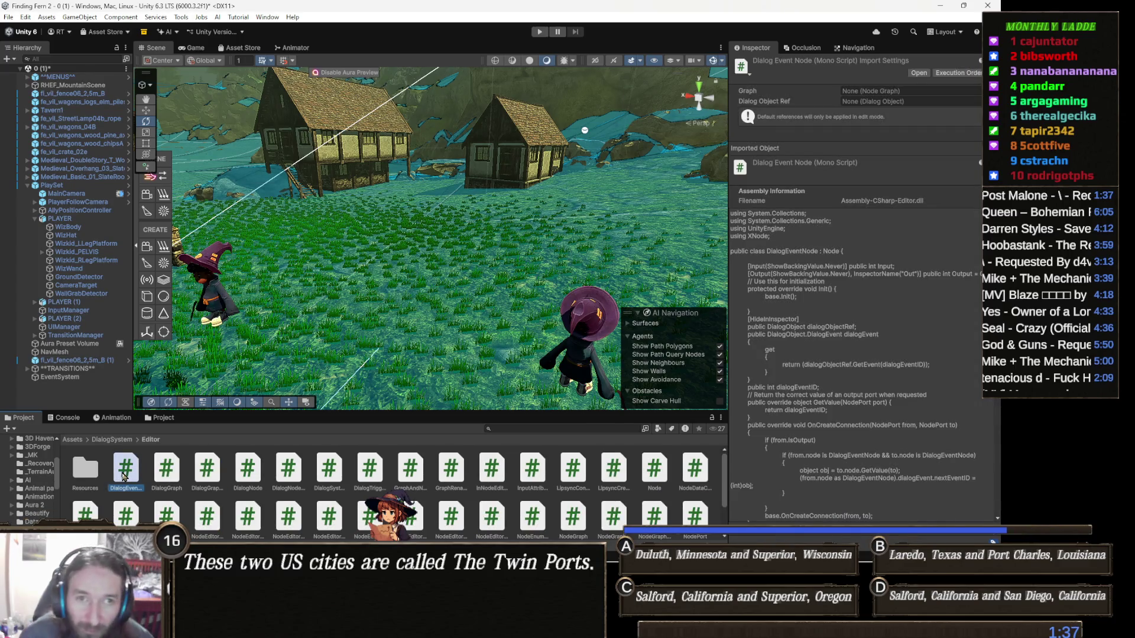
pyautogui.press('Right')
pyautogui.press('Right')
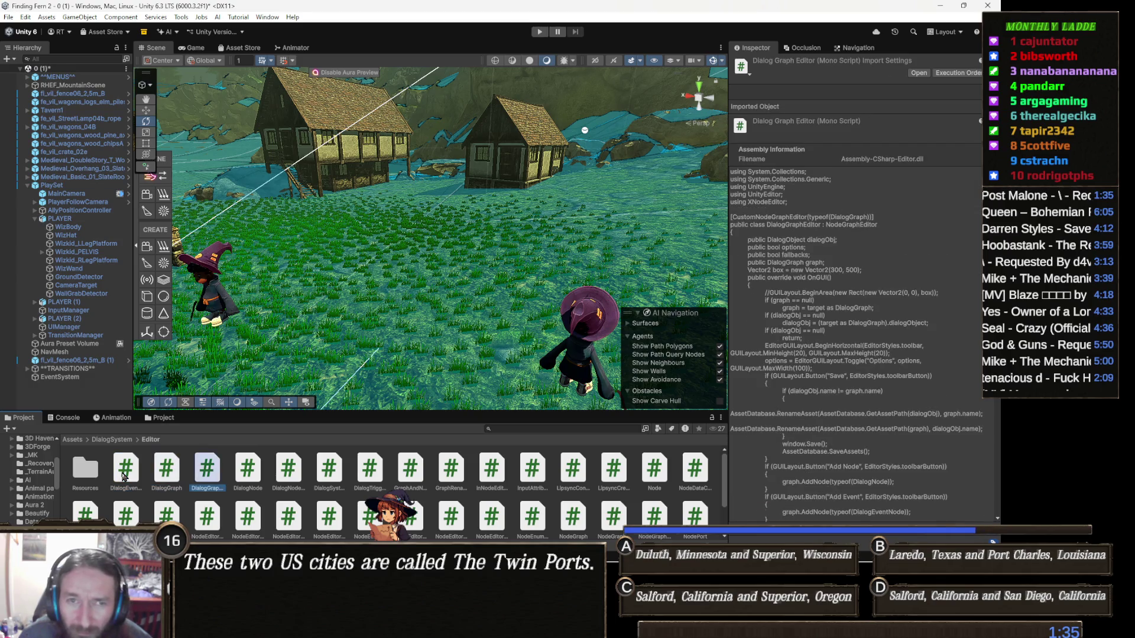
pyautogui.press('Right')
pyautogui.press('Right')
pyautogui.press('Right')
pyautogui.press('Right')
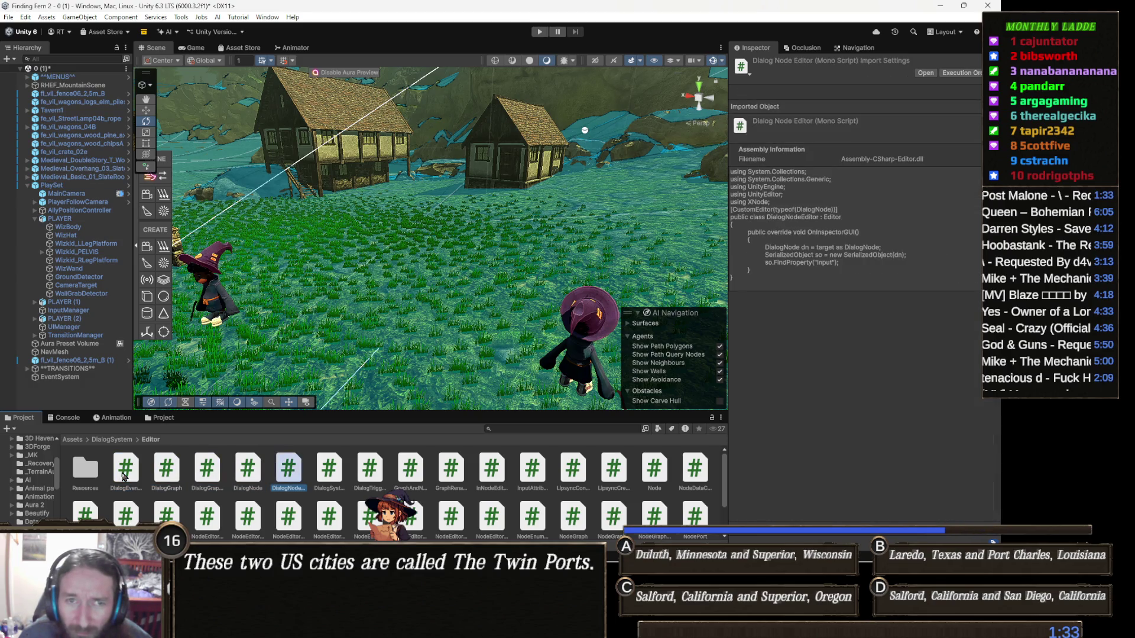
pyautogui.press('Right')
pyautogui.press('Right')
pyautogui.press('Right')
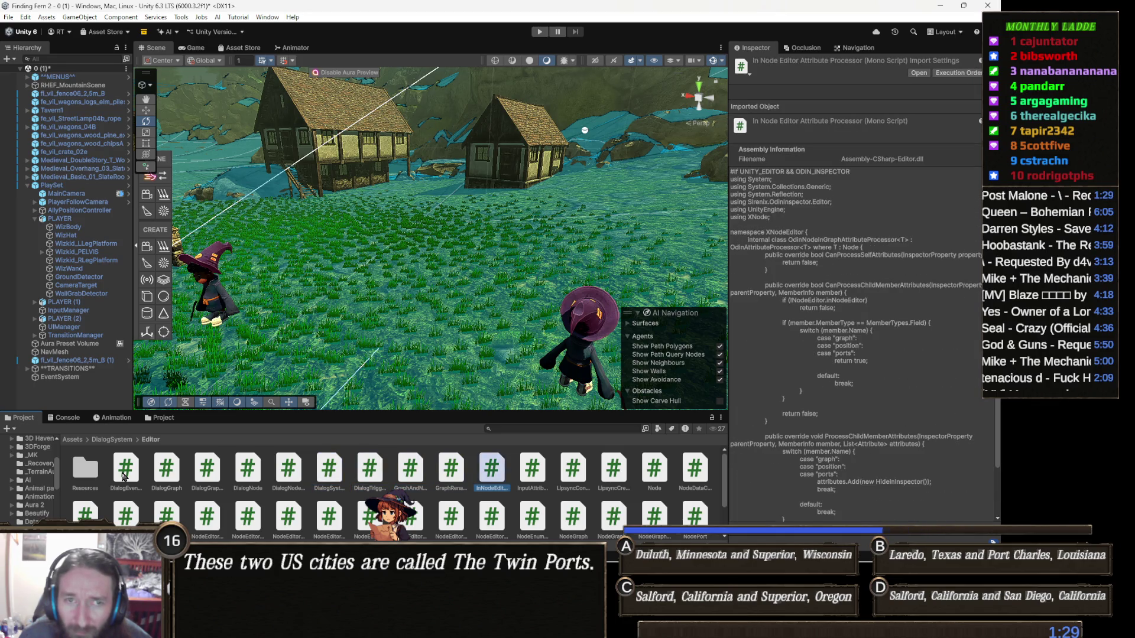
pyautogui.press('Right')
pyautogui.press('Right')
pyautogui.press('Right')
pyautogui.press('Right')
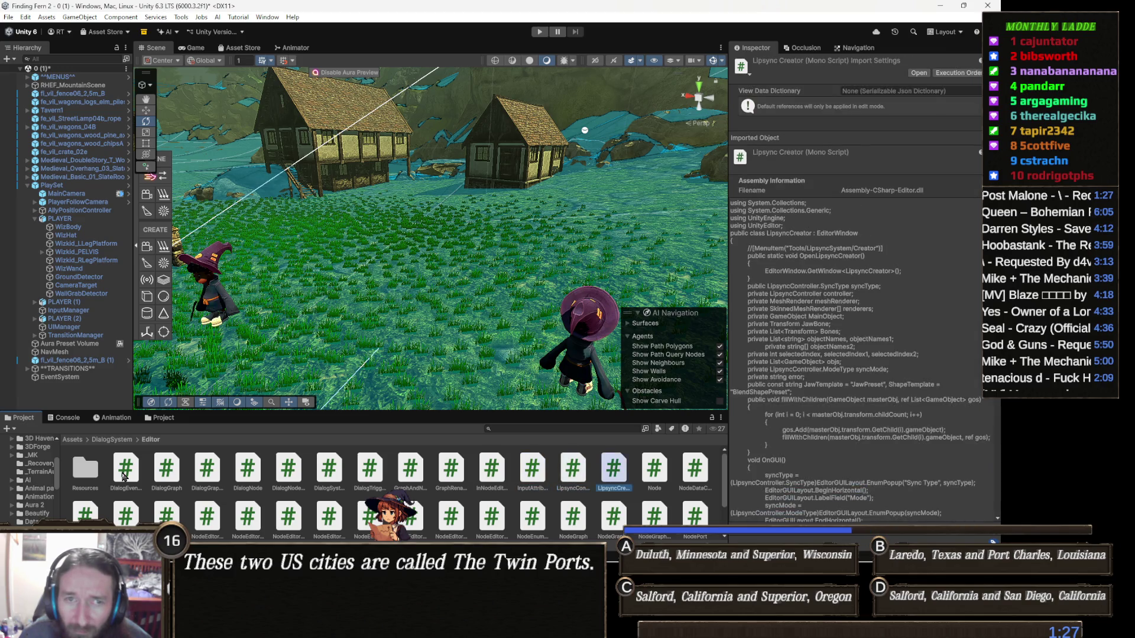
pyautogui.press('Right')
pyautogui.press('Right')
pyautogui.press('Right')
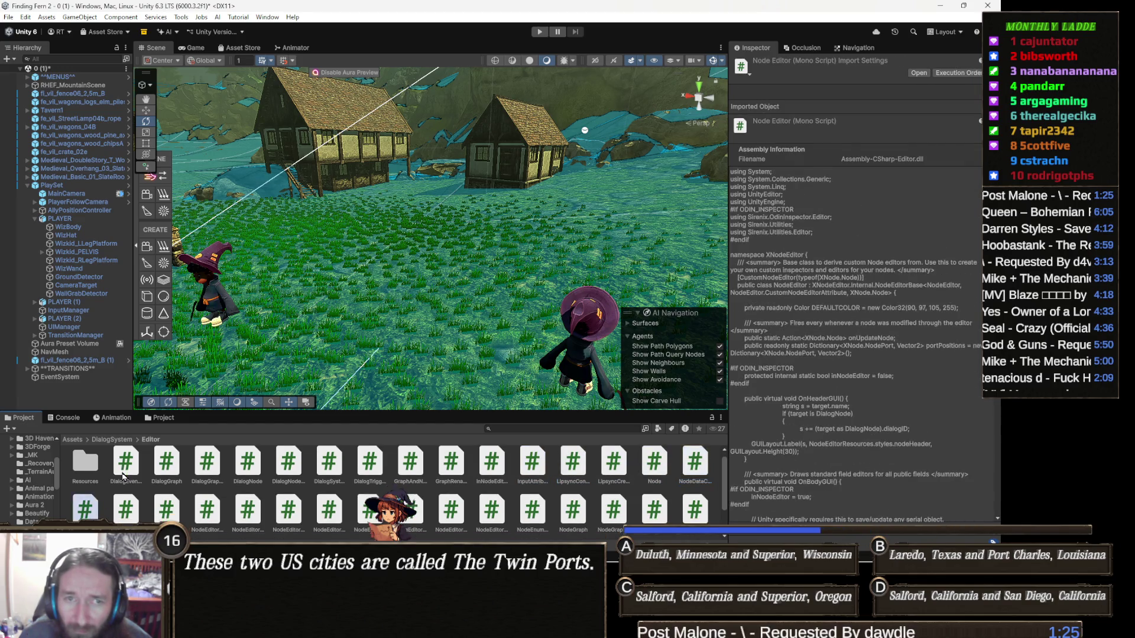
pyautogui.press('Right')
pyautogui.press('Right')
pyautogui.press('Right')
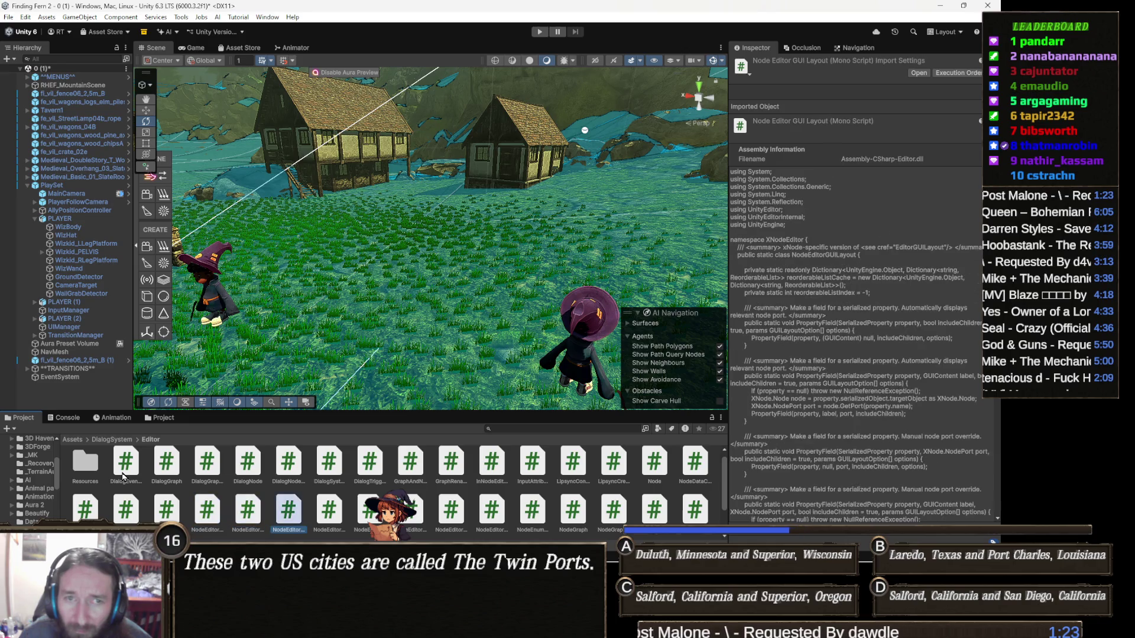
# Step: Preview Node Graph through SceneGraphEditor, then open the ToolKit script in Visual Studio
pyautogui.press('Right')
pyautogui.press('Right')
pyautogui.press('Right')
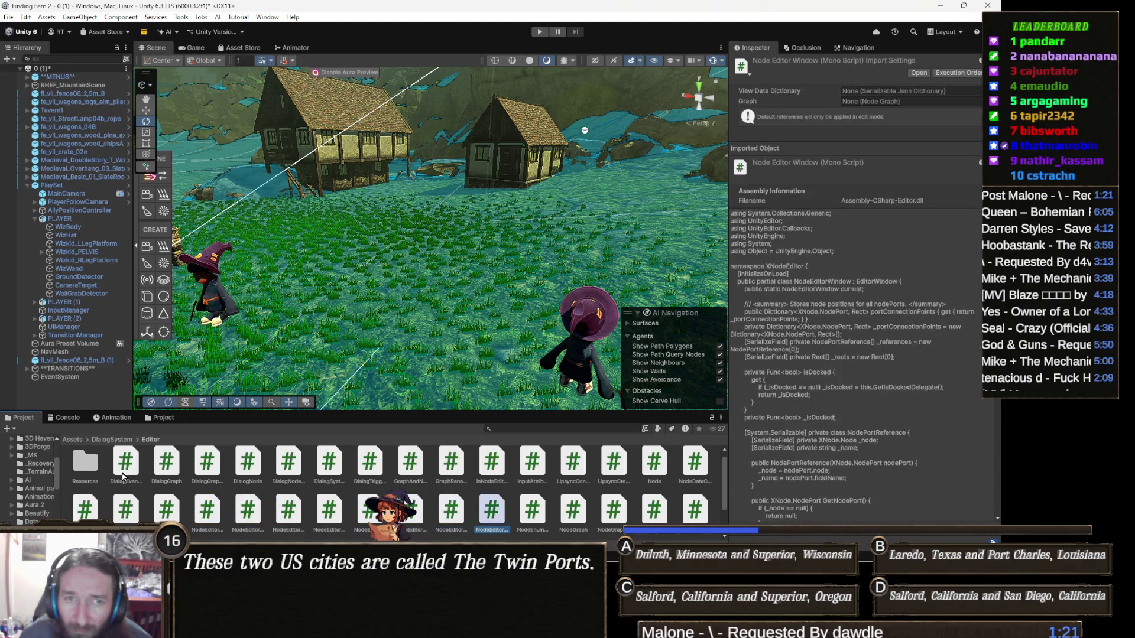
pyautogui.press('Right')
pyautogui.press('Right')
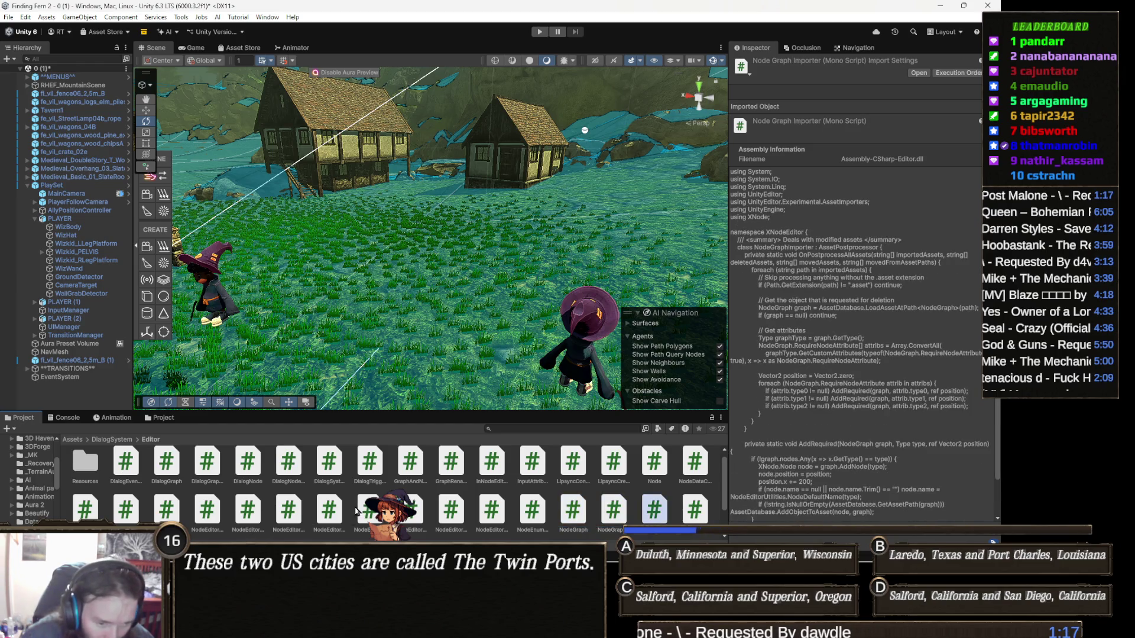
pyautogui.scroll(-2, 355, 506)
pyautogui.press('Right')
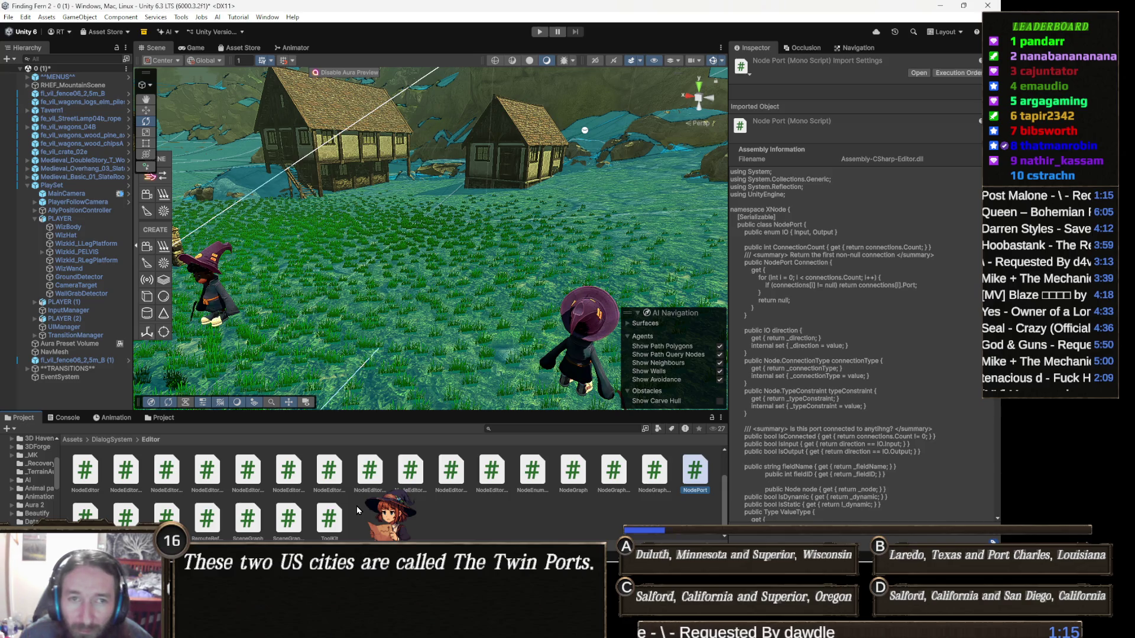
pyautogui.press('Right')
pyautogui.press('Right')
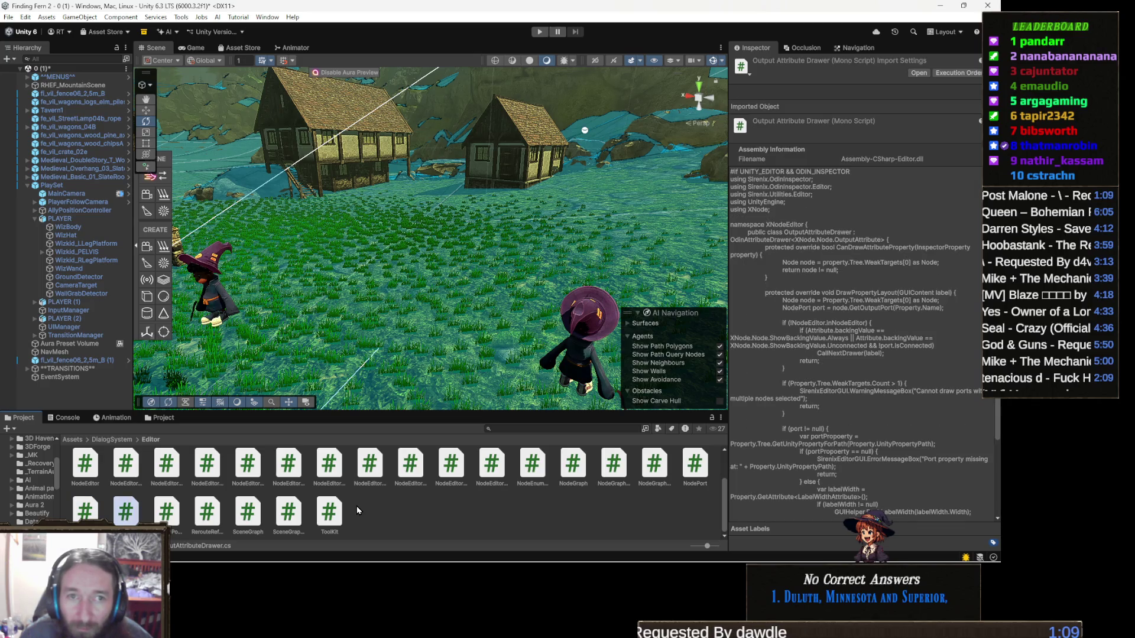
pyautogui.press('Right')
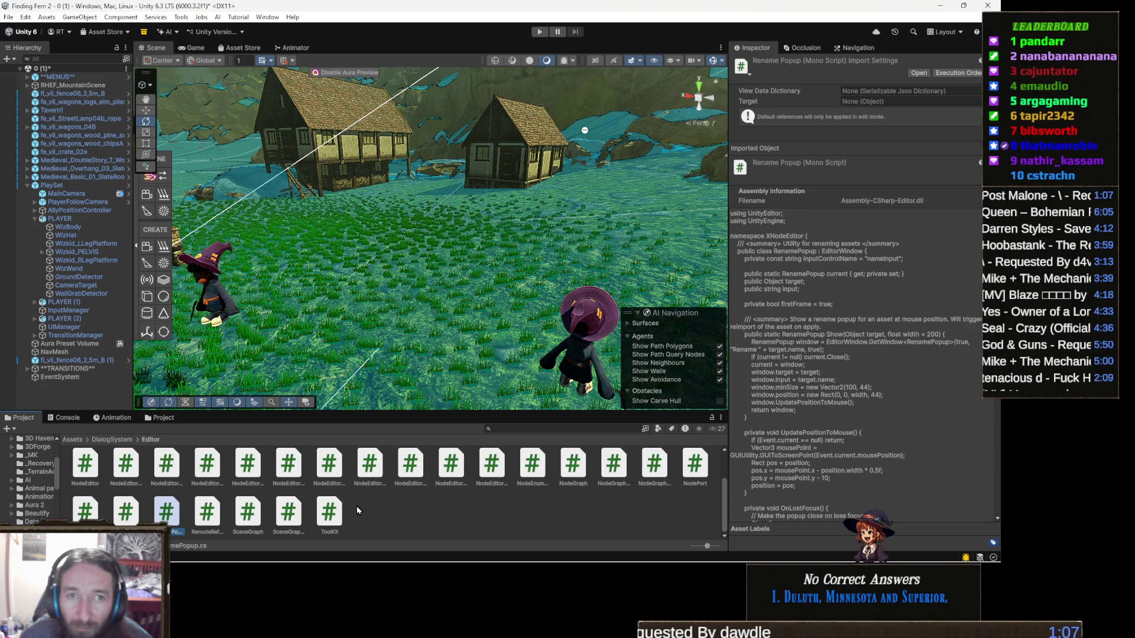
pyautogui.press('Right')
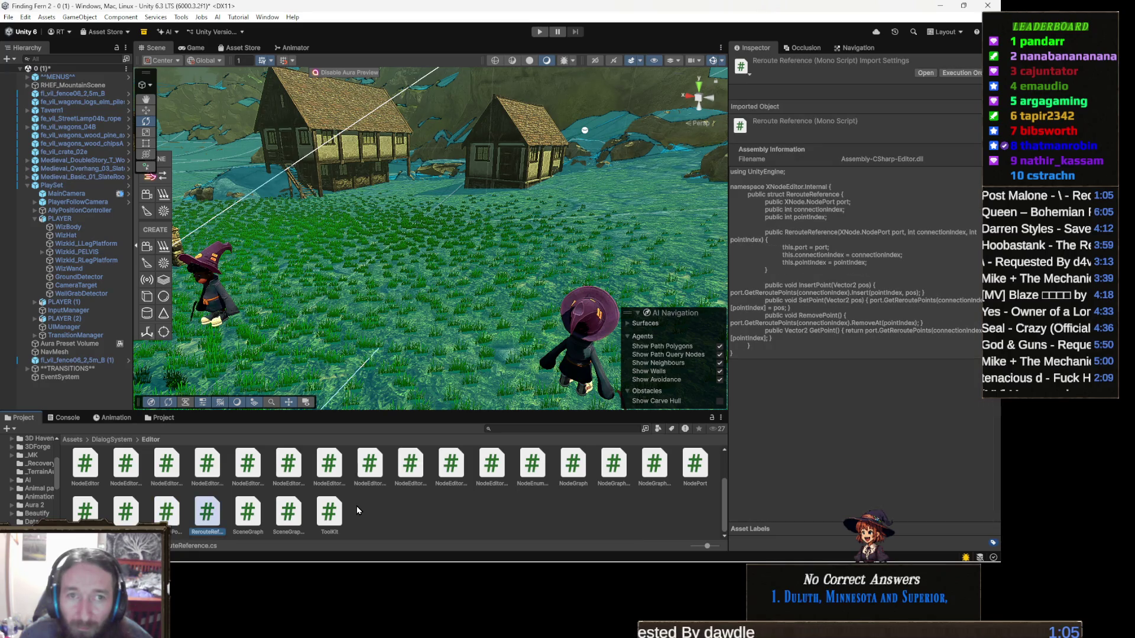
pyautogui.press('Right')
pyautogui.press('Right')
pyautogui.press('Right')
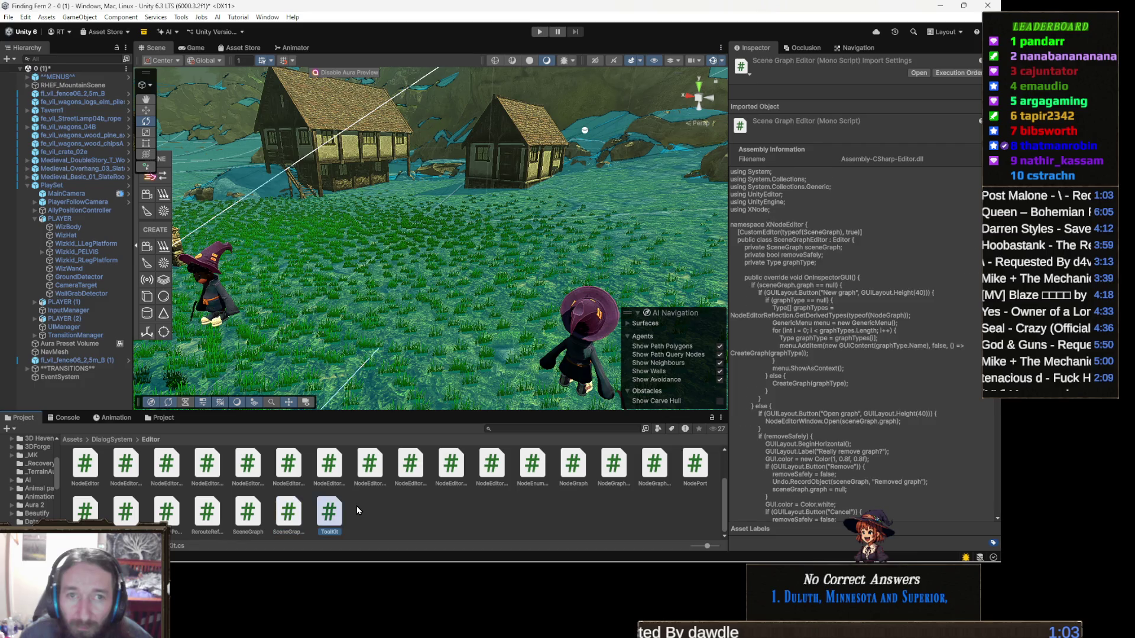
pyautogui.press('Return')
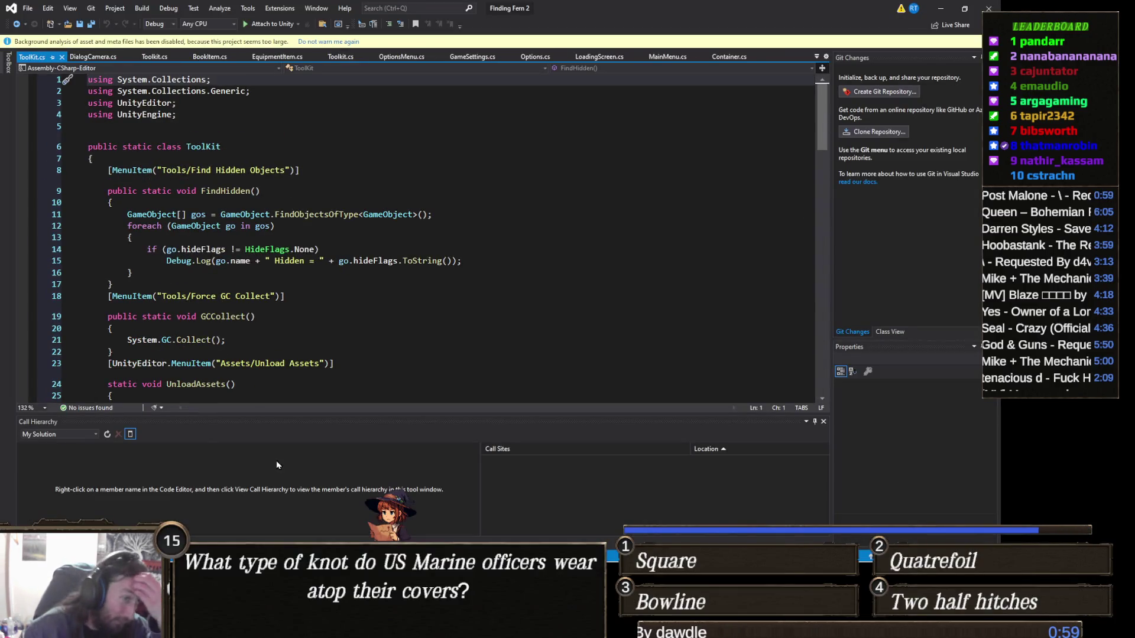
# Step: Review ToolKit.cs's MenuItem methods, place the cursor on the FindHidden code at line 13, and return to Unity
pyautogui.scroll(-4, 182, 273)
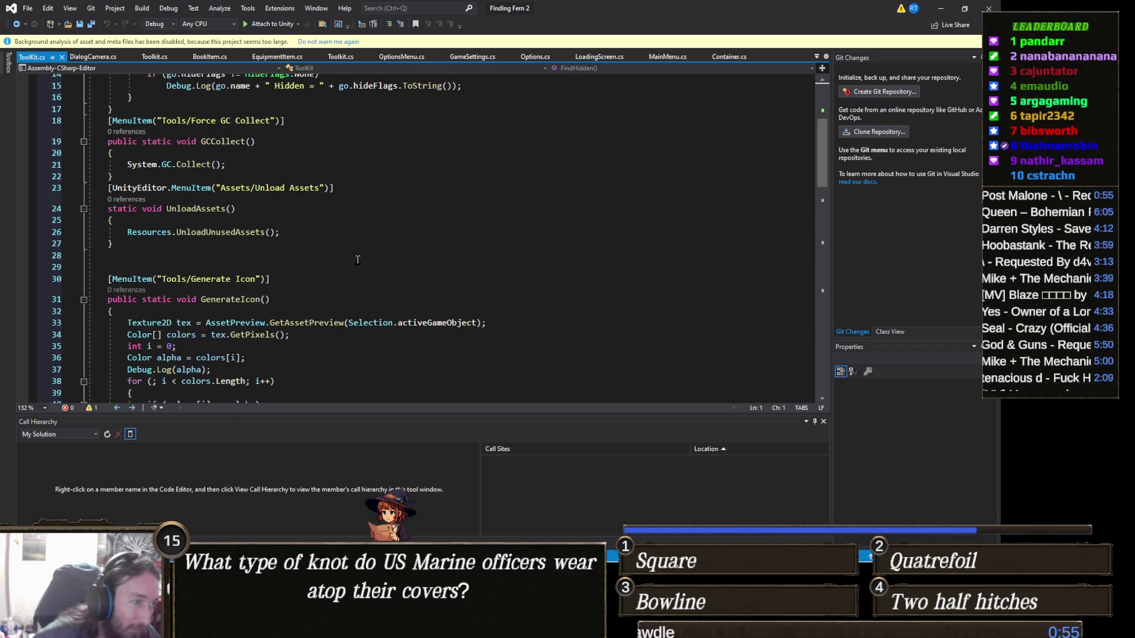
pyautogui.scroll(-13, 357, 260)
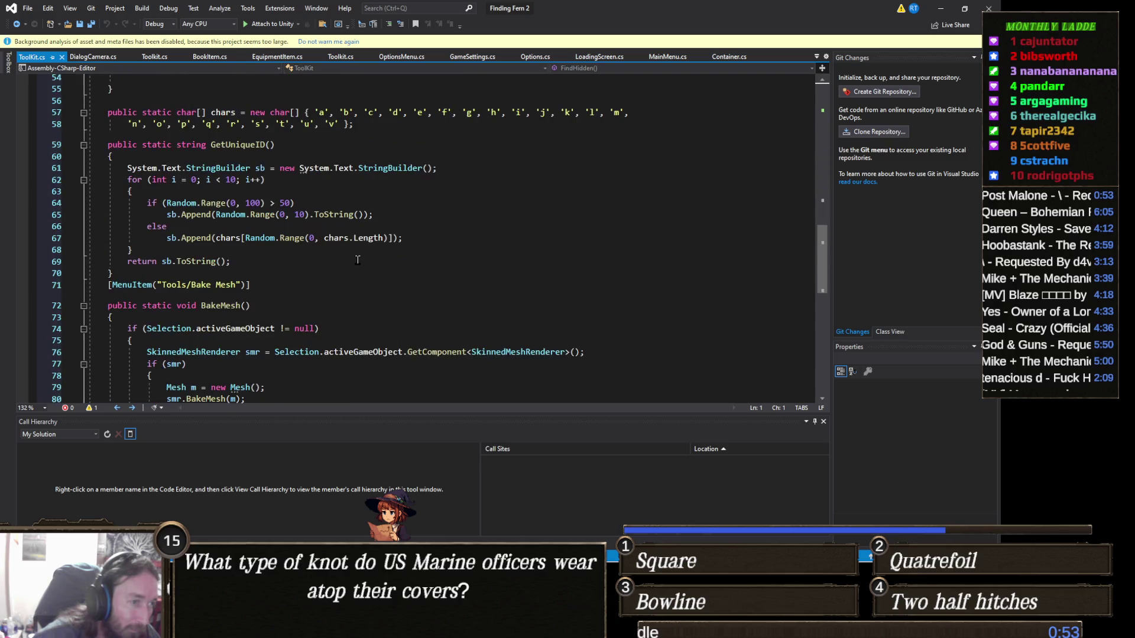
pyautogui.scroll(-3, 262, 247)
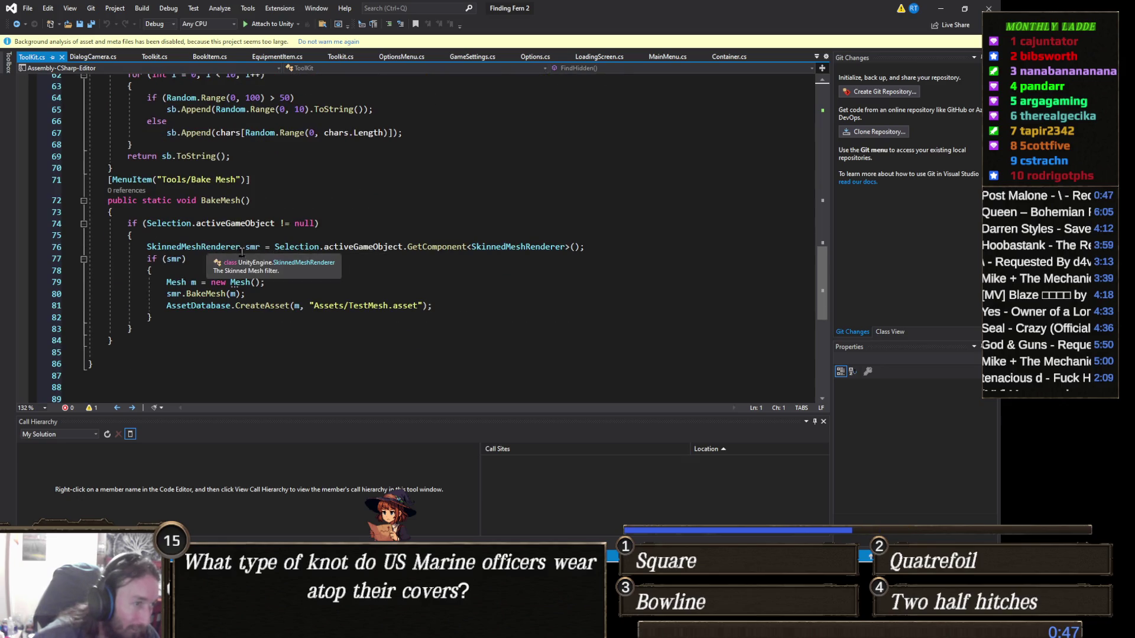
pyautogui.scroll(4, 228, 268)
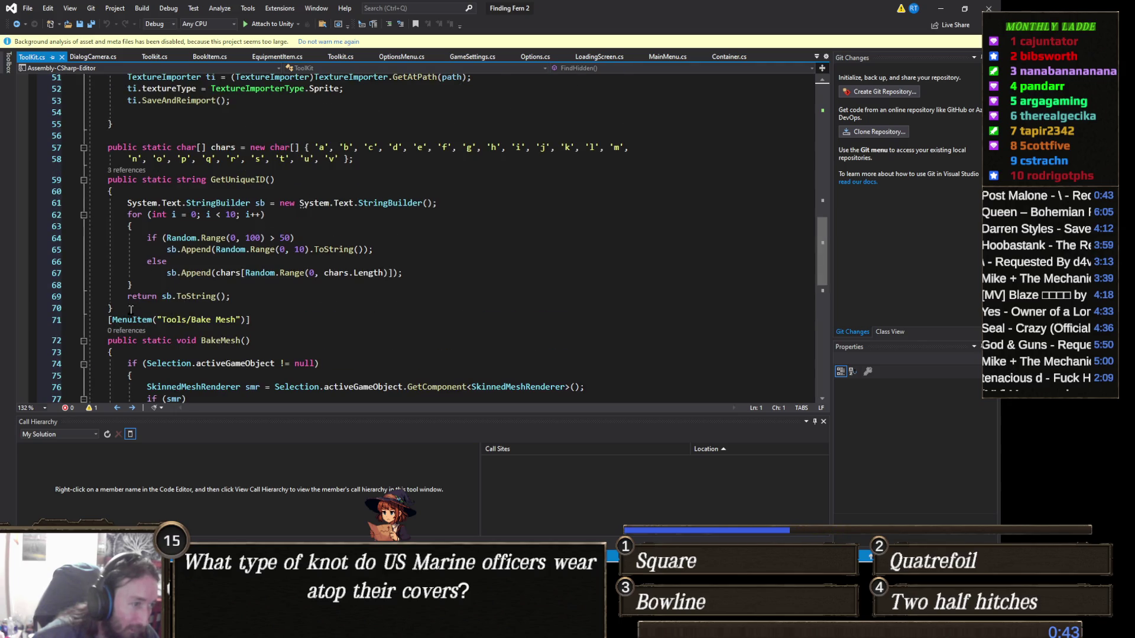
pyautogui.scroll(6, 136, 311)
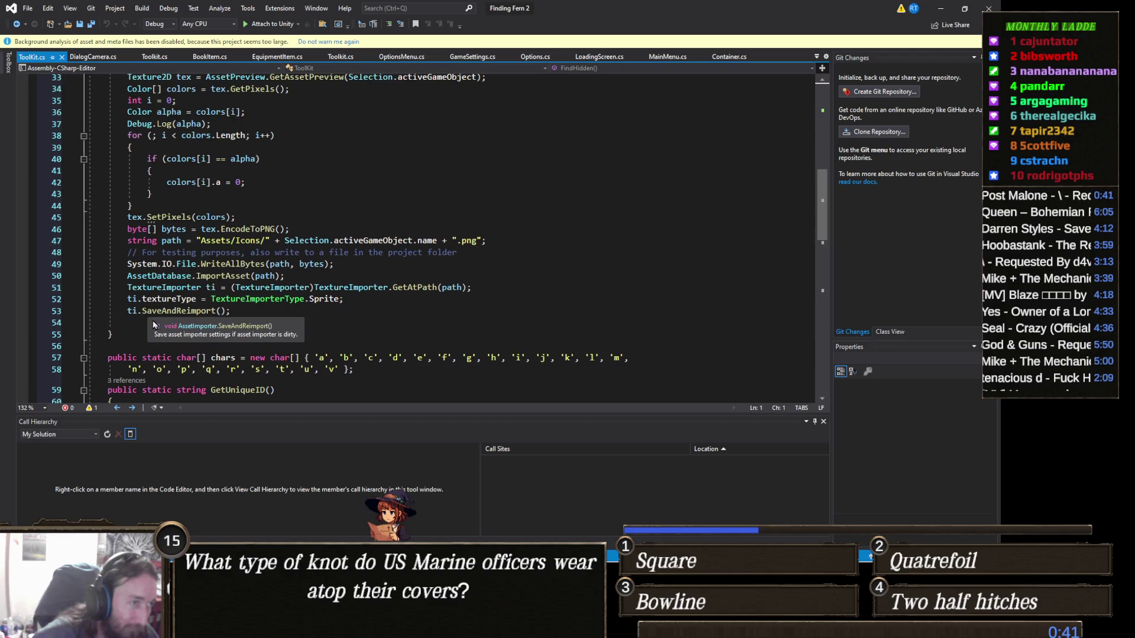
pyautogui.scroll(2, 229, 313)
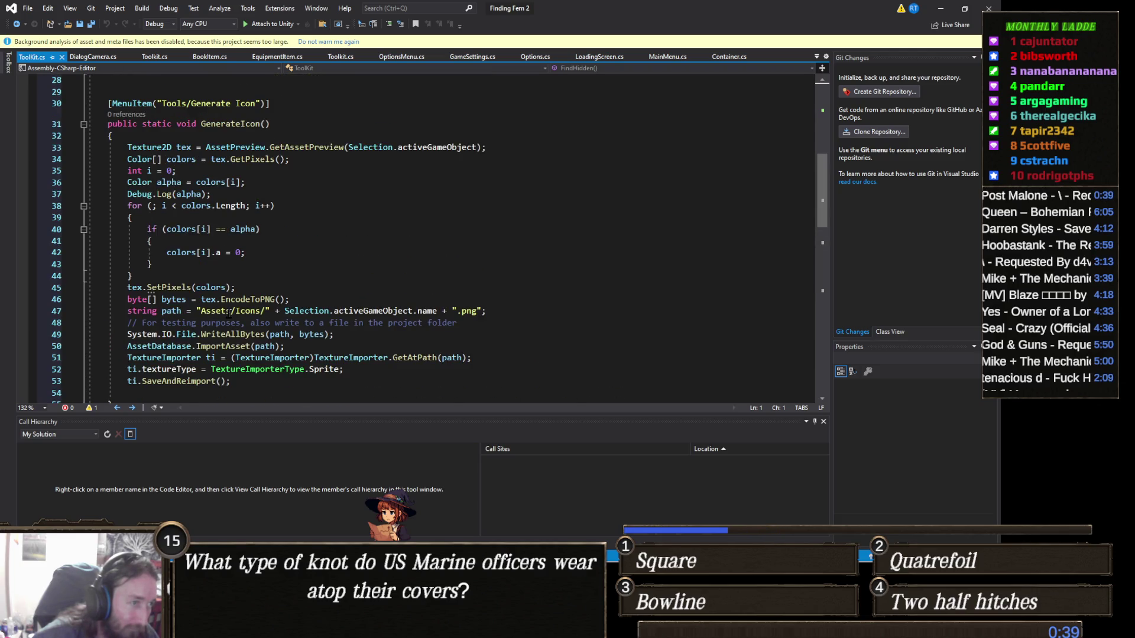
pyautogui.scroll(5, 256, 286)
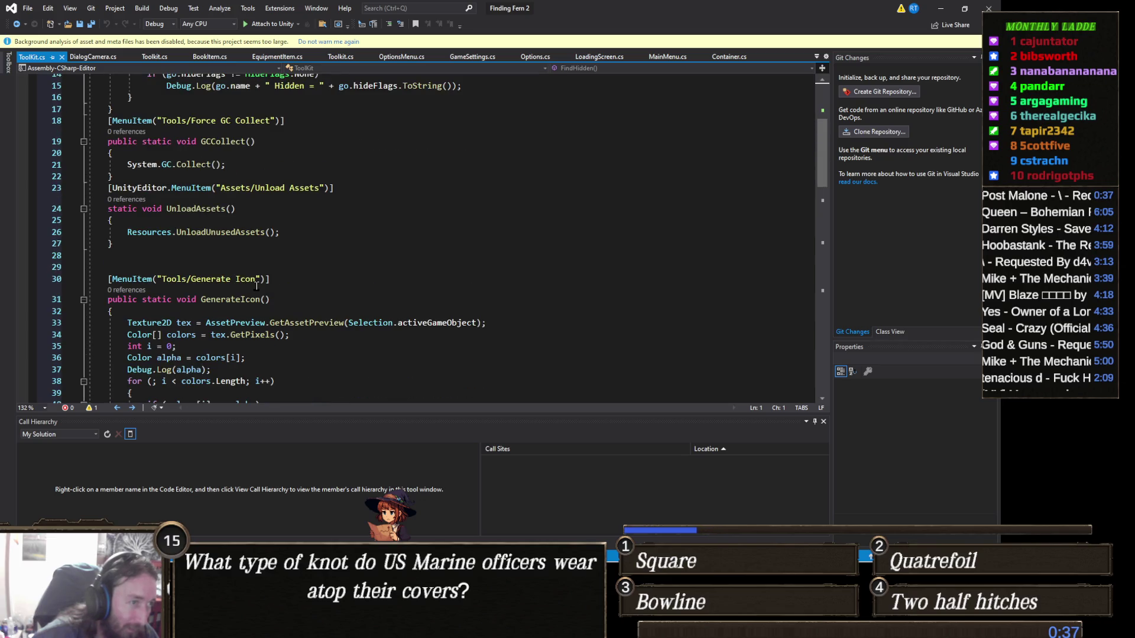
pyautogui.scroll(2, 257, 286)
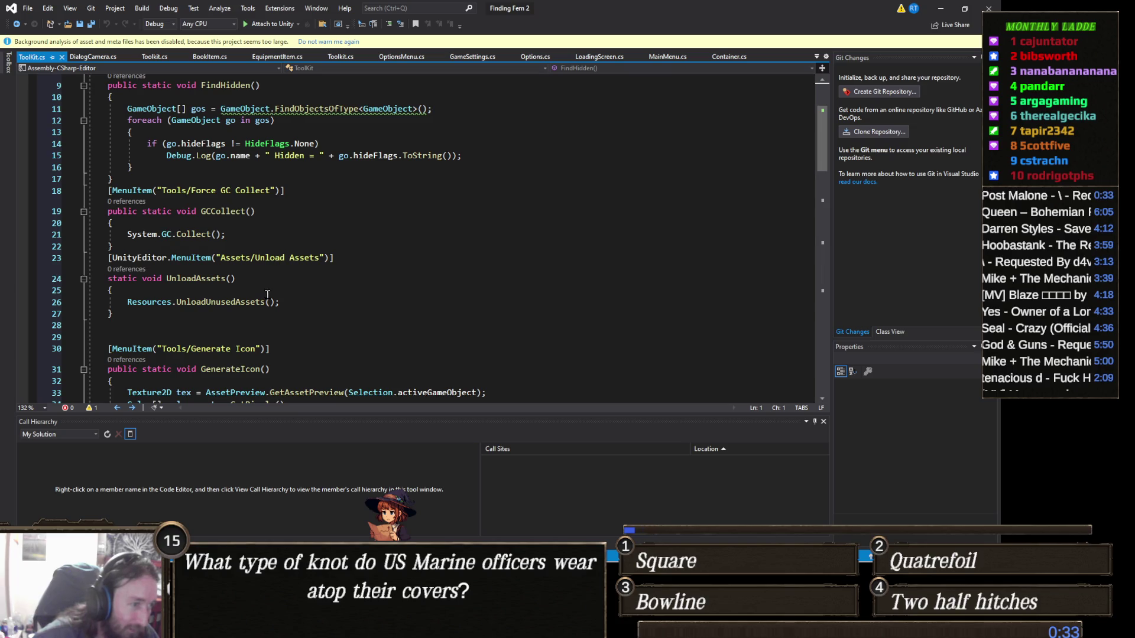
pyautogui.scroll(2, 268, 294)
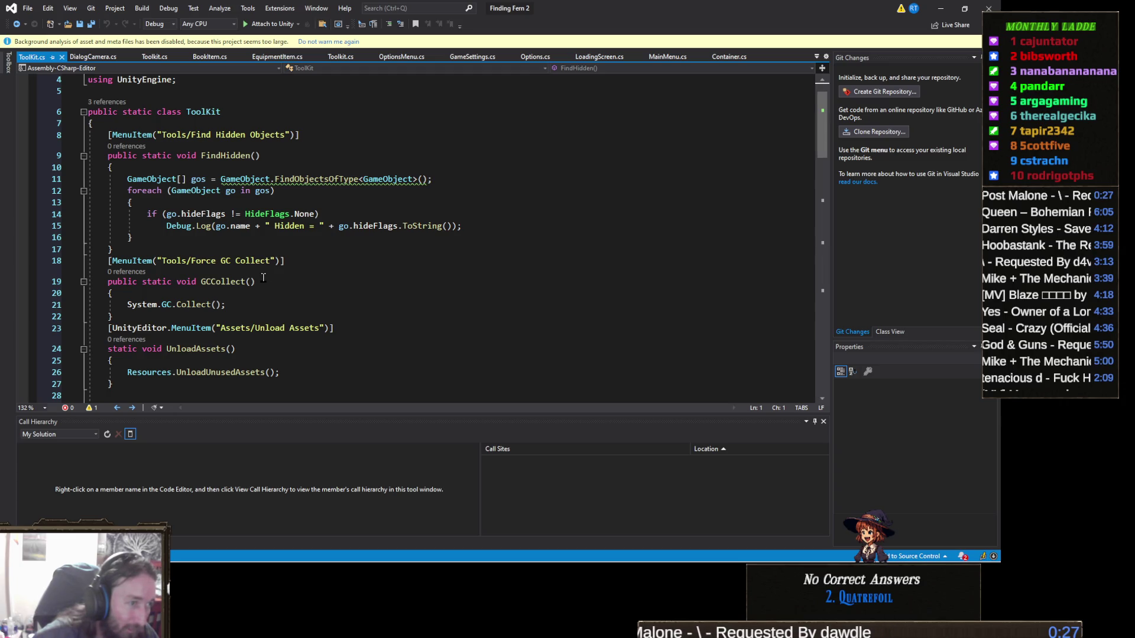
pyautogui.click(408, 200)
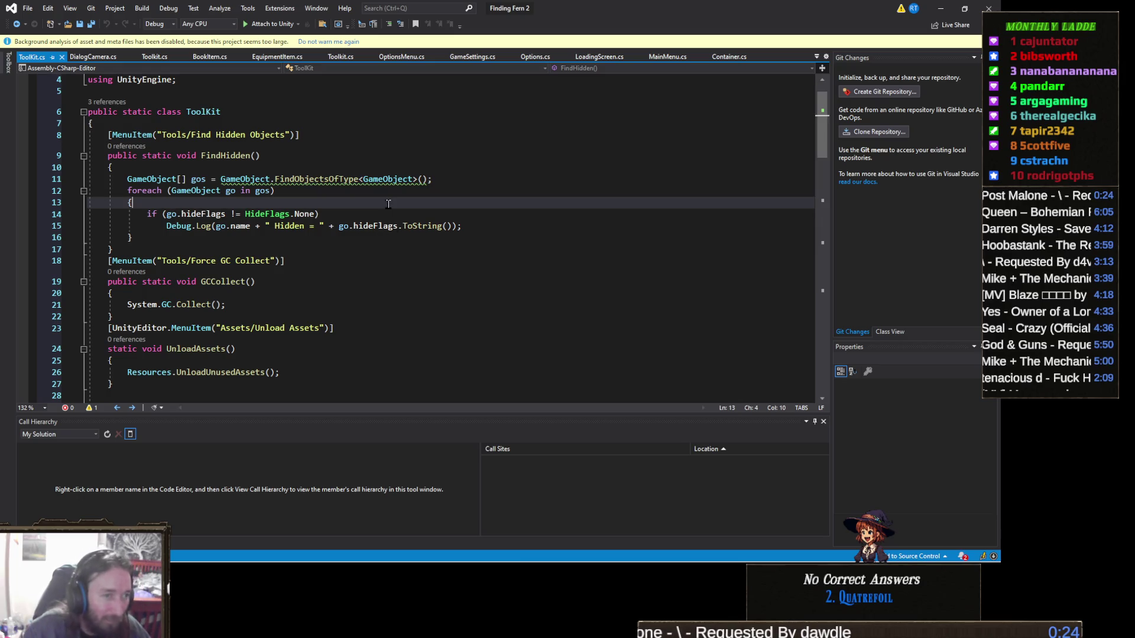
pyautogui.click(940, 8)
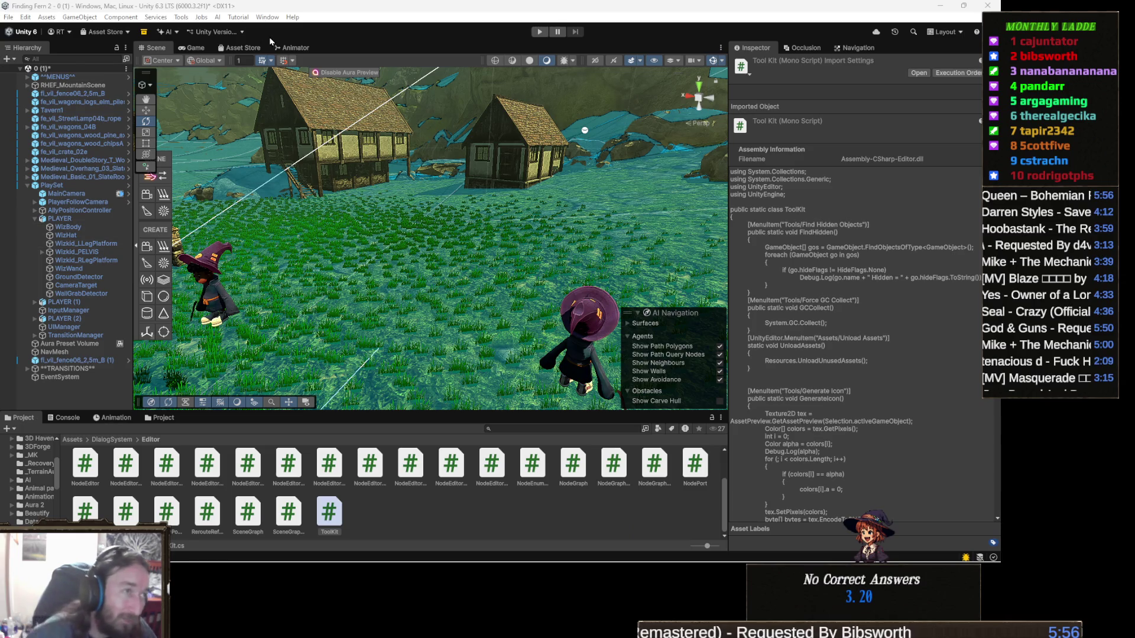
# Step: Open the Tools > Game Creator DialogSystemEditor window, reposition and widen it, and show its Dialogs options
pyautogui.click(179, 17)
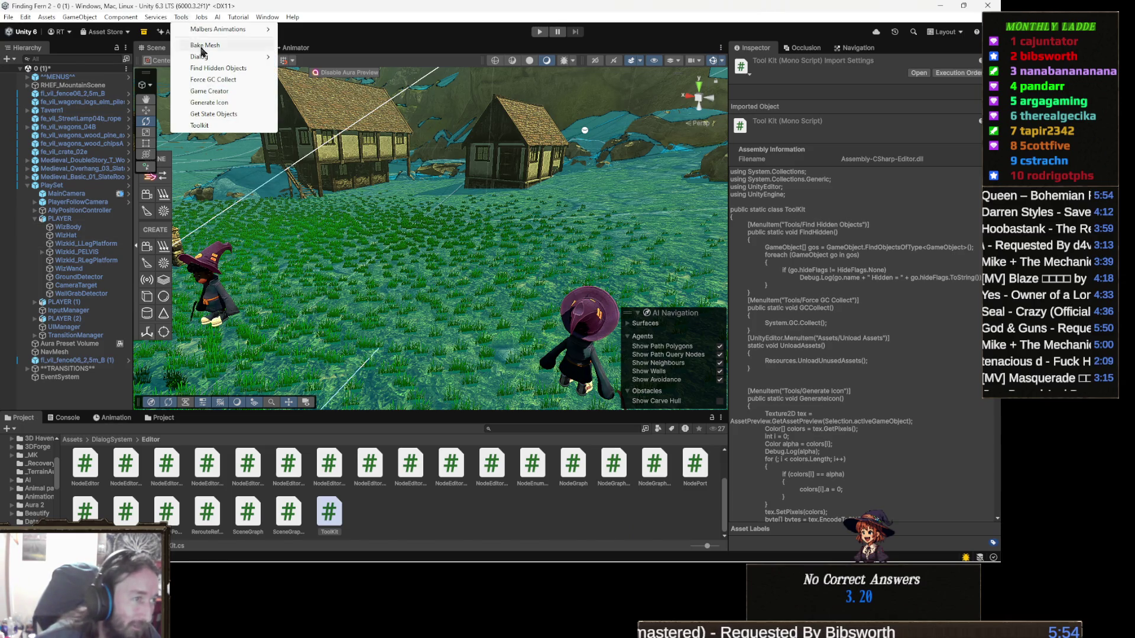
pyautogui.moveTo(227, 58)
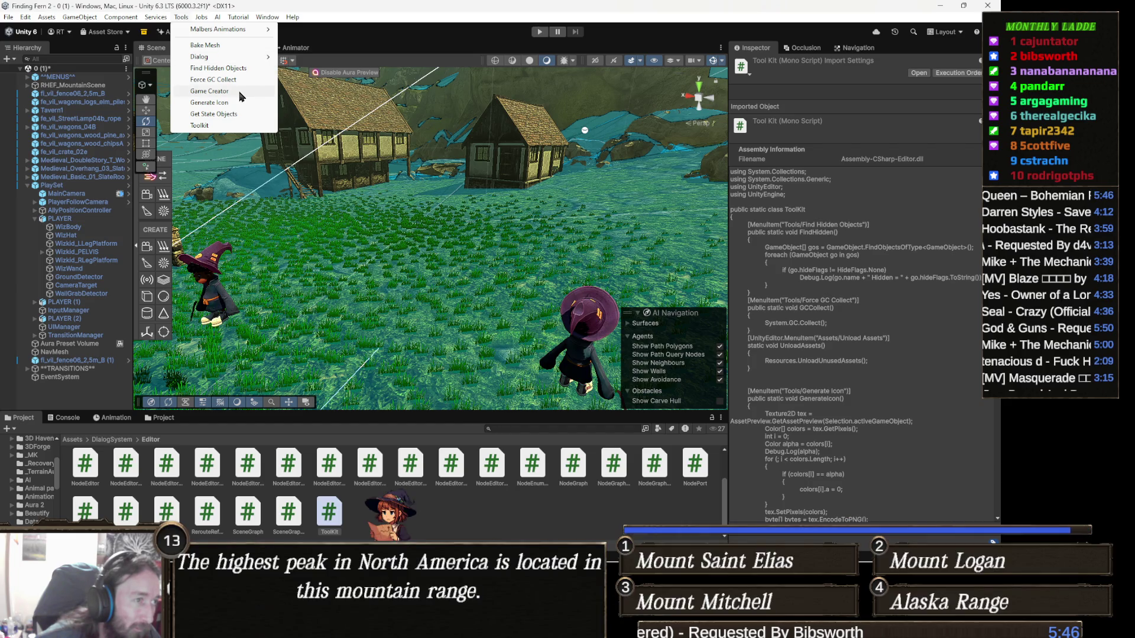
pyautogui.click(240, 96)
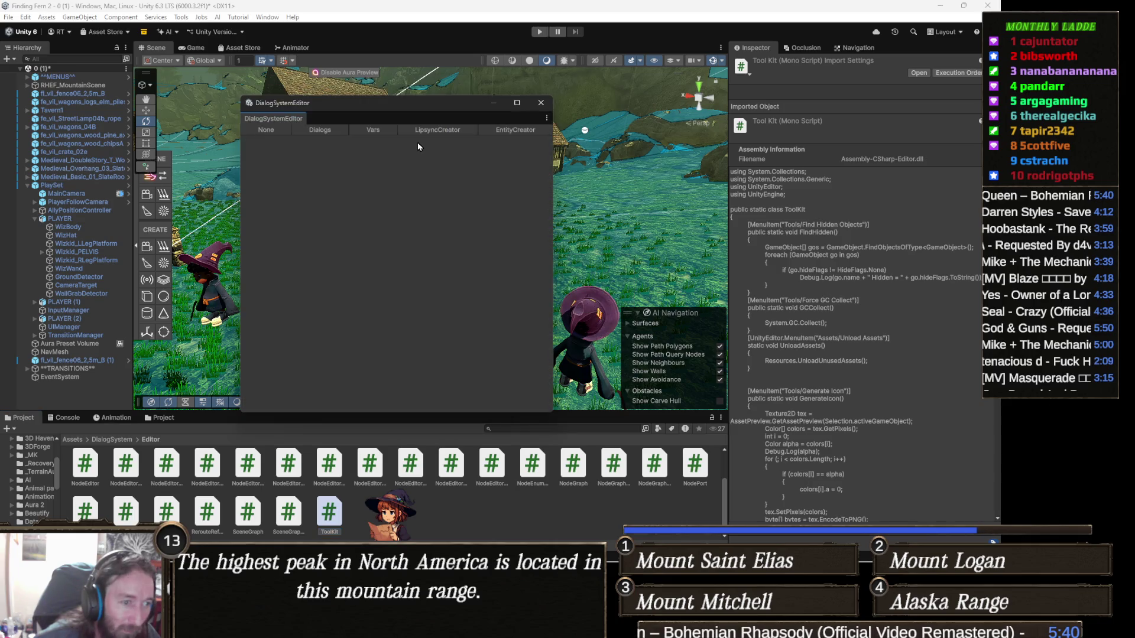
pyautogui.moveTo(325, 108); pyautogui.dragTo(352, 124)
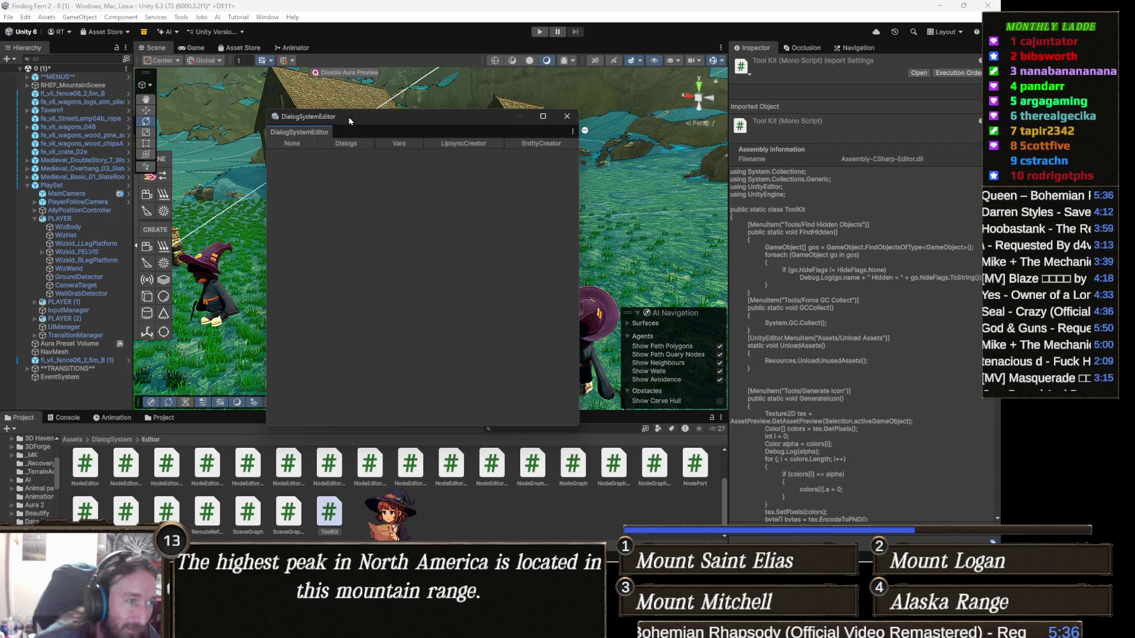
pyautogui.moveTo(580, 177); pyautogui.dragTo(692, 196)
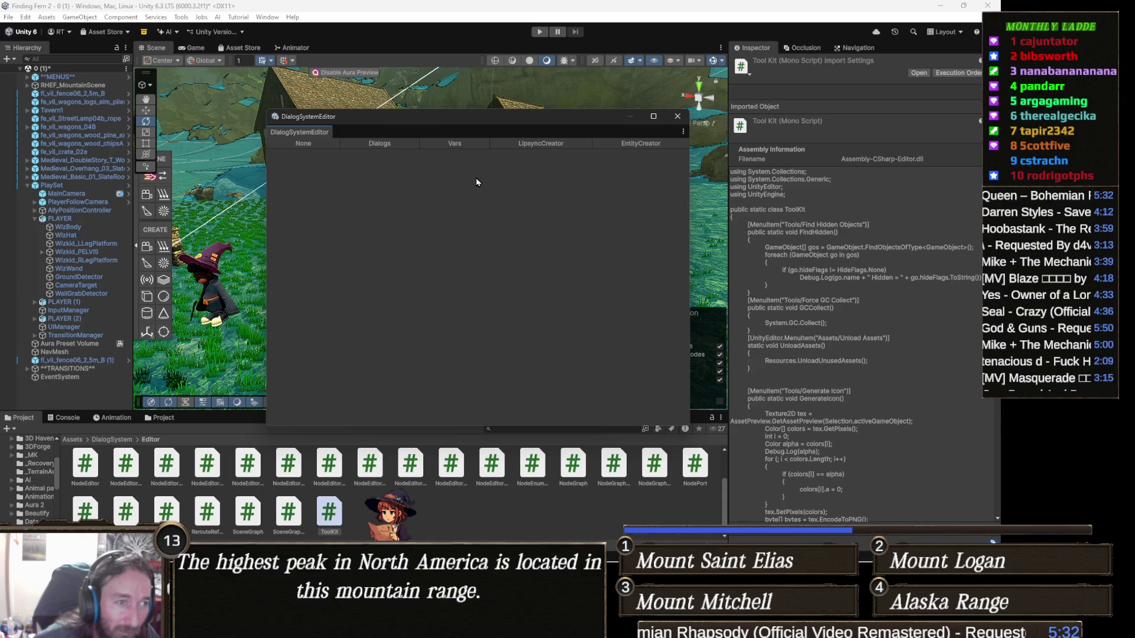
pyautogui.click(360, 145)
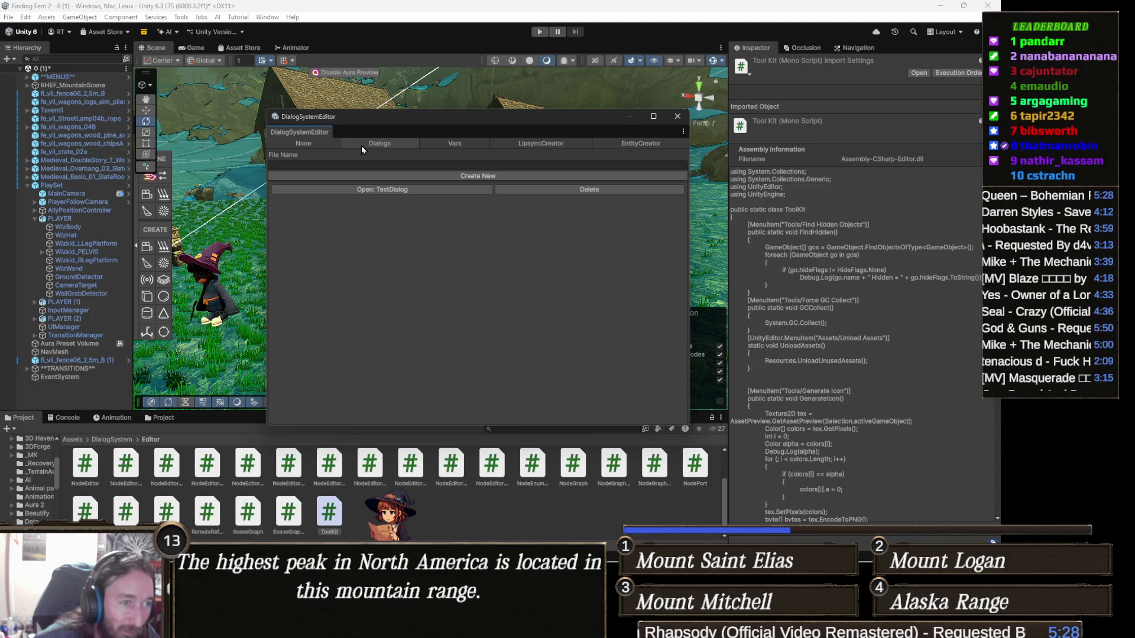
pyautogui.moveTo(481, 117); pyautogui.dragTo(423, 111)
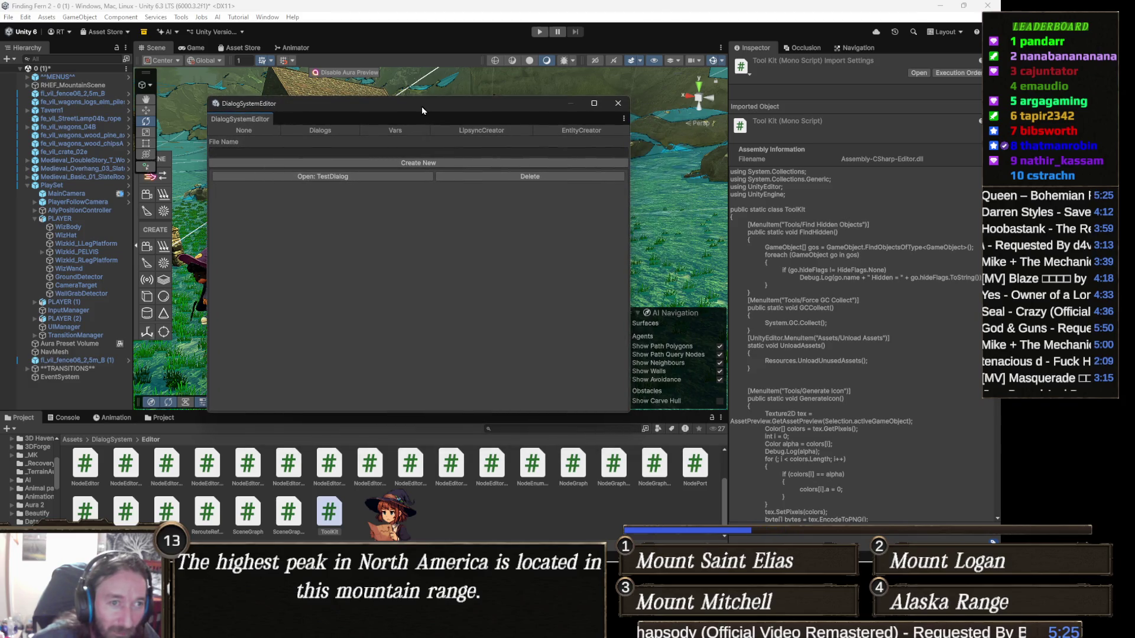
pyautogui.click(580, 130)
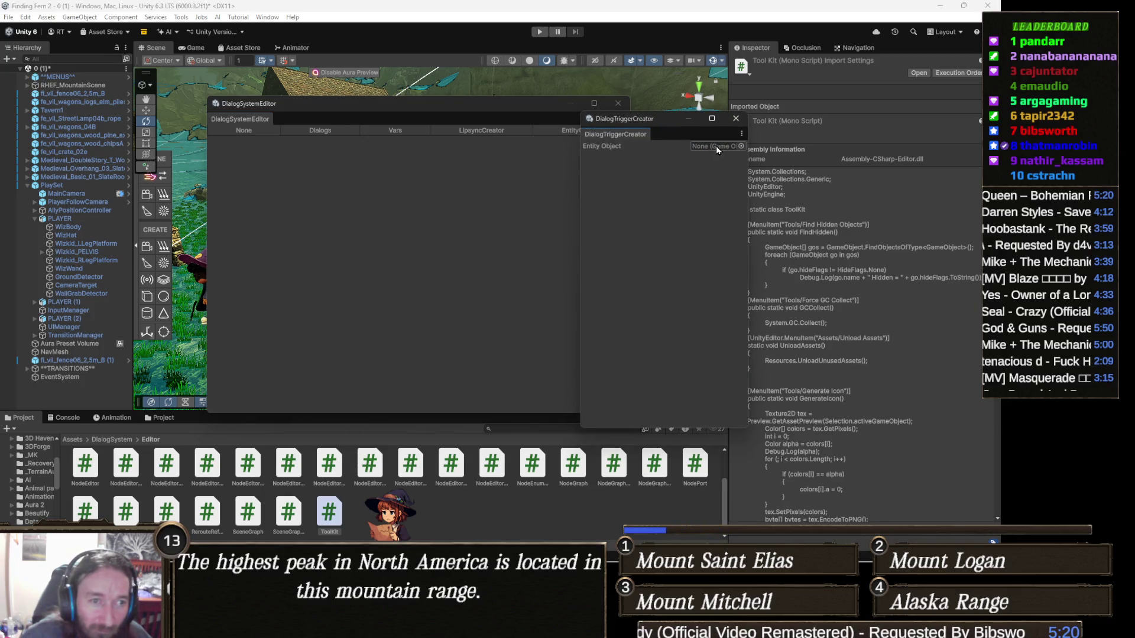
pyautogui.click(736, 119)
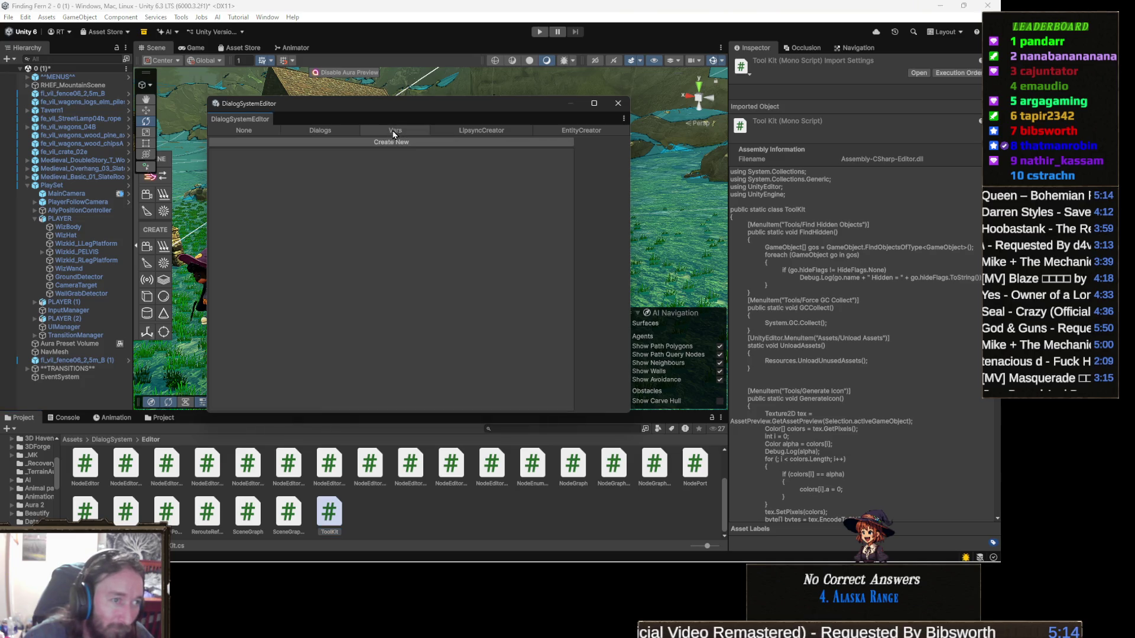
pyautogui.click(342, 131)
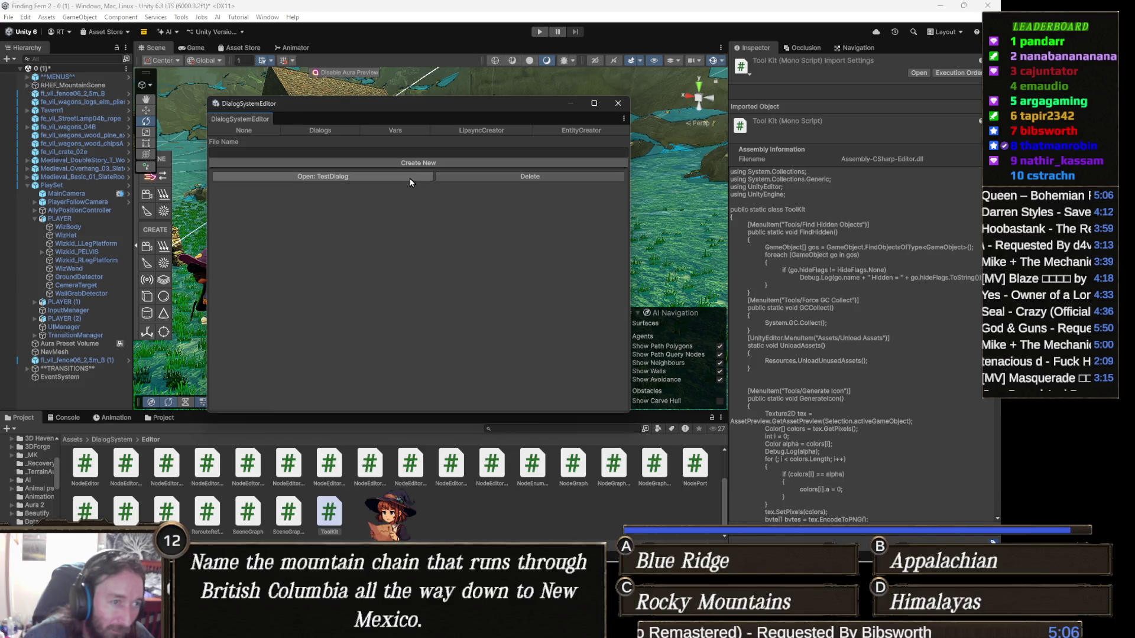
# Step: Open TestDialog and dock the Dialog Editor and DialogSystemEditor as tabs beside Scene, showing Dialog0–Dialog3
pyautogui.click(410, 177)
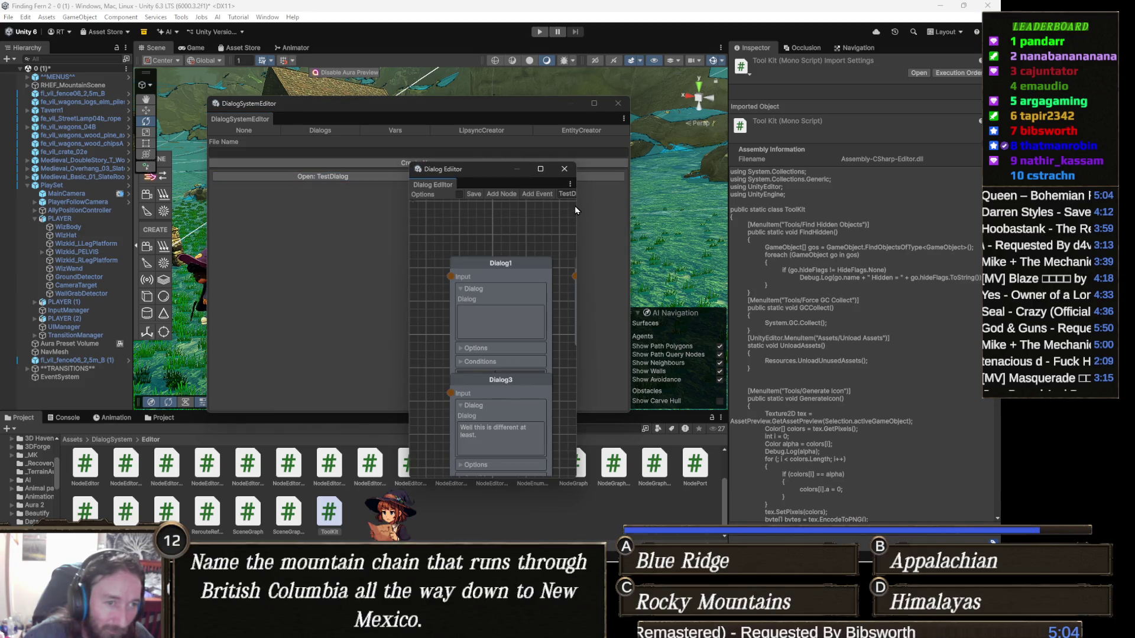
pyautogui.moveTo(430, 187); pyautogui.dragTo(355, 53)
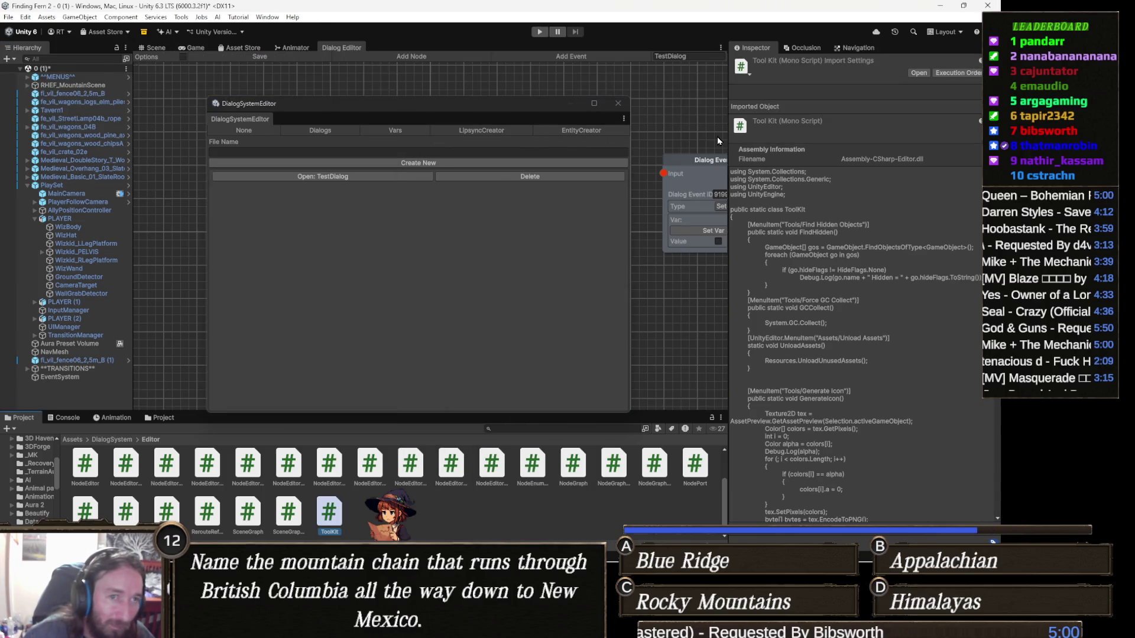
pyautogui.moveTo(249, 116); pyautogui.dragTo(355, 55)
pyautogui.click(351, 47)
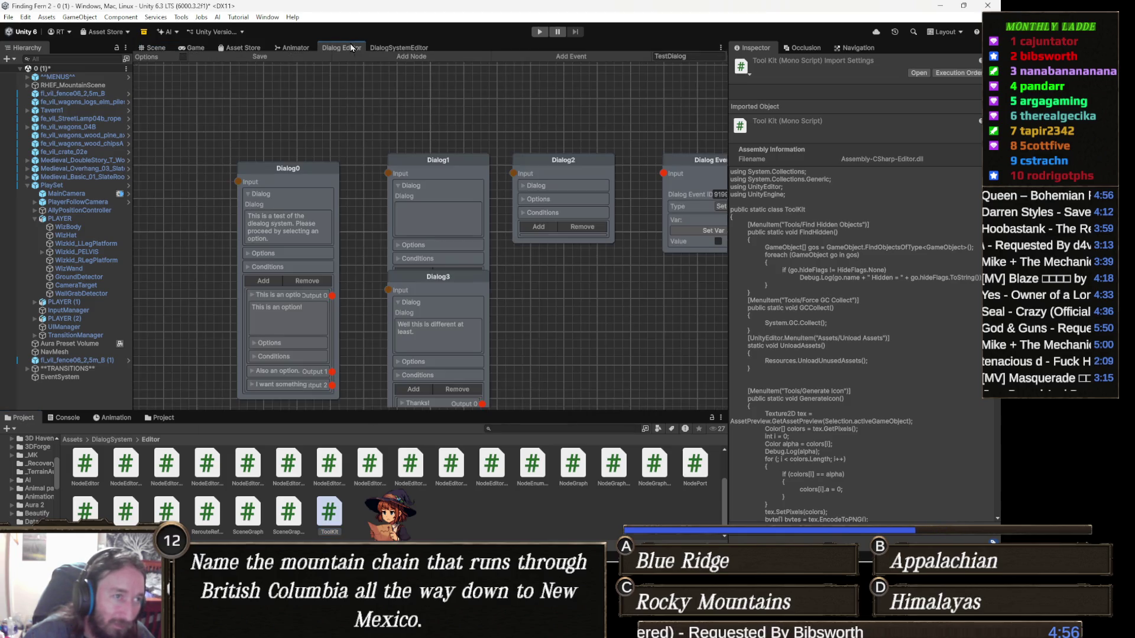
pyautogui.moveTo(458, 242); pyautogui.dragTo(438, 241)
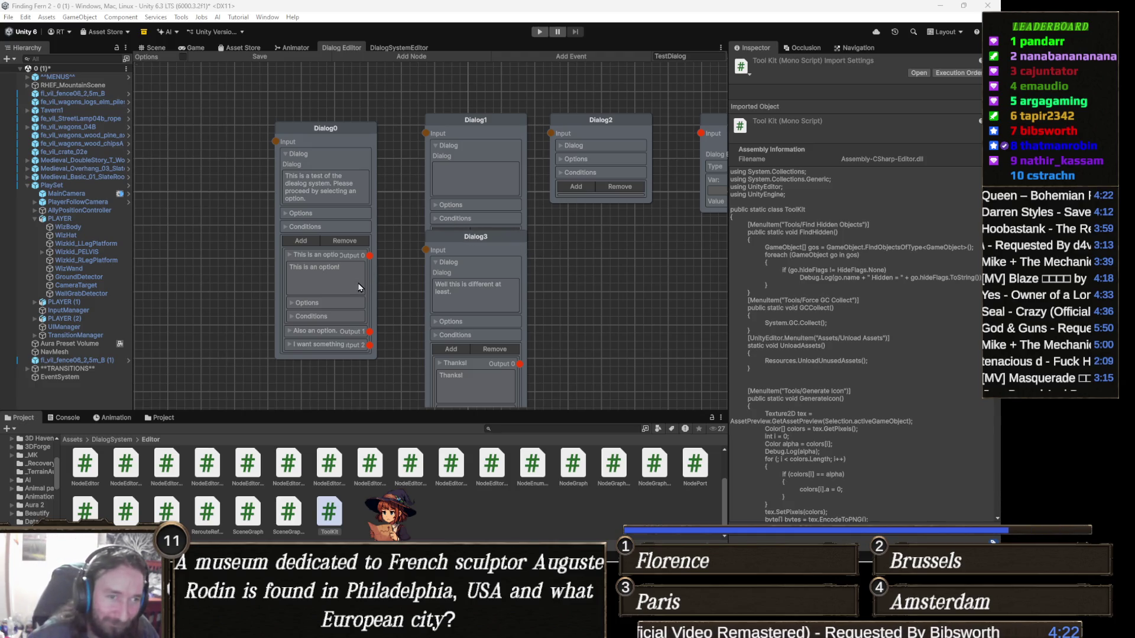
# Step: Pan around the TestDialog graph to view the Dialog Event node and the Dialog0–Dialog2 headers
pyautogui.moveTo(435, 250); pyautogui.dragTo(443, 254)
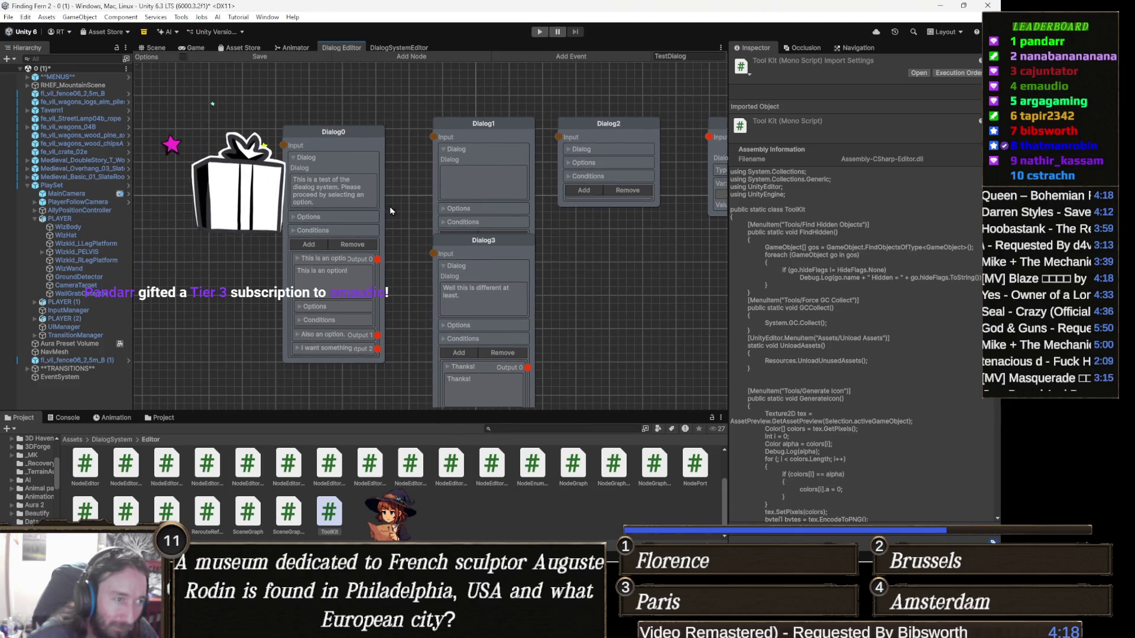
pyautogui.moveTo(391, 211); pyautogui.dragTo(466, 187)
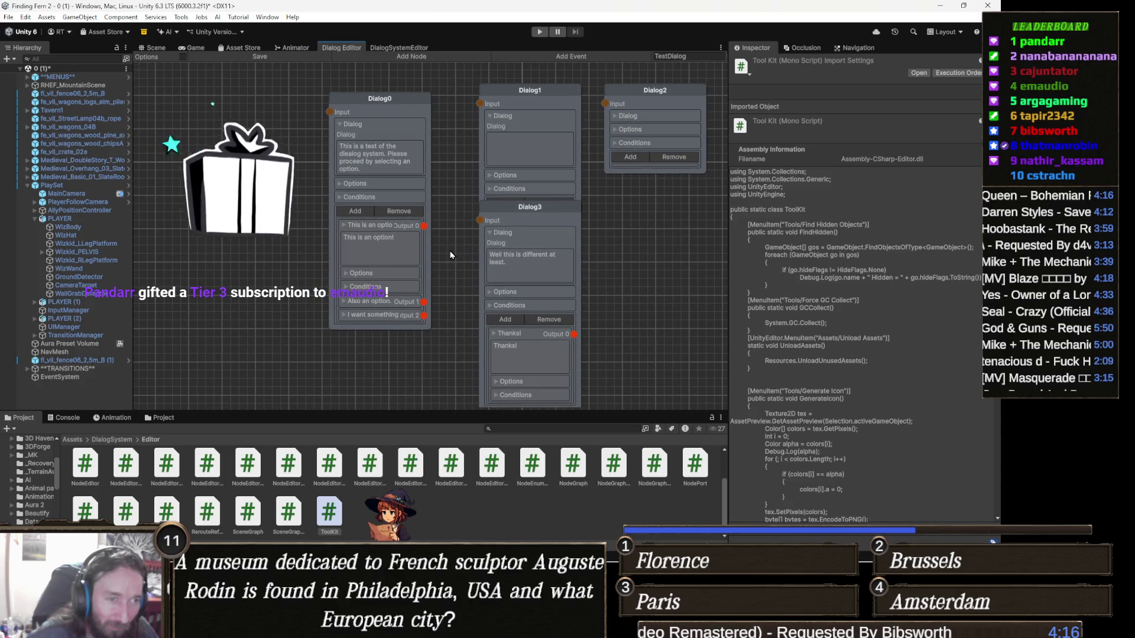
pyautogui.moveTo(451, 255); pyautogui.dragTo(337, 271)
pyautogui.moveTo(543, 241)
pyautogui.mouseDown()
pyautogui.moveTo(431, 258)
pyautogui.moveTo(439, 277)
pyautogui.mouseUp()
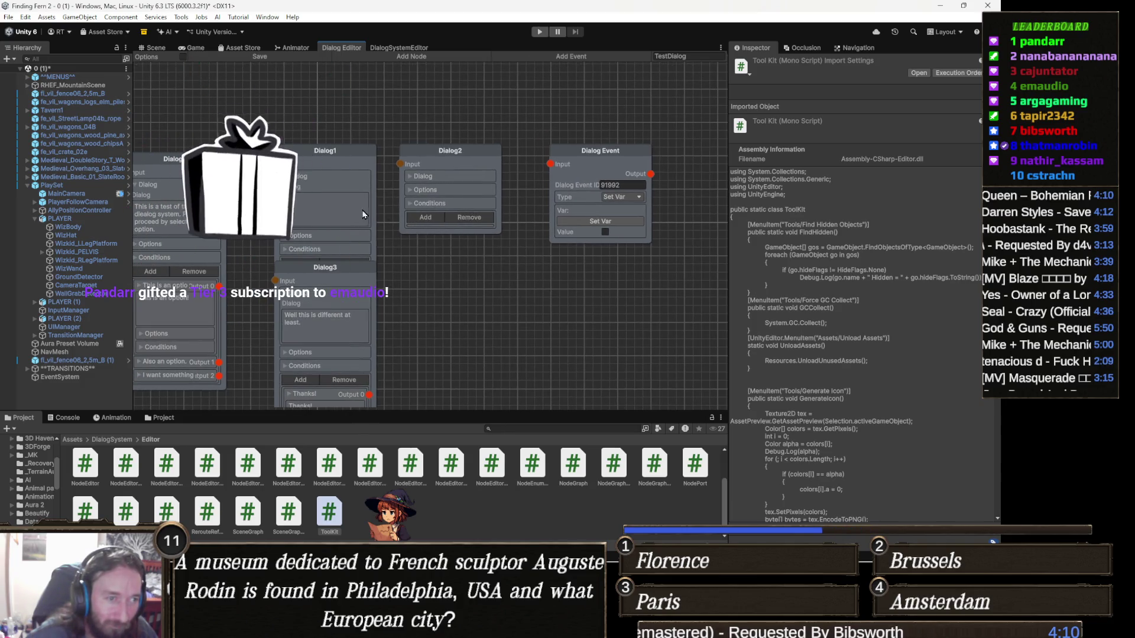
pyautogui.moveTo(337, 240)
pyautogui.mouseDown()
pyautogui.moveTo(481, 215)
pyautogui.moveTo(506, 234)
pyautogui.mouseUp()
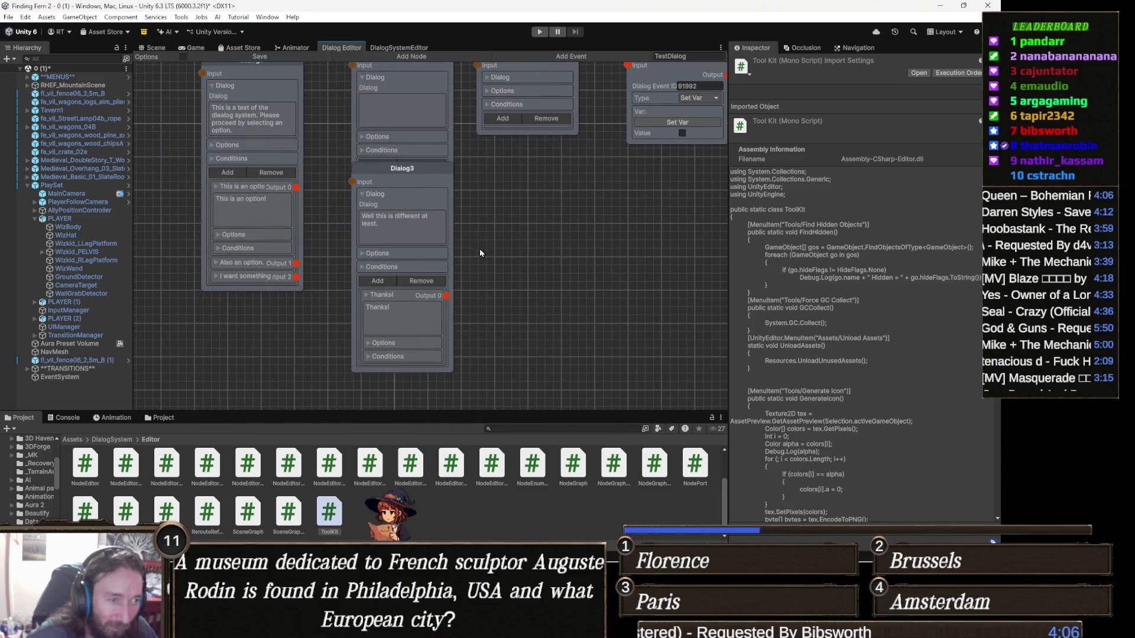
pyautogui.moveTo(481, 280); pyautogui.dragTo(484, 273)
pyautogui.moveTo(483, 235)
pyautogui.mouseDown()
pyautogui.moveTo(465, 289)
pyautogui.moveTo(568, 283)
pyautogui.moveTo(575, 272)
pyautogui.mouseUp()
pyautogui.moveTo(394, 286)
pyautogui.mouseDown()
pyautogui.moveTo(391, 253)
pyautogui.moveTo(372, 243)
pyautogui.moveTo(400, 263)
pyautogui.mouseUp()
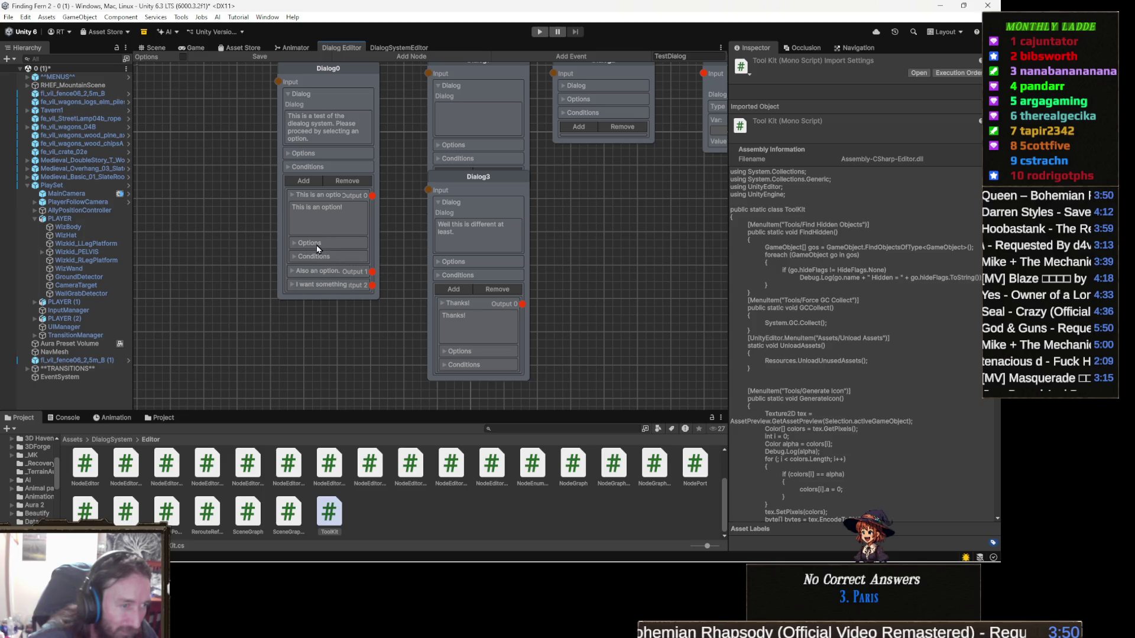
# Step: Expand Dialog0's "I want something different." option instead of its first option's Event setting
pyautogui.click(297, 244)
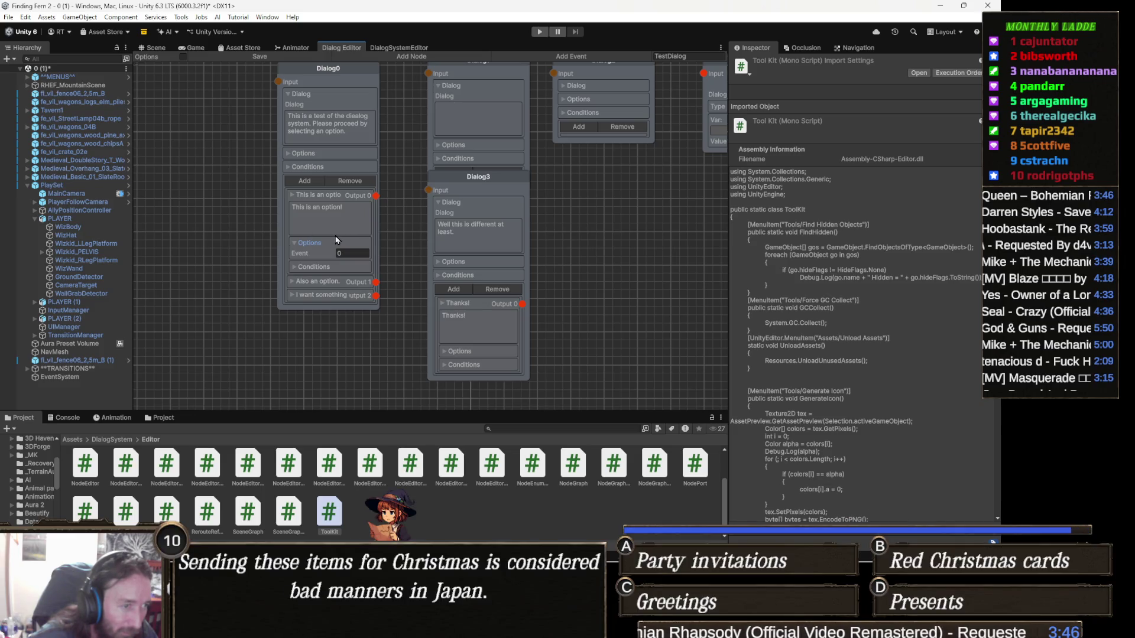
pyautogui.click(290, 295)
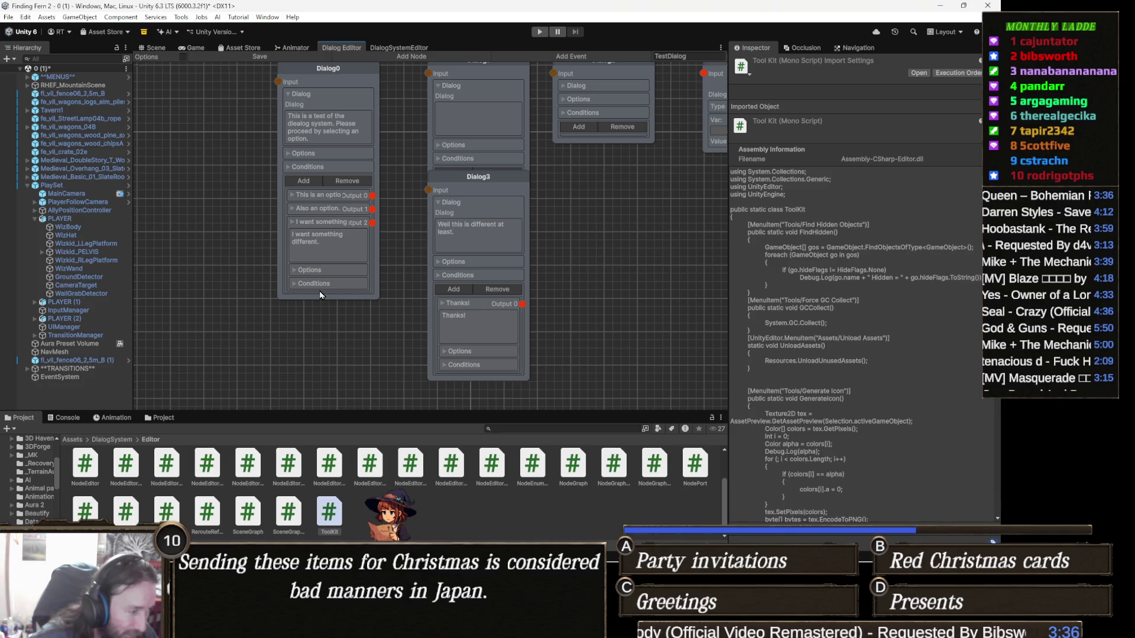
pyautogui.moveTo(399, 307)
pyautogui.mouseDown()
pyautogui.moveTo(477, 289)
pyautogui.moveTo(418, 319)
pyautogui.mouseUp()
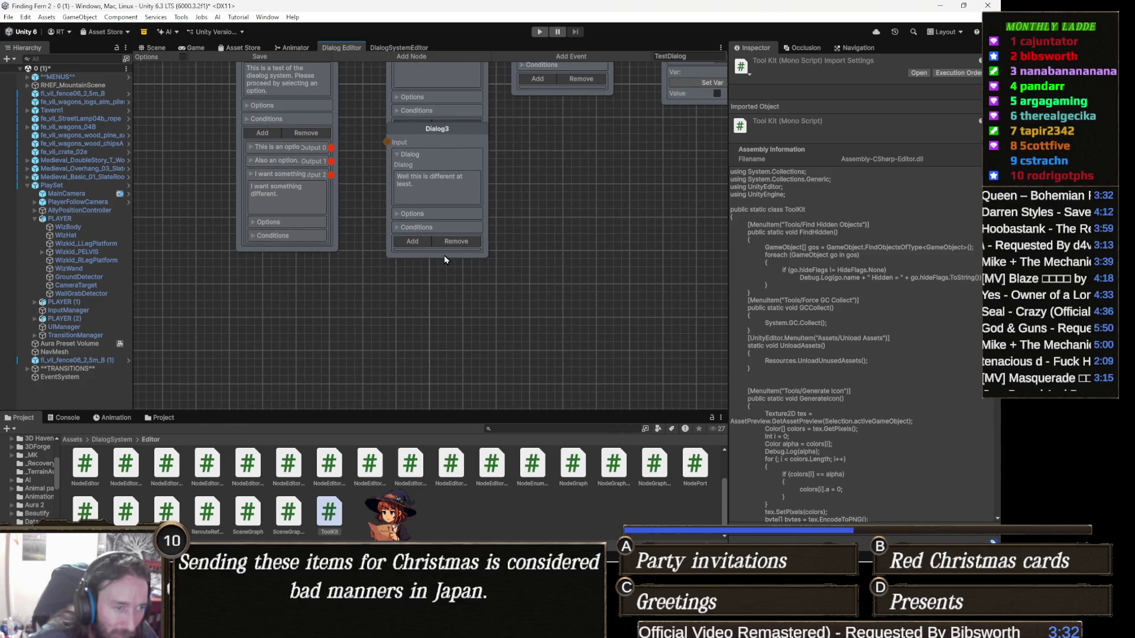
pyautogui.scroll(1, 420, 267)
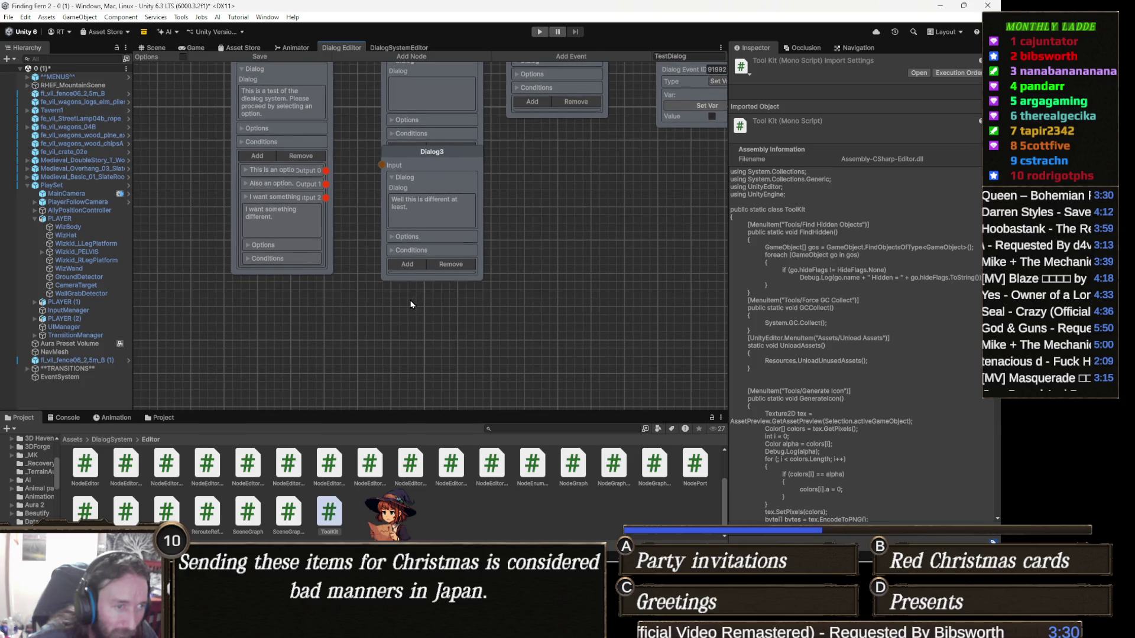
pyautogui.scroll(1, 355, 292)
pyautogui.moveTo(337, 271); pyautogui.dragTo(364, 268)
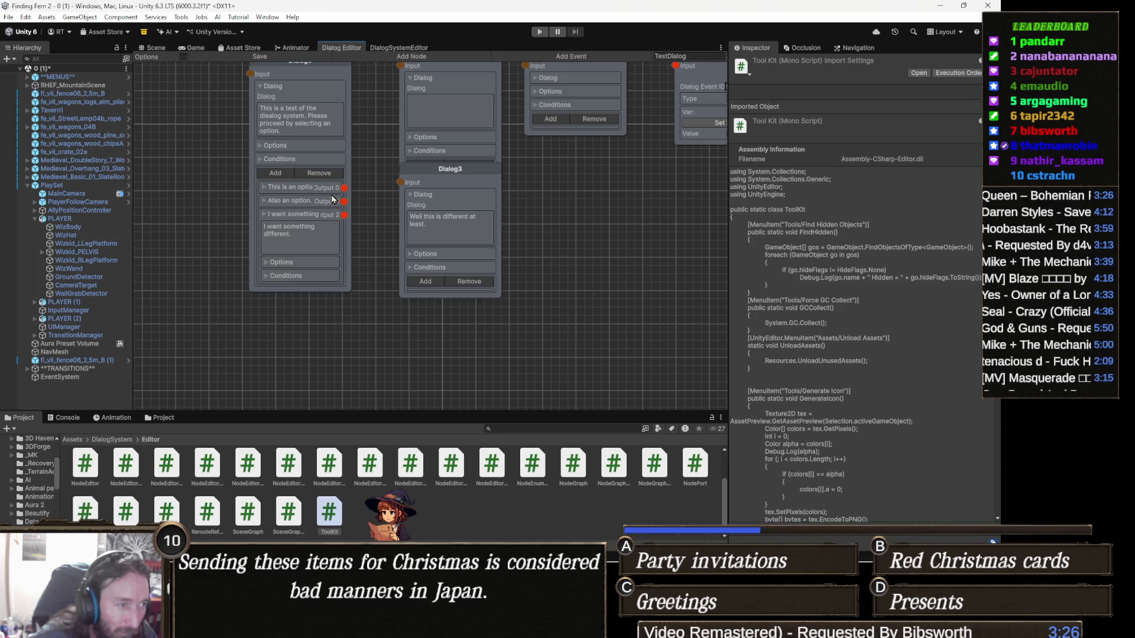
pyautogui.scroll(1, 400, 180)
pyautogui.scroll(1, 402, 234)
pyautogui.scroll(1, 402, 234)
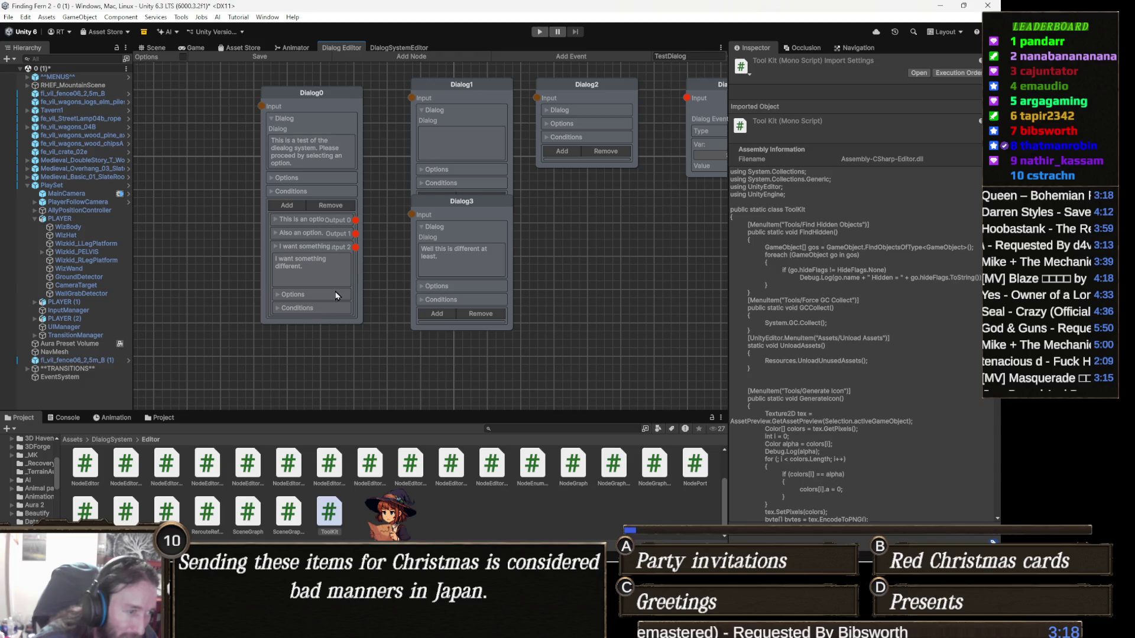
pyautogui.rightClick(348, 46)
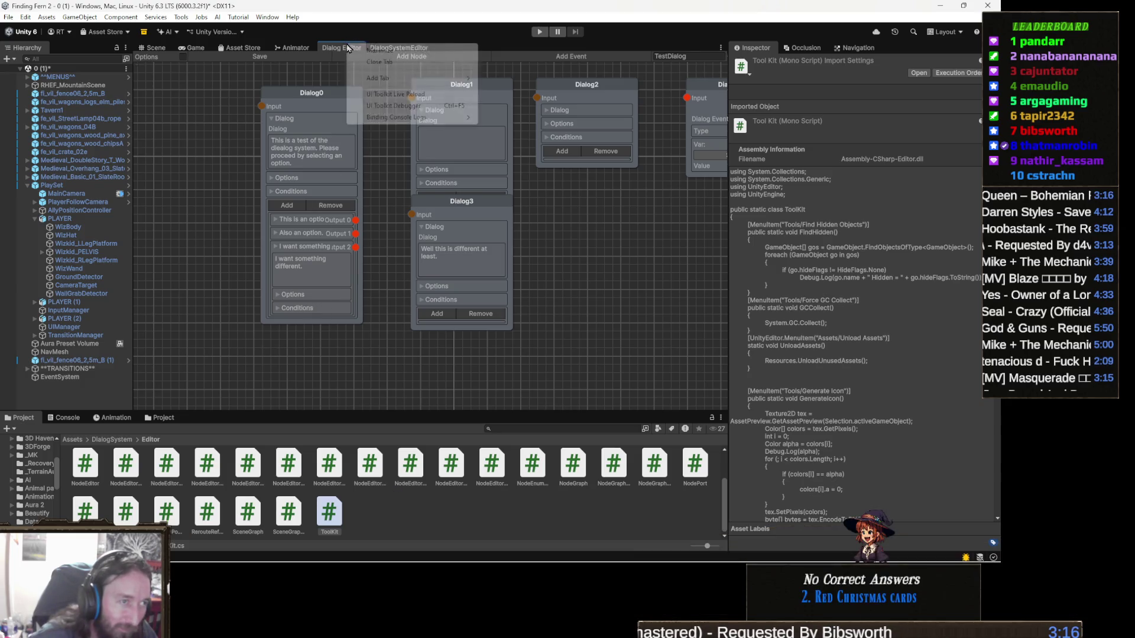
# Step: Close the Dialog Editor tab, reopen TestDialog, and dock it back beside DialogSystemEditor
pyautogui.click(387, 62)
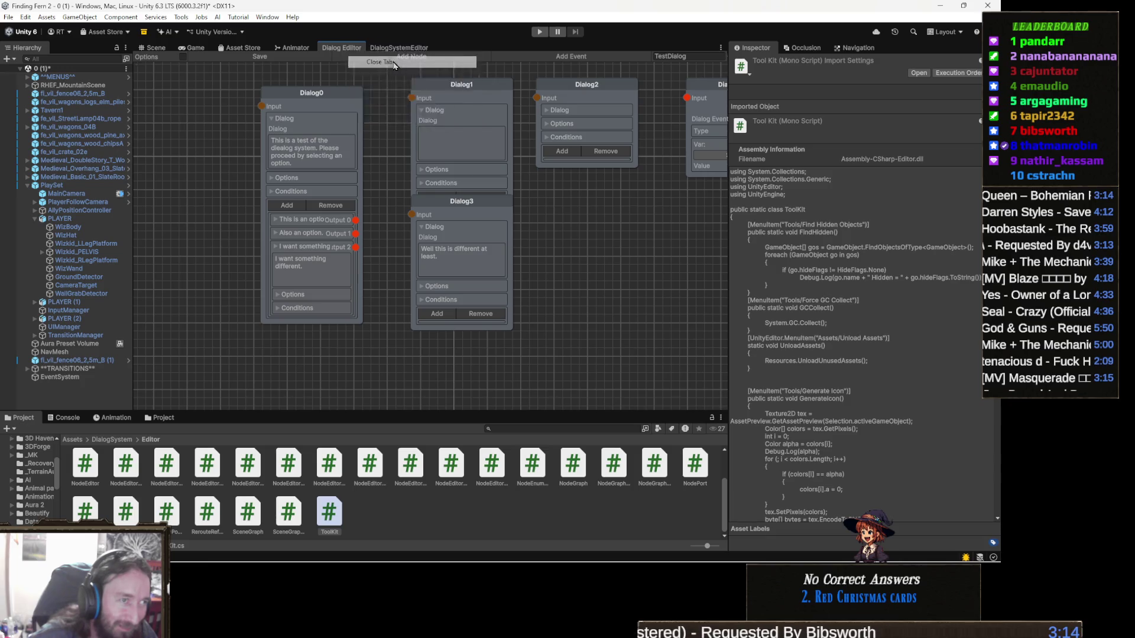
pyautogui.click(307, 106)
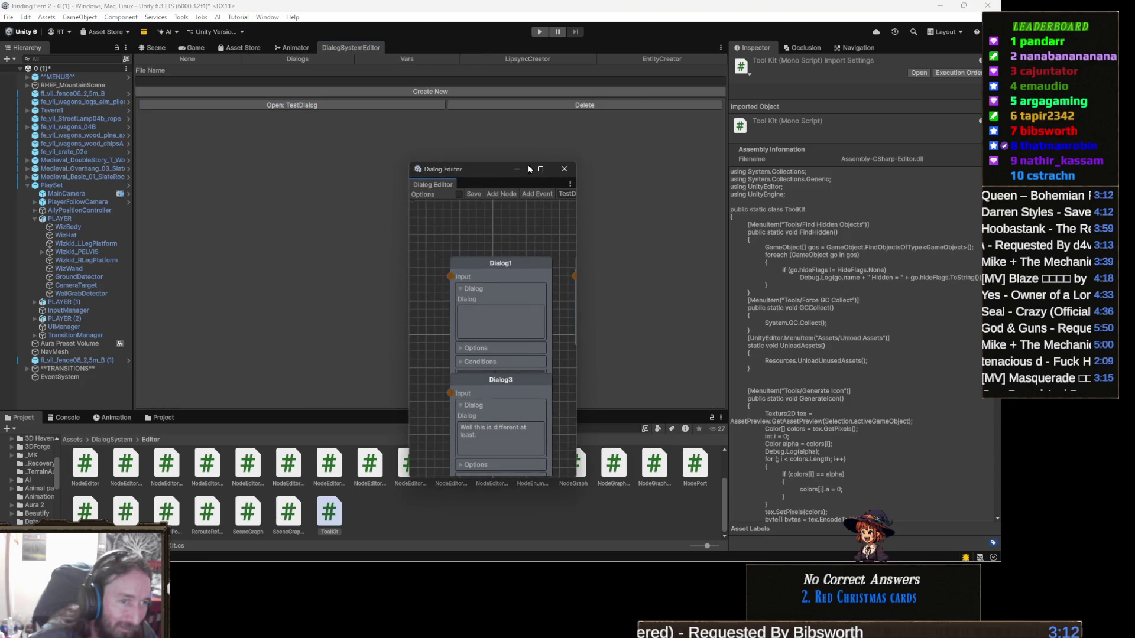
pyautogui.moveTo(445, 183)
pyautogui.mouseDown()
pyautogui.moveTo(440, 91)
pyautogui.moveTo(453, 55)
pyautogui.mouseUp()
pyautogui.scroll(-3, 363, 269)
pyautogui.scroll(1, 329, 305)
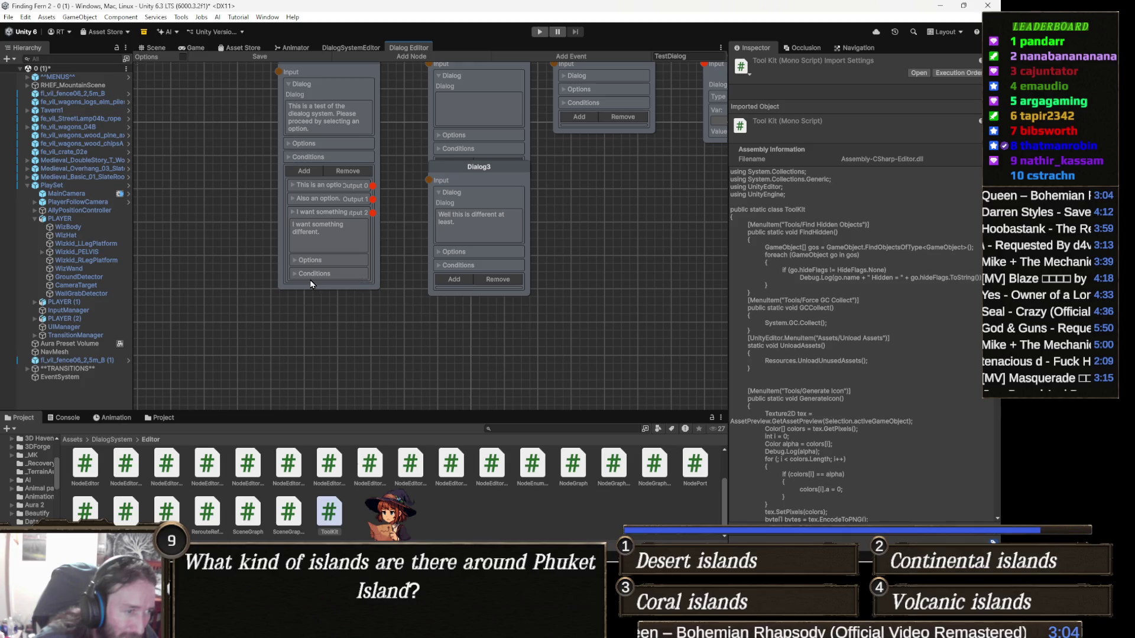
# Step: Try dragging a link from Dialog0's Output 2 toward Dialog3, then pan to the Dialog Event node
pyautogui.click(340, 231)
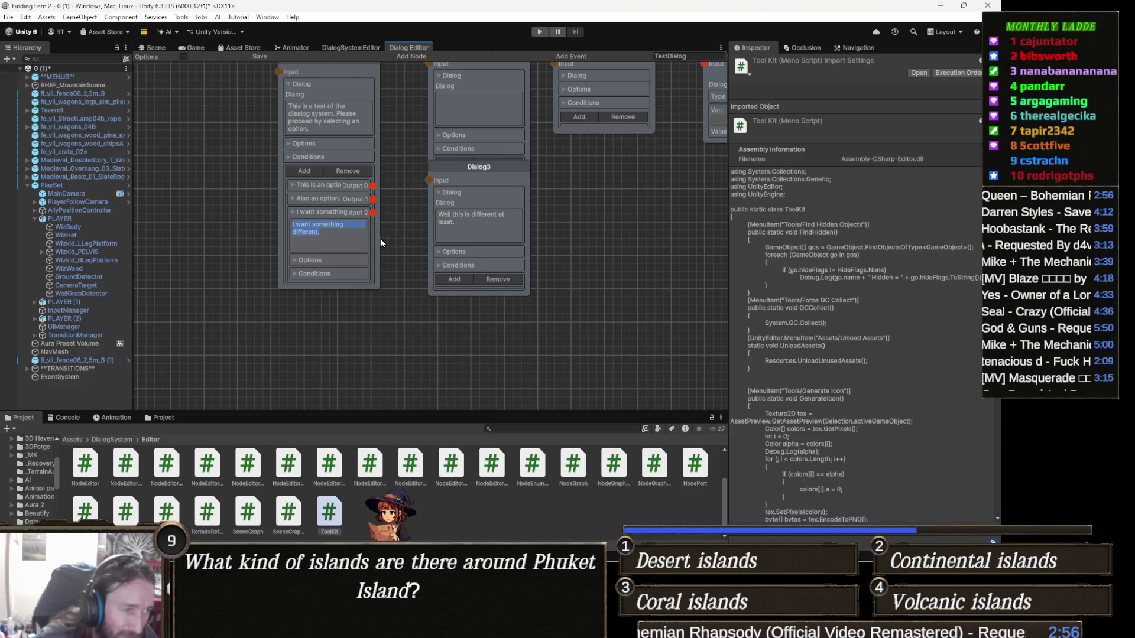
pyautogui.moveTo(373, 212); pyautogui.dragTo(406, 244)
pyautogui.click(368, 245)
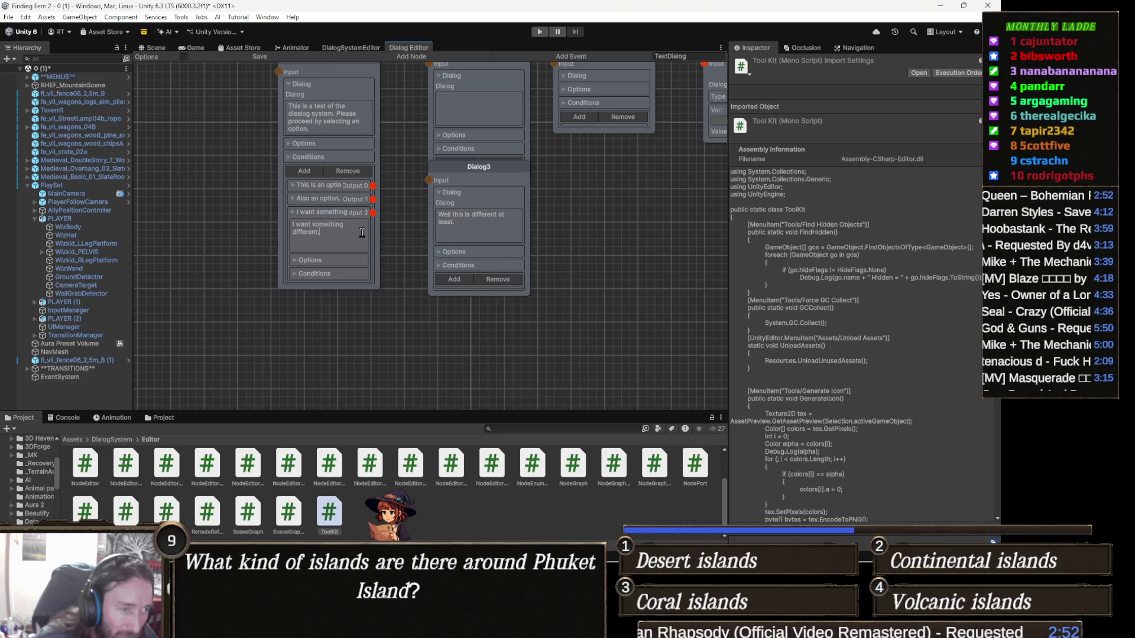
pyautogui.rightClick(368, 245)
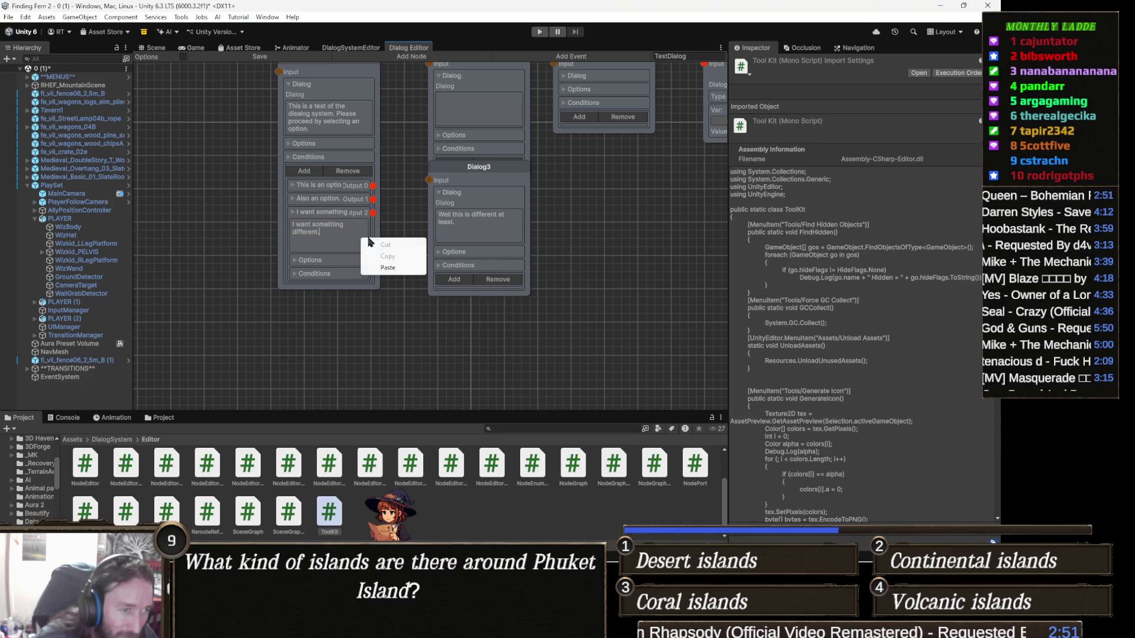
pyautogui.rightClick(398, 216)
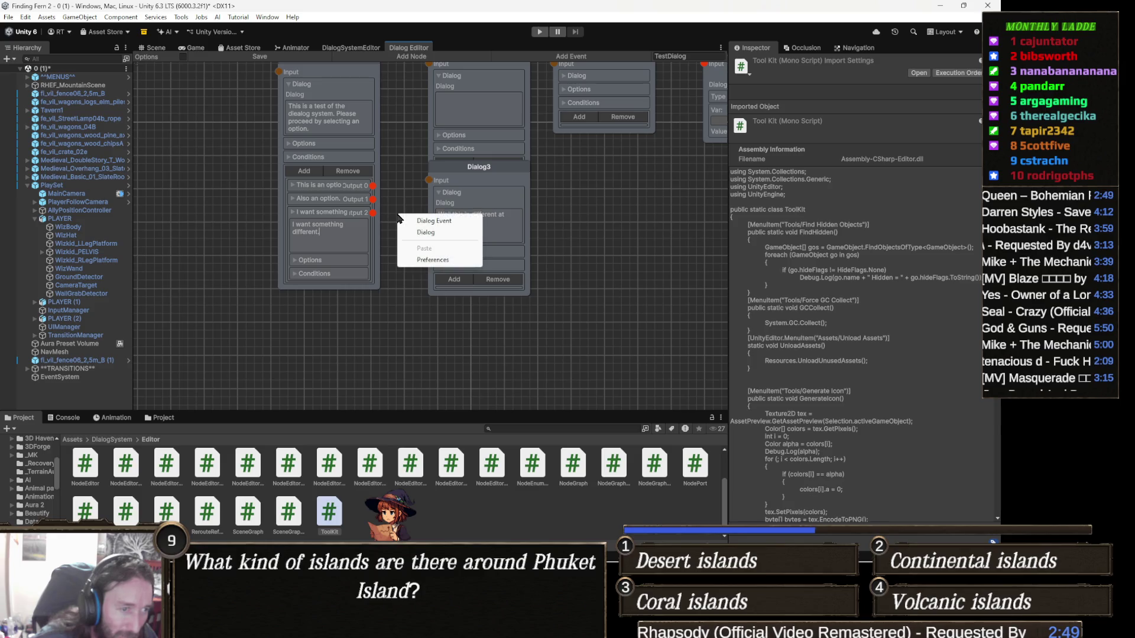
pyautogui.click(400, 290)
pyautogui.moveTo(400, 263)
pyautogui.mouseDown()
pyautogui.moveTo(384, 339)
pyautogui.moveTo(382, 328)
pyautogui.mouseUp()
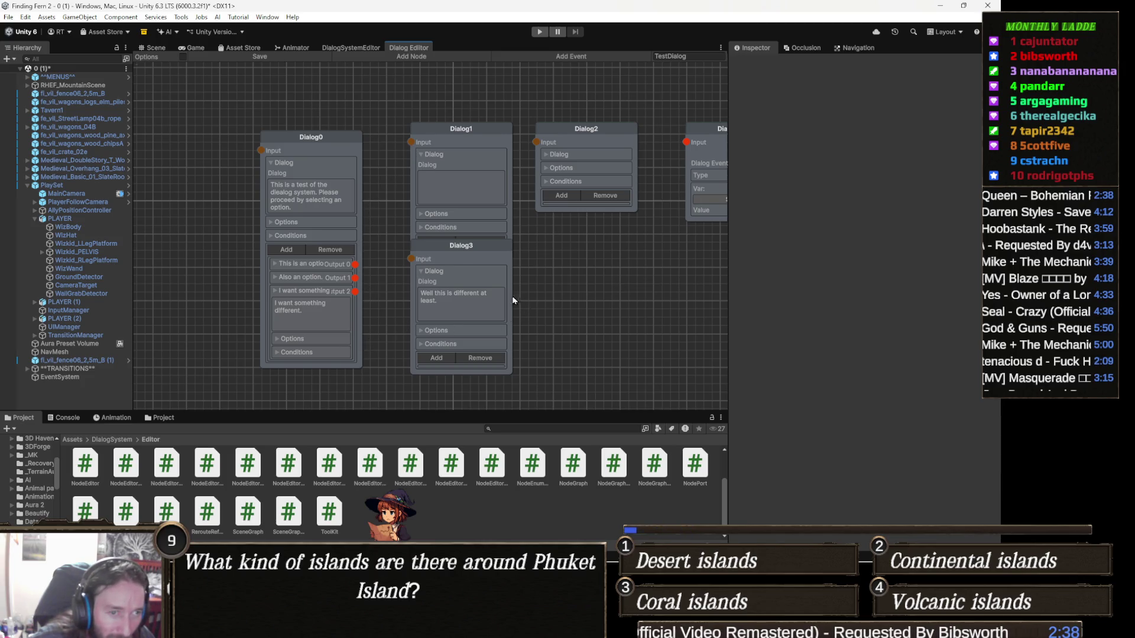
pyautogui.moveTo(495, 294); pyautogui.dragTo(386, 296)
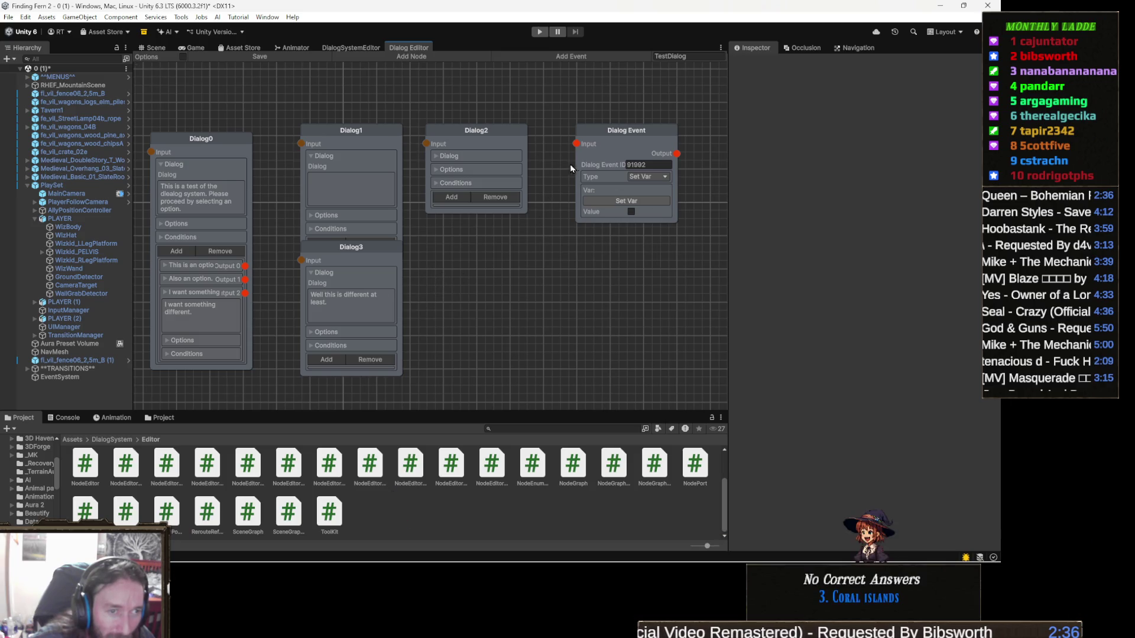
pyautogui.moveTo(567, 166); pyautogui.dragTo(529, 168)
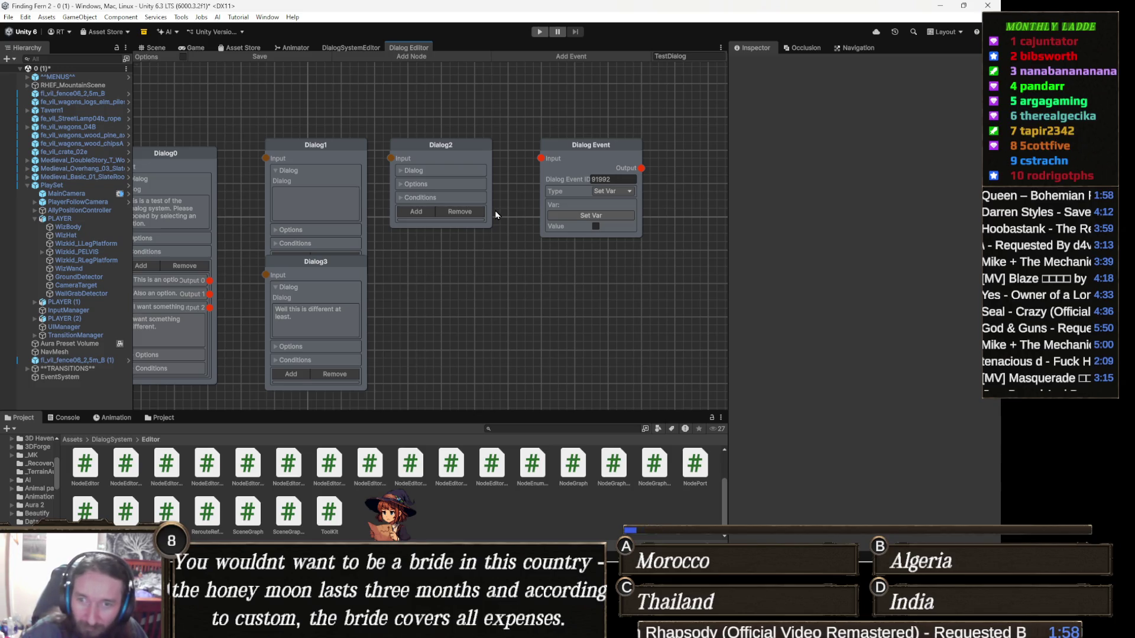
# Step: Clear Dialog Event's input connections, move Dialog2 higher, and return to the DialogSystem Editor scripts
pyautogui.rightClick(540, 159)
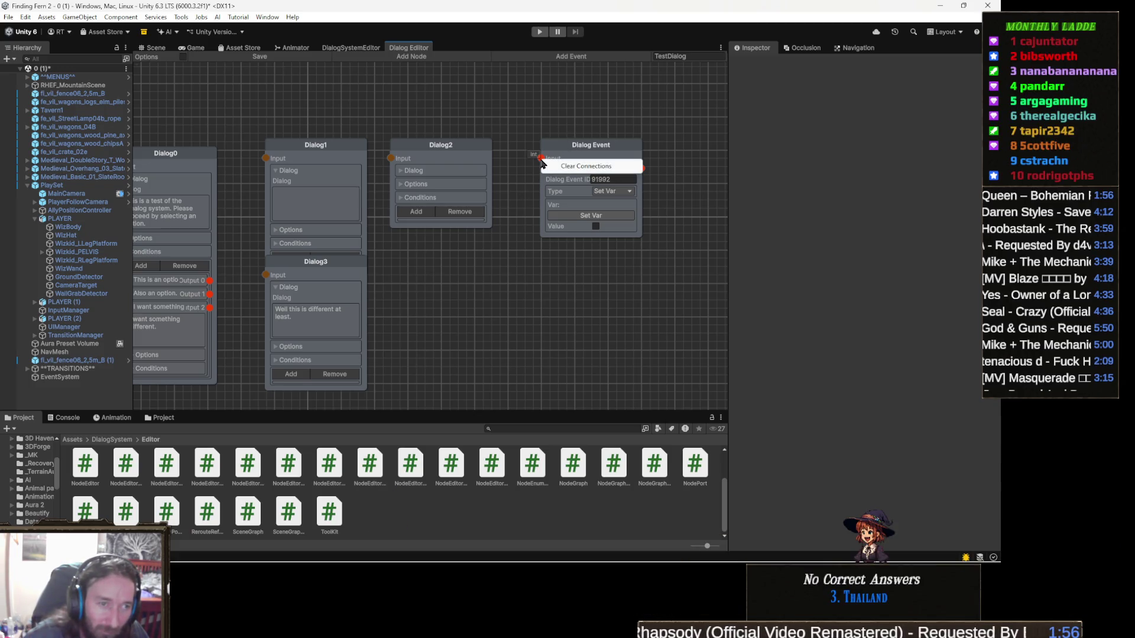
pyautogui.click(547, 166)
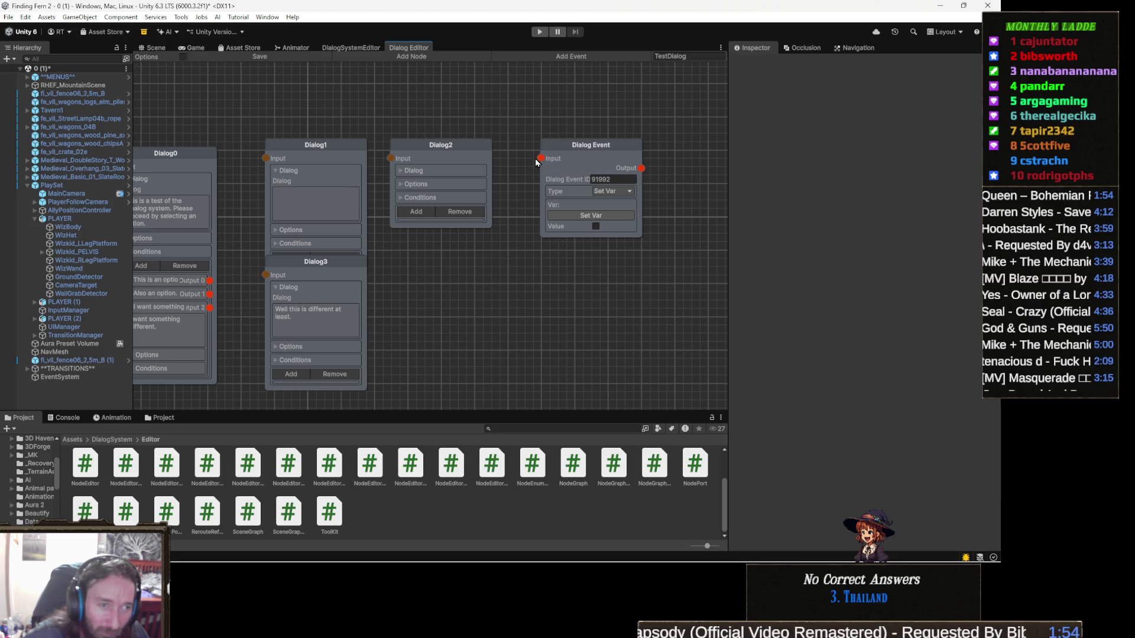
pyautogui.moveTo(434, 154)
pyautogui.mouseDown()
pyautogui.moveTo(501, 196)
pyautogui.moveTo(460, 186)
pyautogui.moveTo(443, 103)
pyautogui.moveTo(496, 241)
pyautogui.moveTo(488, 130)
pyautogui.moveTo(490, 204)
pyautogui.moveTo(469, 225)
pyautogui.moveTo(484, 151)
pyautogui.moveTo(477, 171)
pyautogui.moveTo(492, 182)
pyautogui.mouseUp()
pyautogui.moveTo(399, 279); pyautogui.dragTo(447, 245)
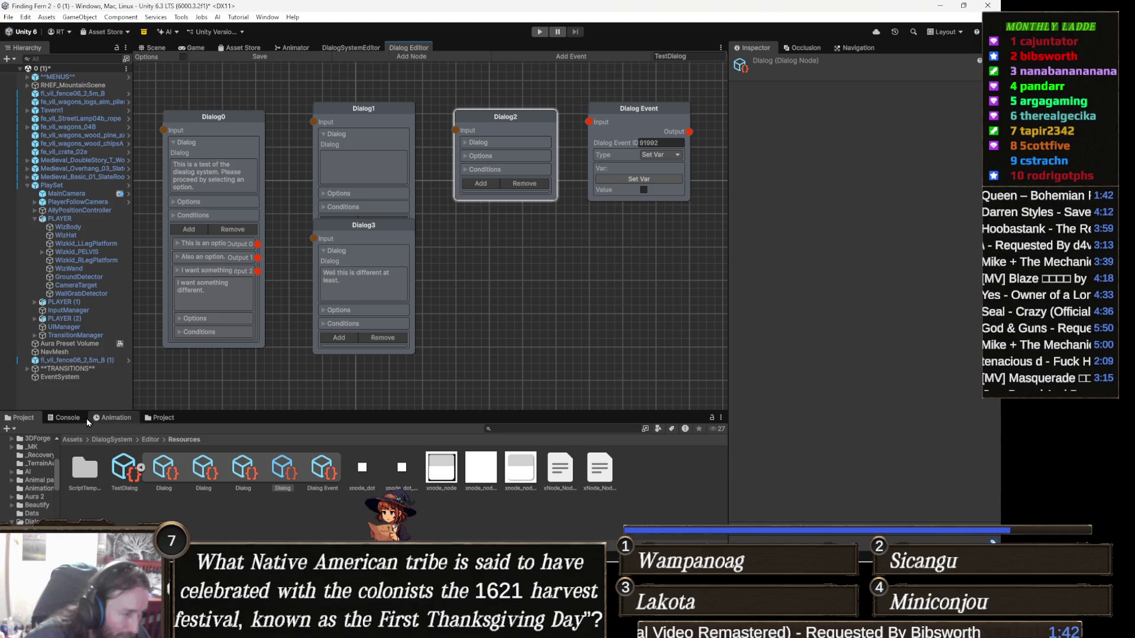
pyautogui.click(69, 419)
pyautogui.moveTo(406, 213); pyautogui.dragTo(456, 223)
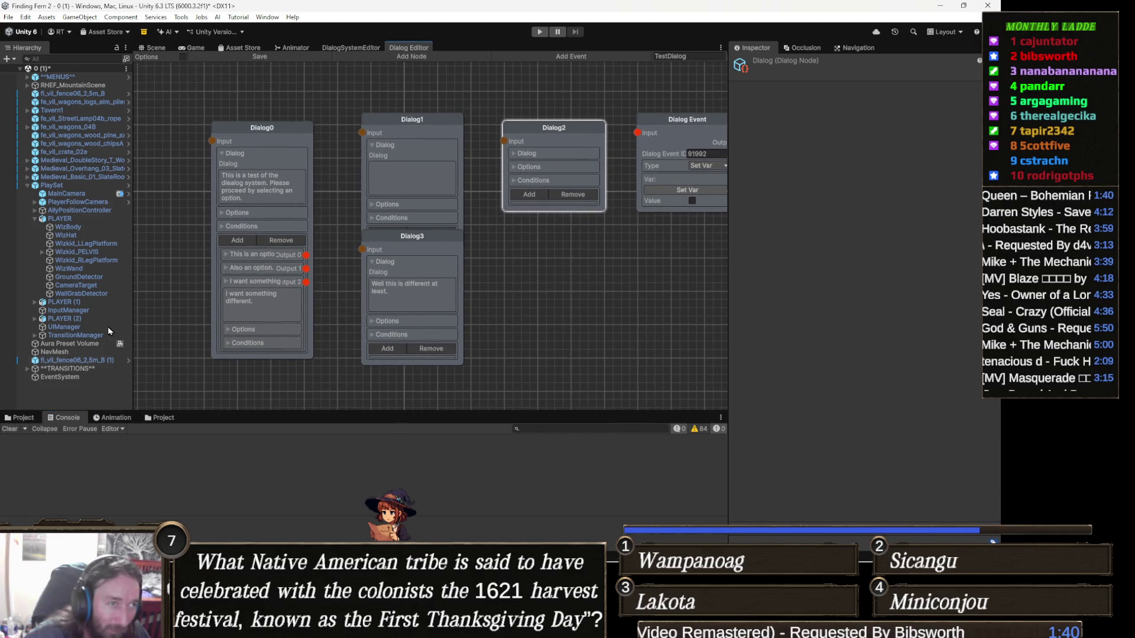
pyautogui.click(161, 417)
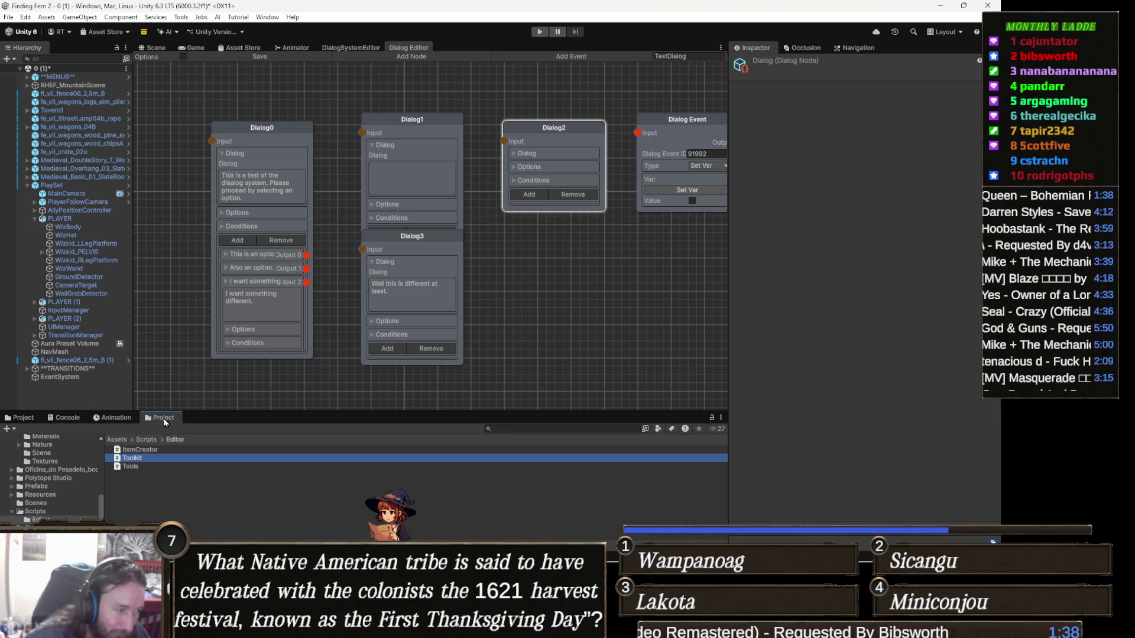
pyautogui.click(22, 417)
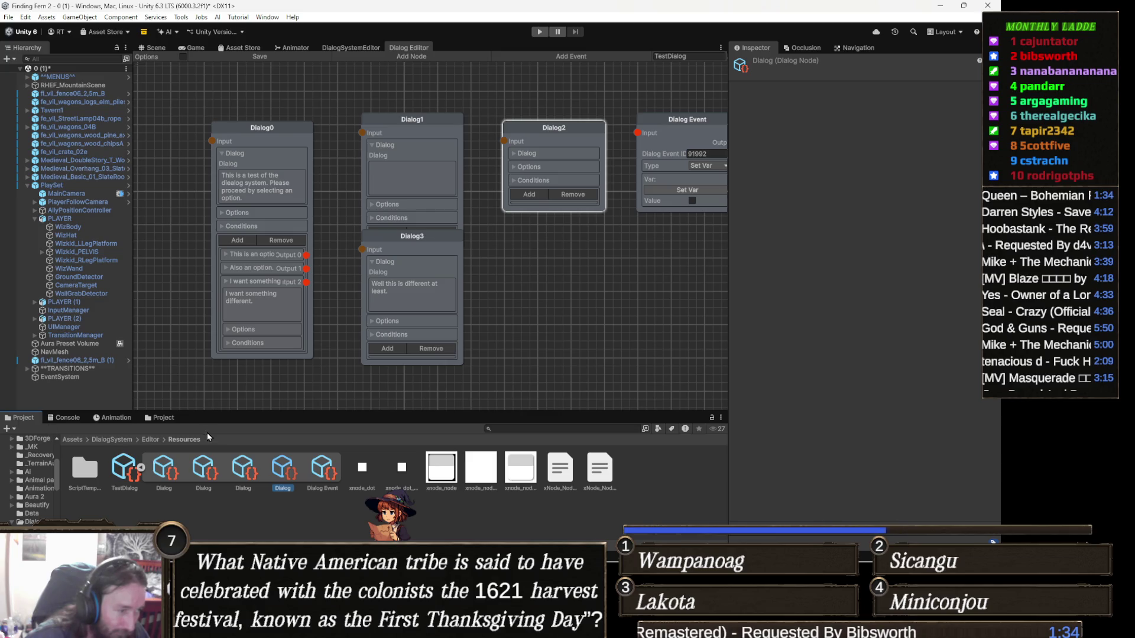
pyautogui.click(148, 440)
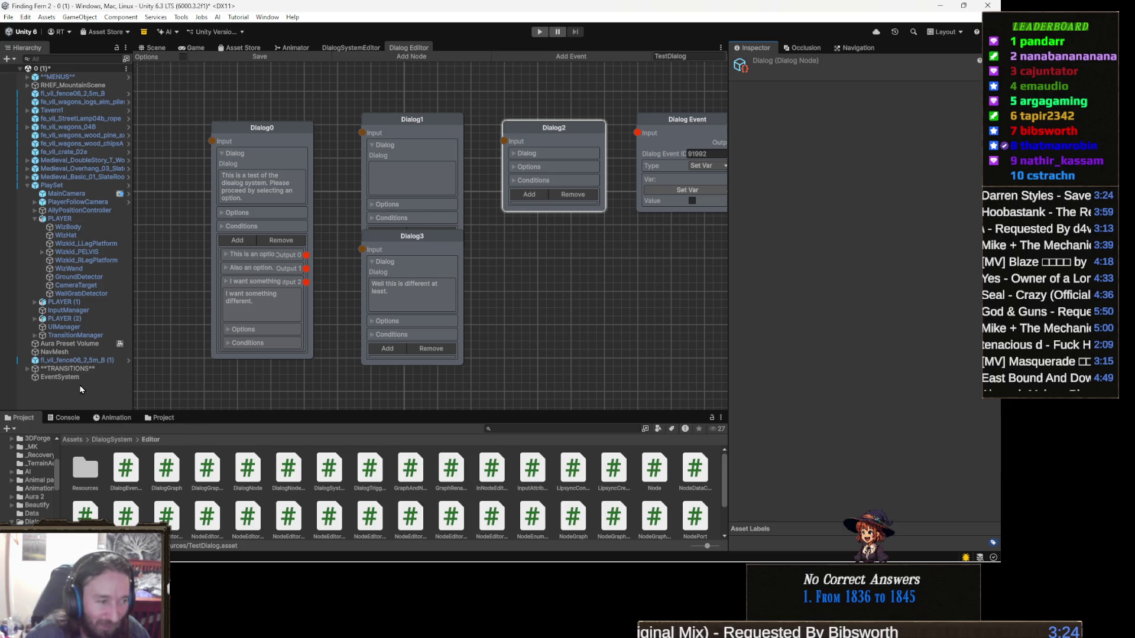
# Step: Preview the DialogEventNode script in the Inspector, then move on to the DialogGraph script
pyautogui.click(129, 482)
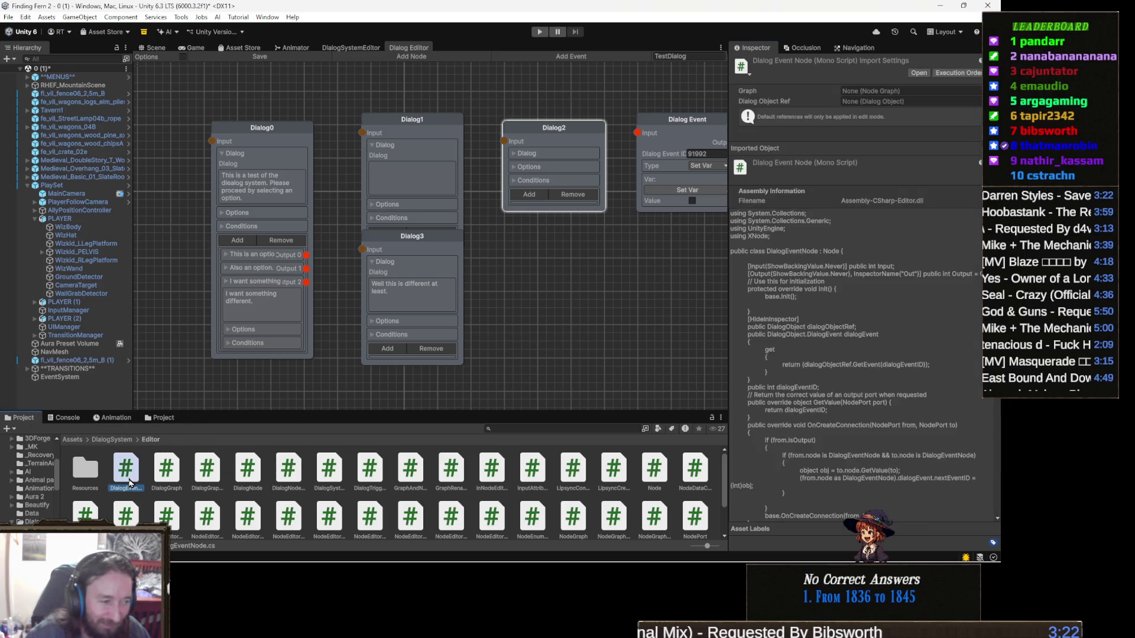
pyautogui.press('Right')
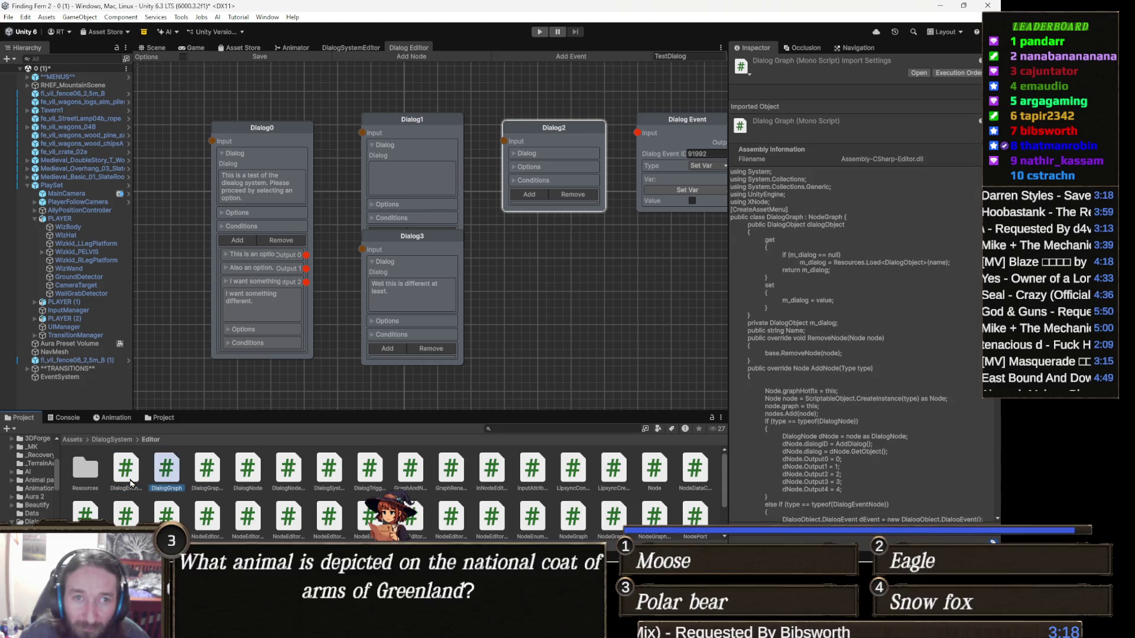
# Step: Open DialogGraph in Visual Studio and jump to its NodeGraph base class definition
pyautogui.press('Return')
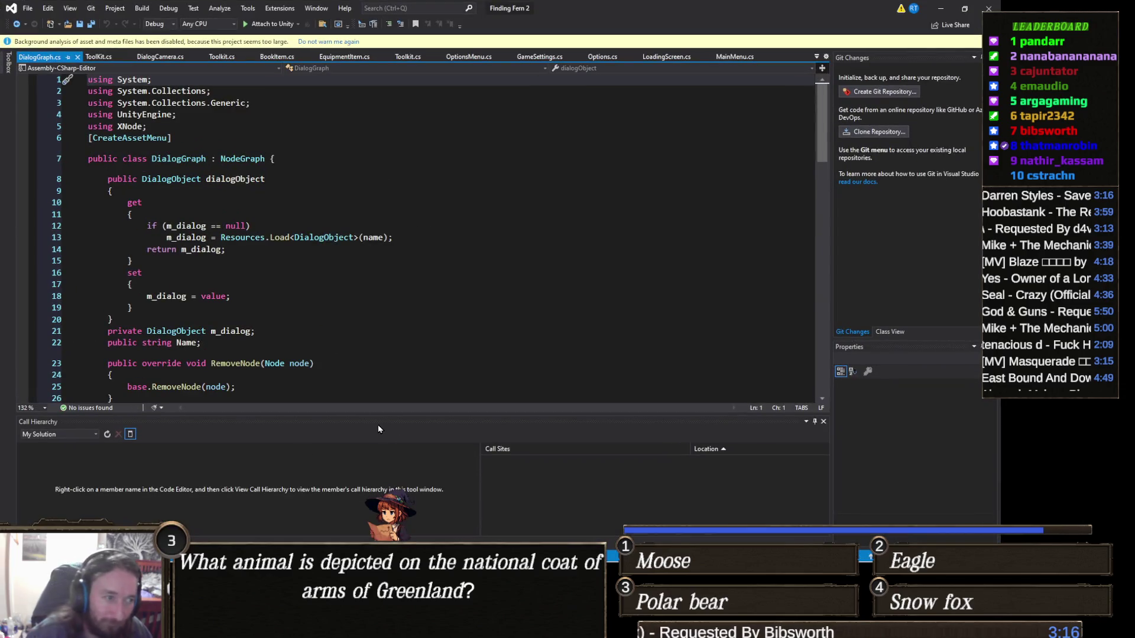
pyautogui.scroll(-15, 341, 311)
pyautogui.scroll(17, 341, 310)
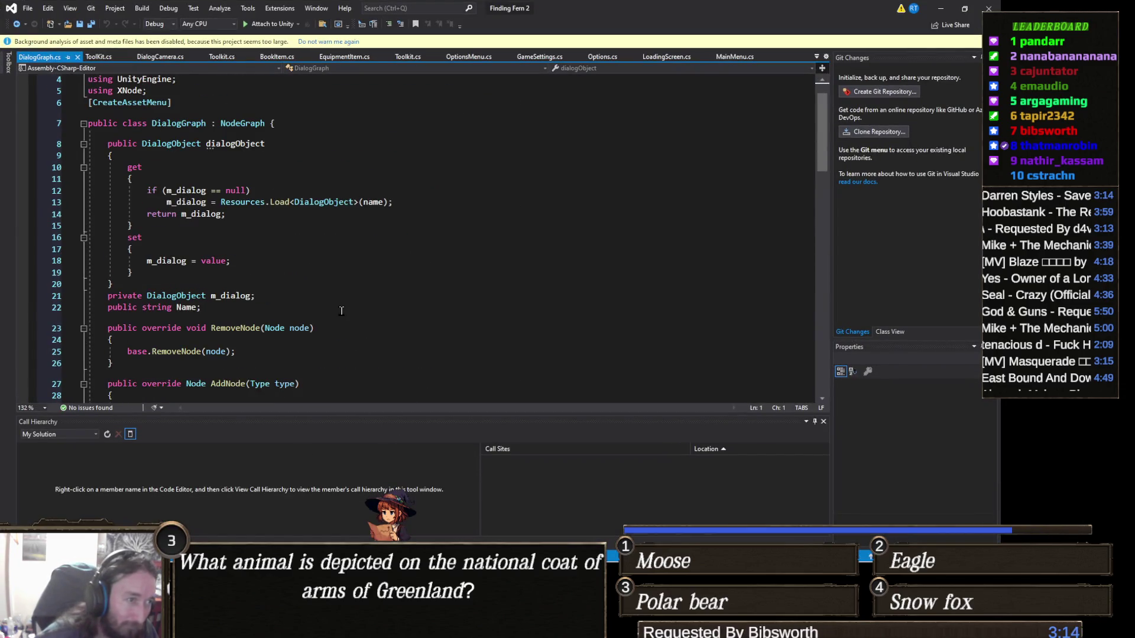
pyautogui.rightClick(253, 126)
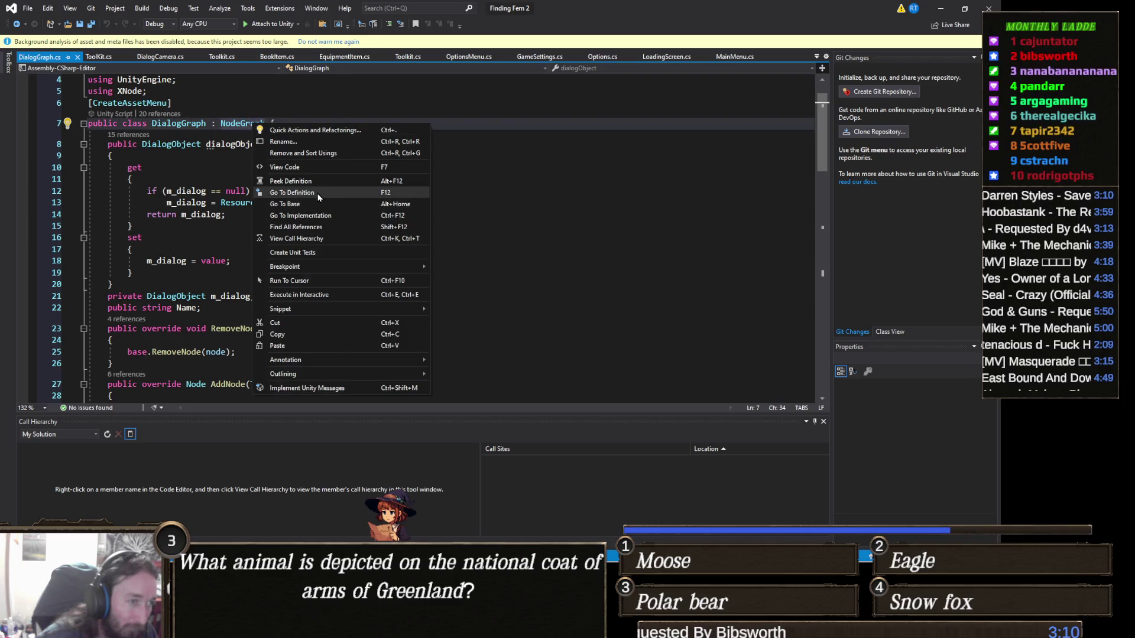
pyautogui.click(349, 192)
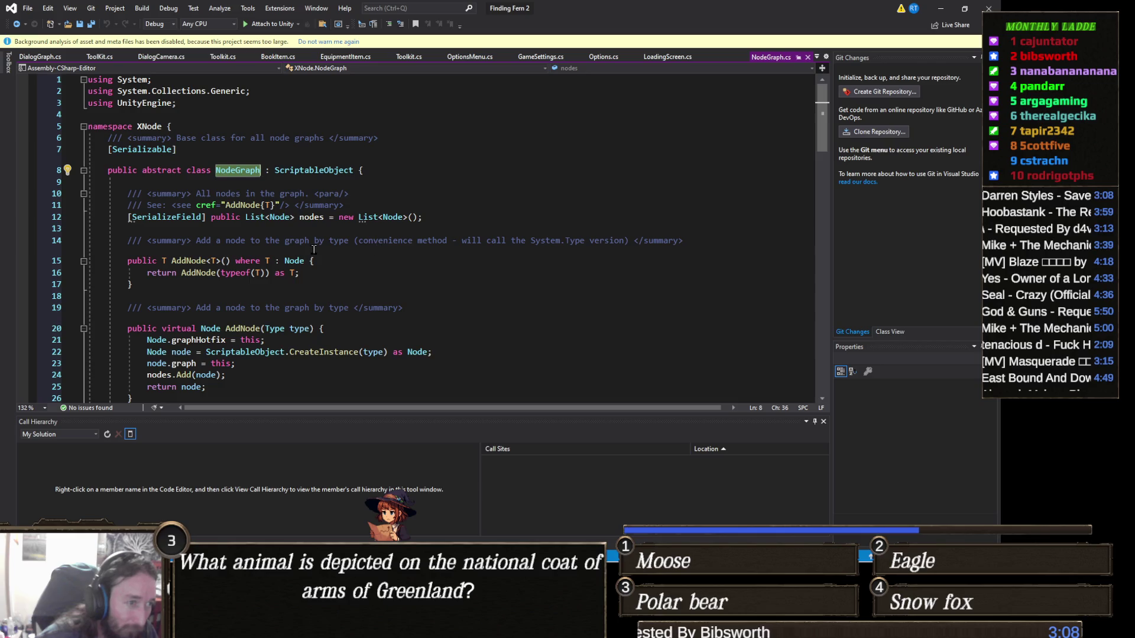
# Step: Read through the NodeGraph class source in Visual Studio
pyautogui.scroll(-5, 354, 260)
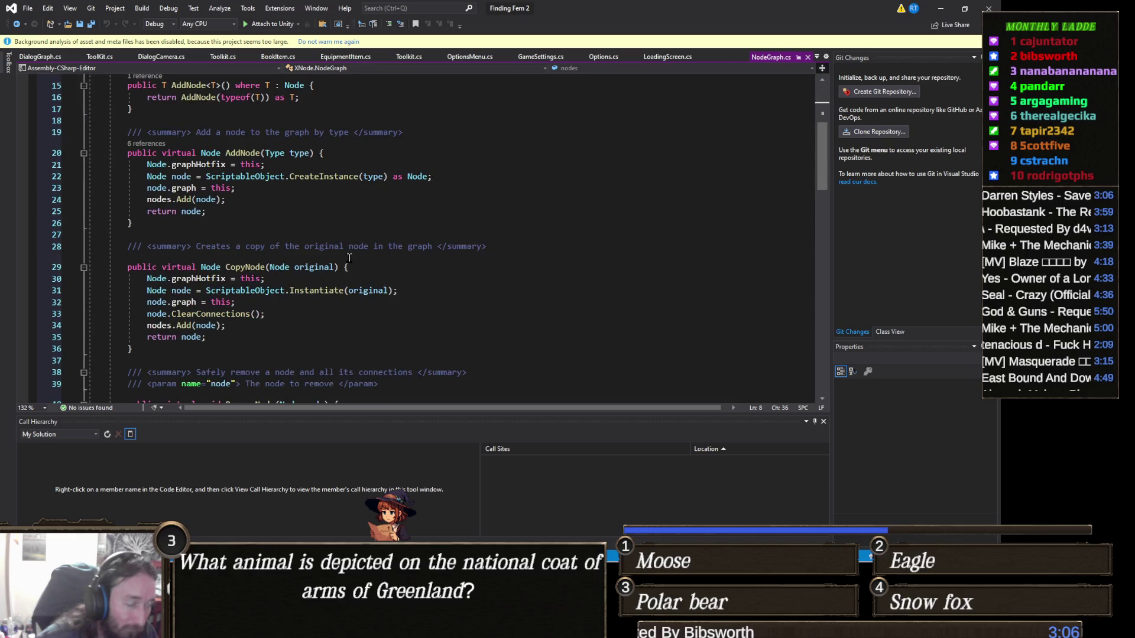
pyautogui.scroll(-5, 350, 258)
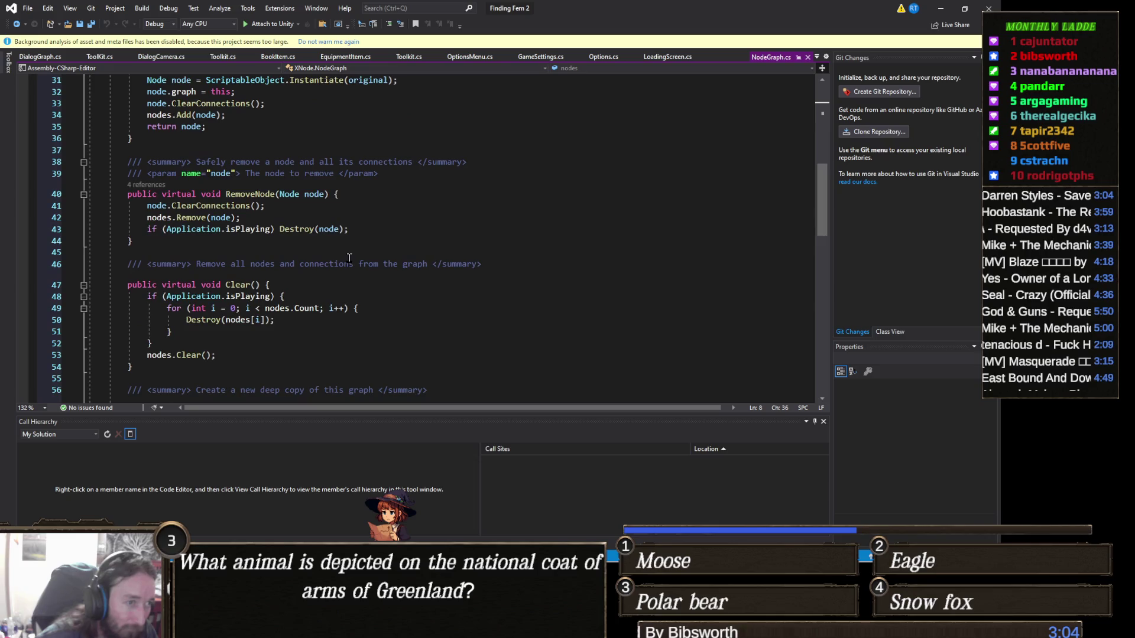
pyautogui.scroll(-4, 349, 258)
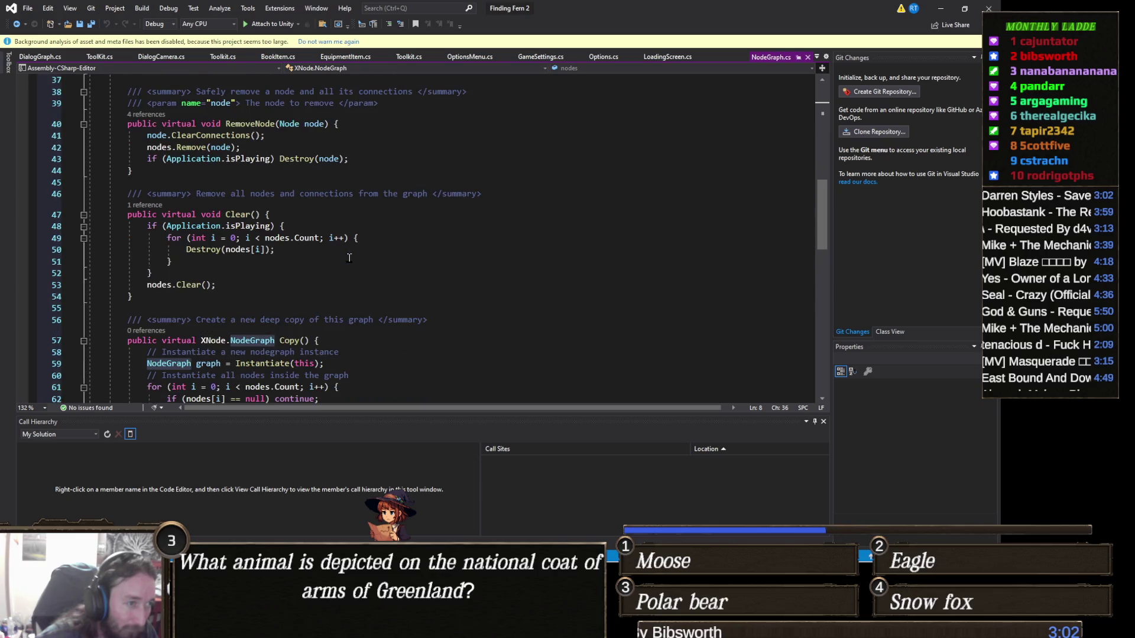
pyautogui.scroll(-2, 349, 259)
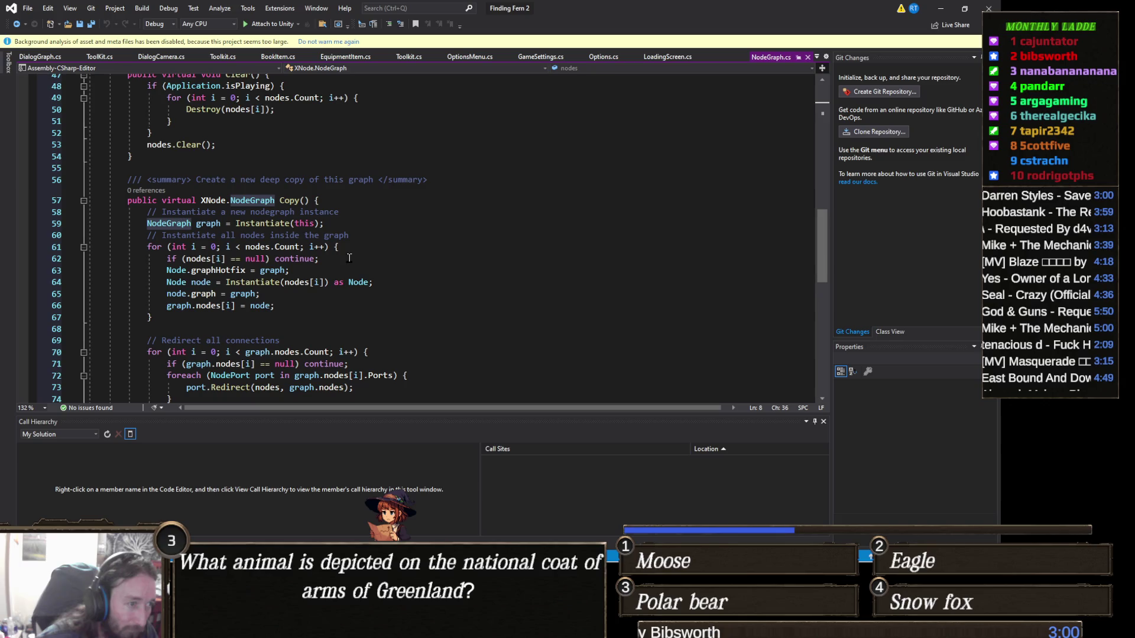
pyautogui.scroll(-4, 349, 258)
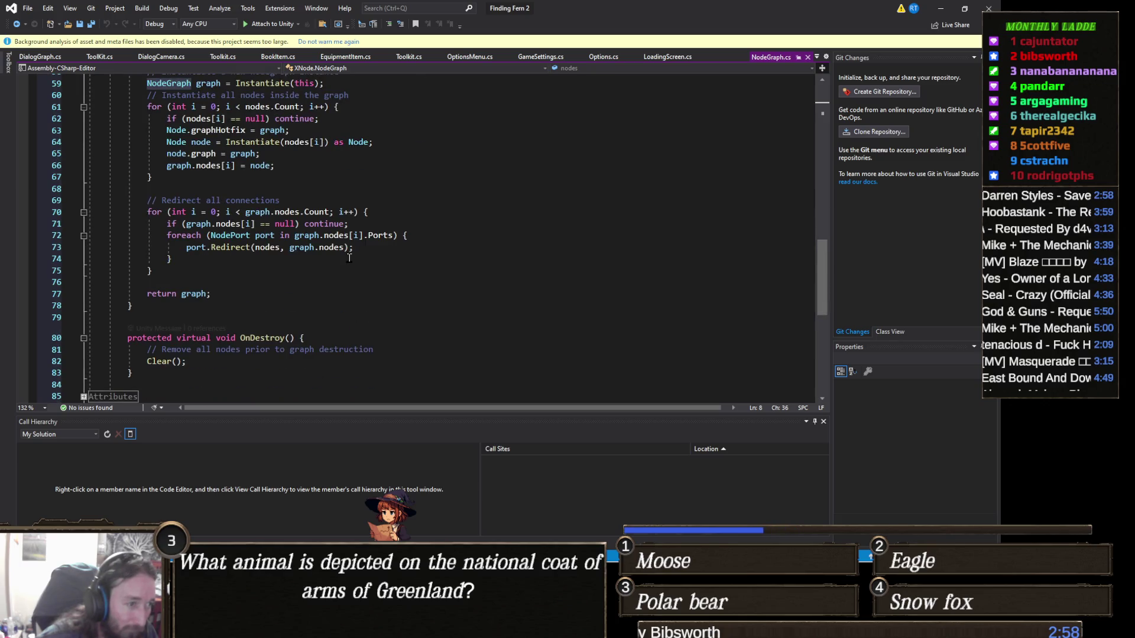
pyautogui.scroll(-4, 349, 258)
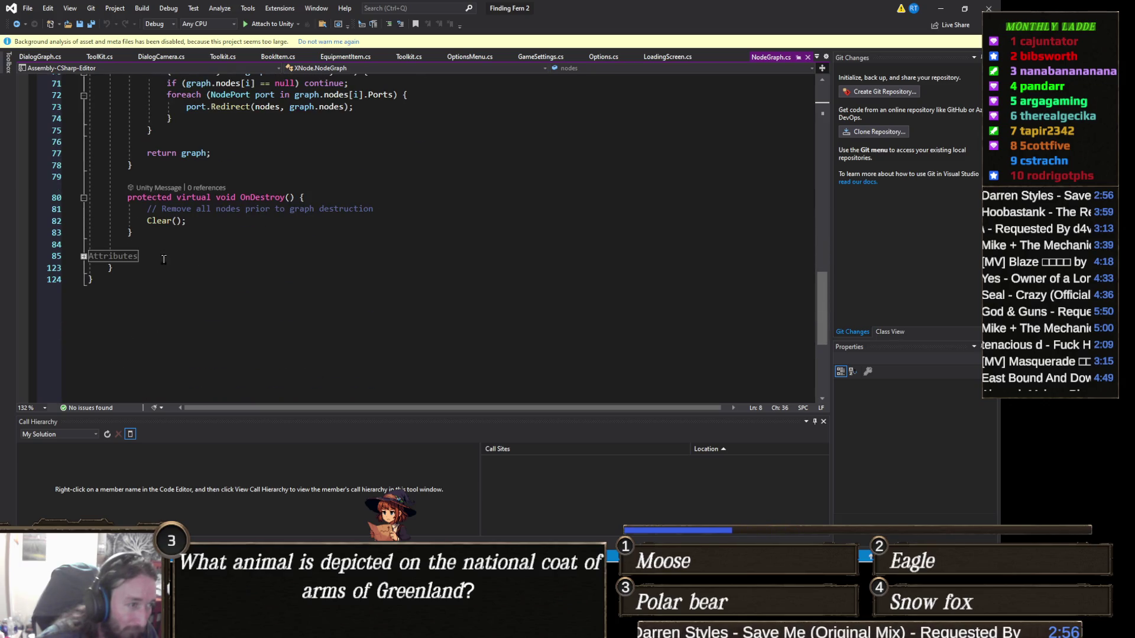
pyautogui.scroll(4, 164, 260)
pyautogui.scroll(4, 254, 271)
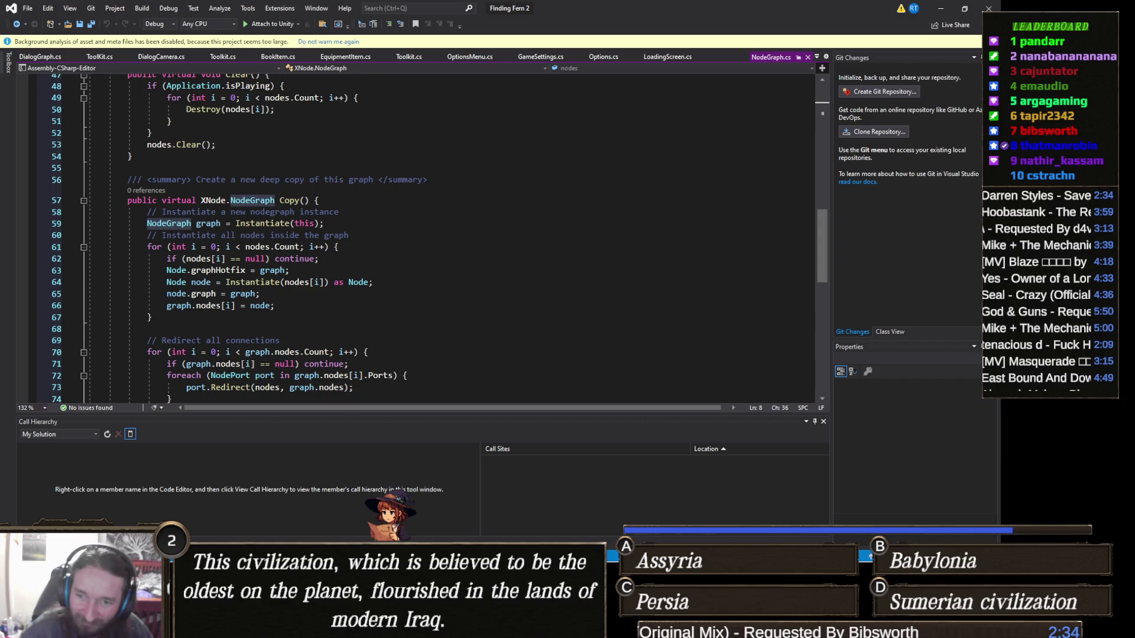
pyautogui.scroll(3, 444, 309)
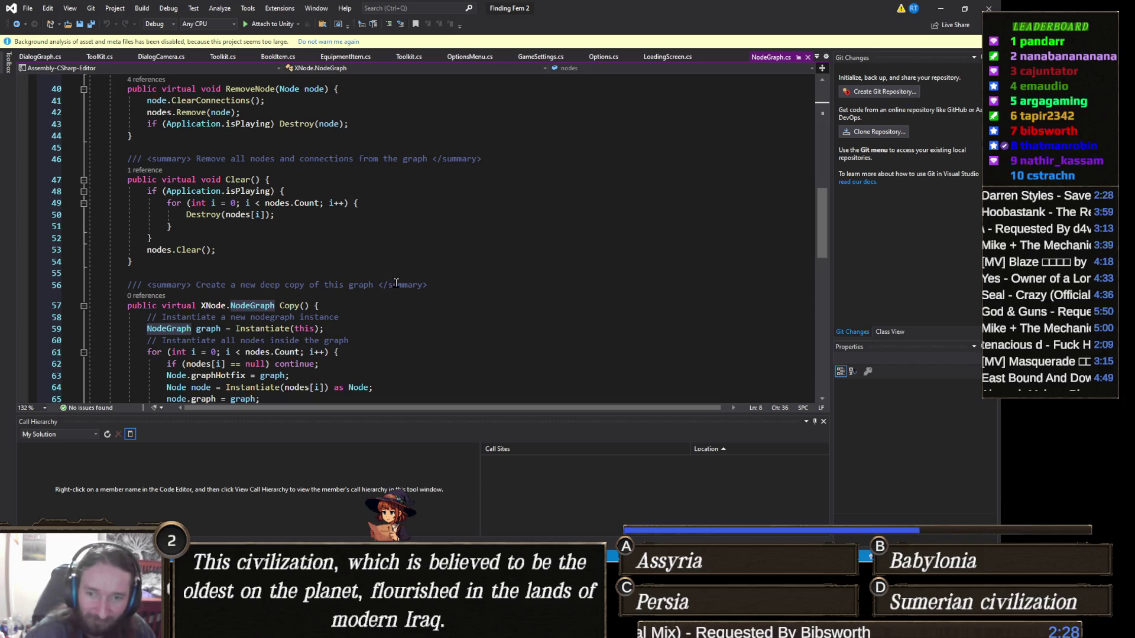
pyautogui.scroll(-3, 400, 284)
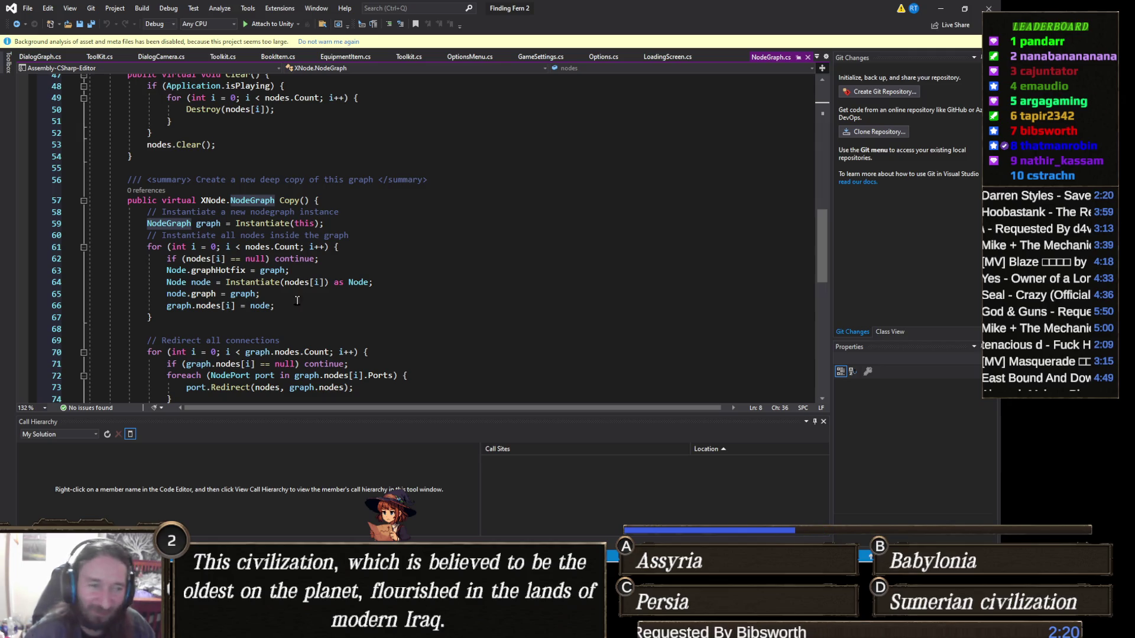
pyautogui.scroll(-4, 346, 273)
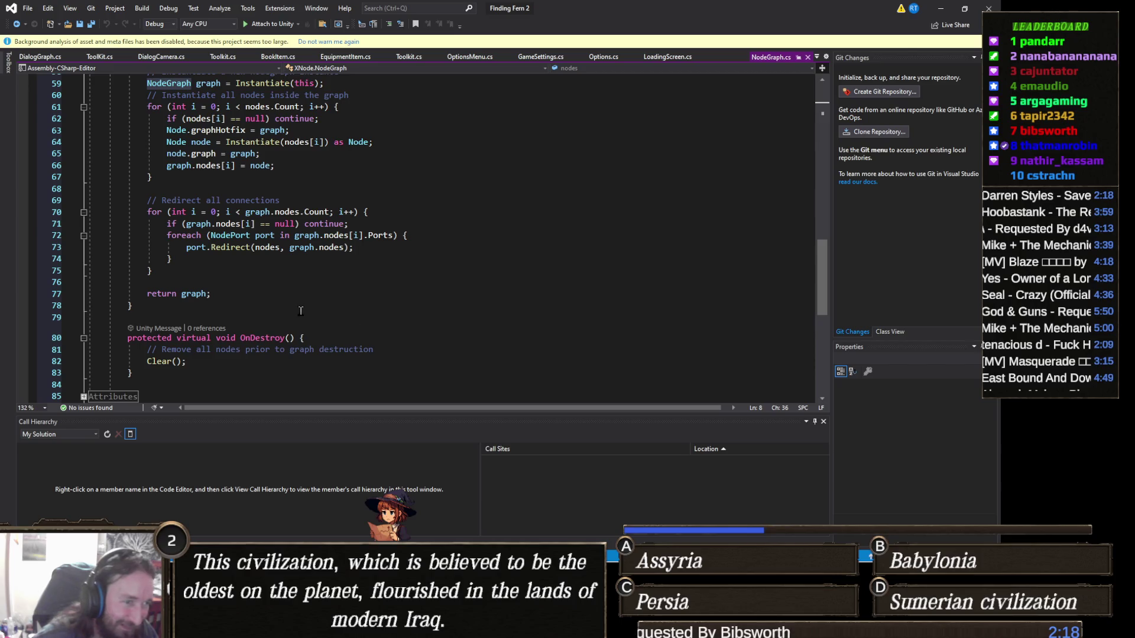
pyautogui.scroll(10, 307, 307)
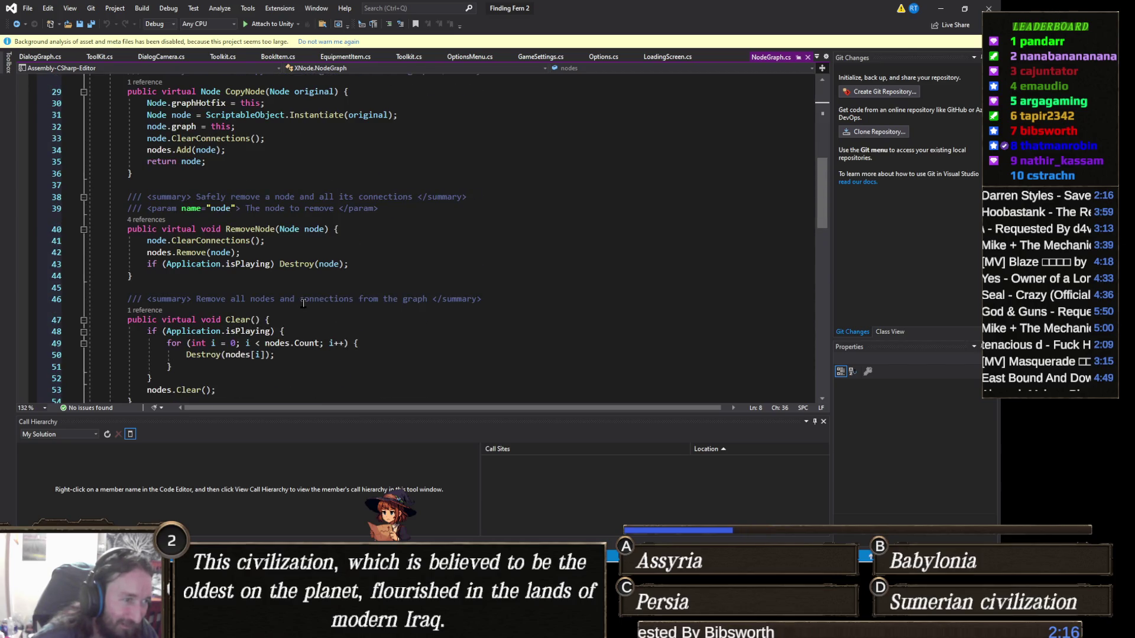
# Step: Jump to the Node class definition from RemoveNode's parameter, skim it, then return to Unity and select Dialog3
pyautogui.click(292, 230)
pyautogui.rightClick(292, 232)
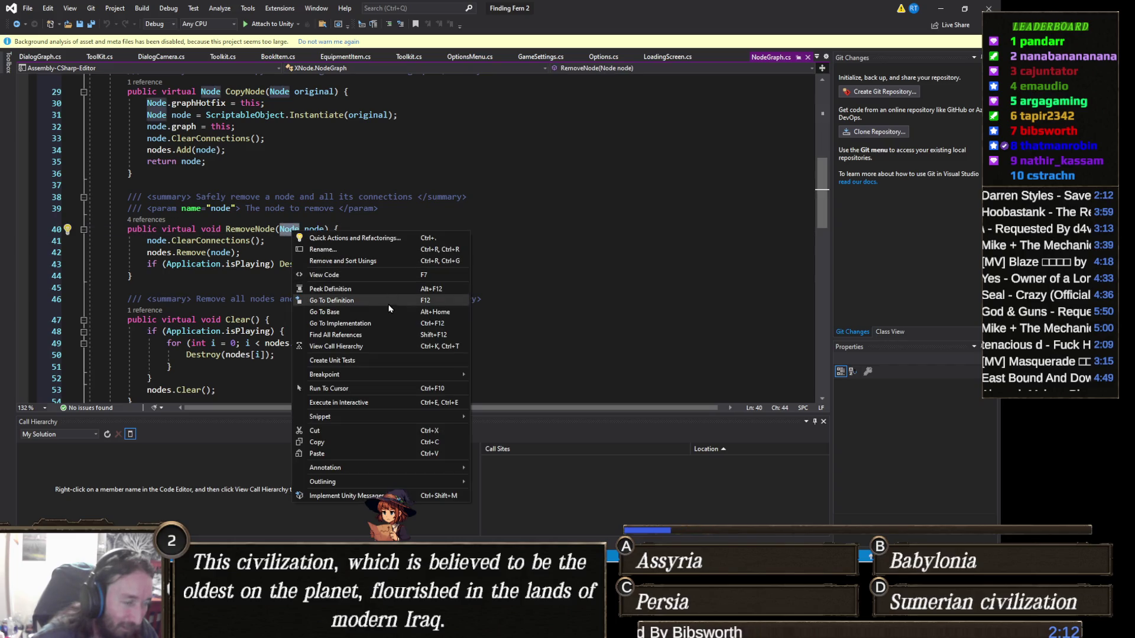
pyautogui.click(354, 301)
pyautogui.scroll(-4, 345, 295)
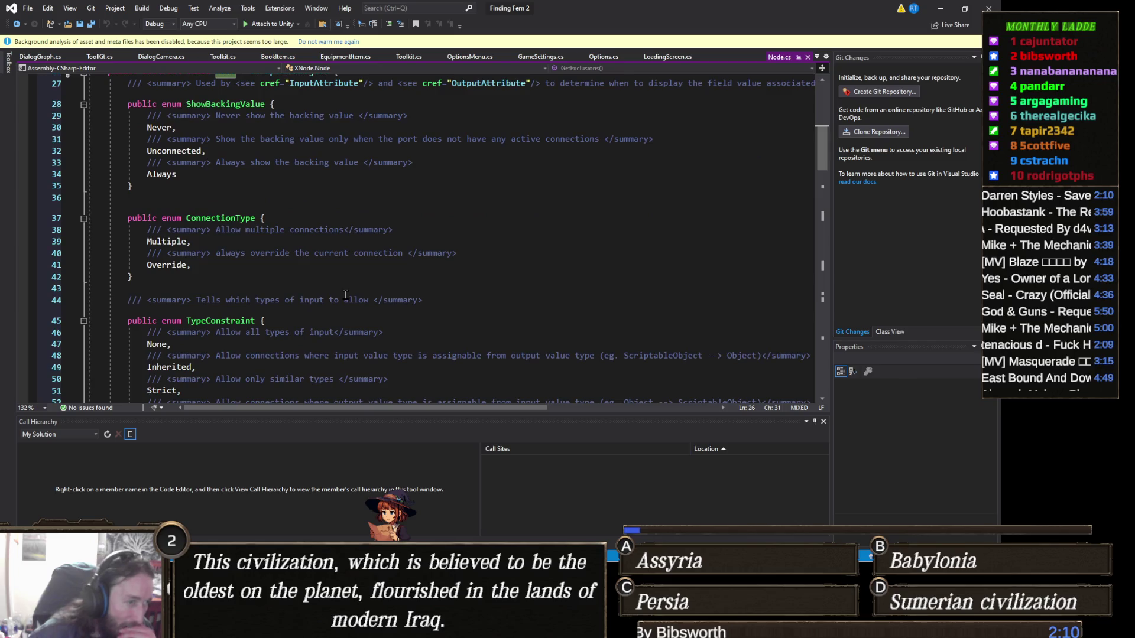
pyautogui.scroll(-2, 346, 295)
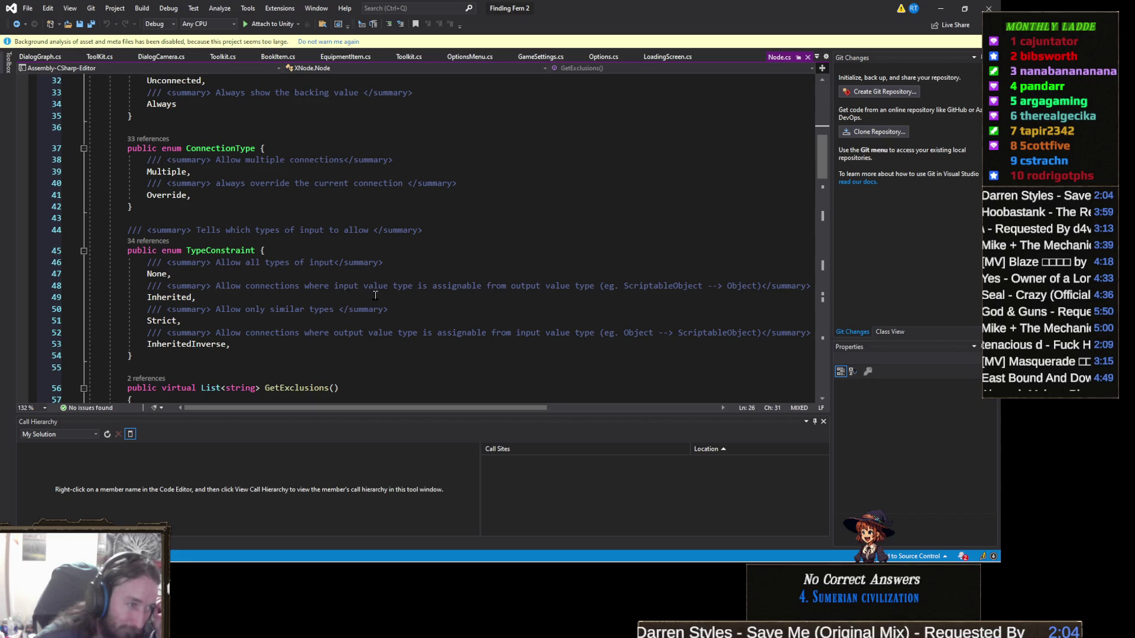
pyautogui.scroll(-4, 390, 301)
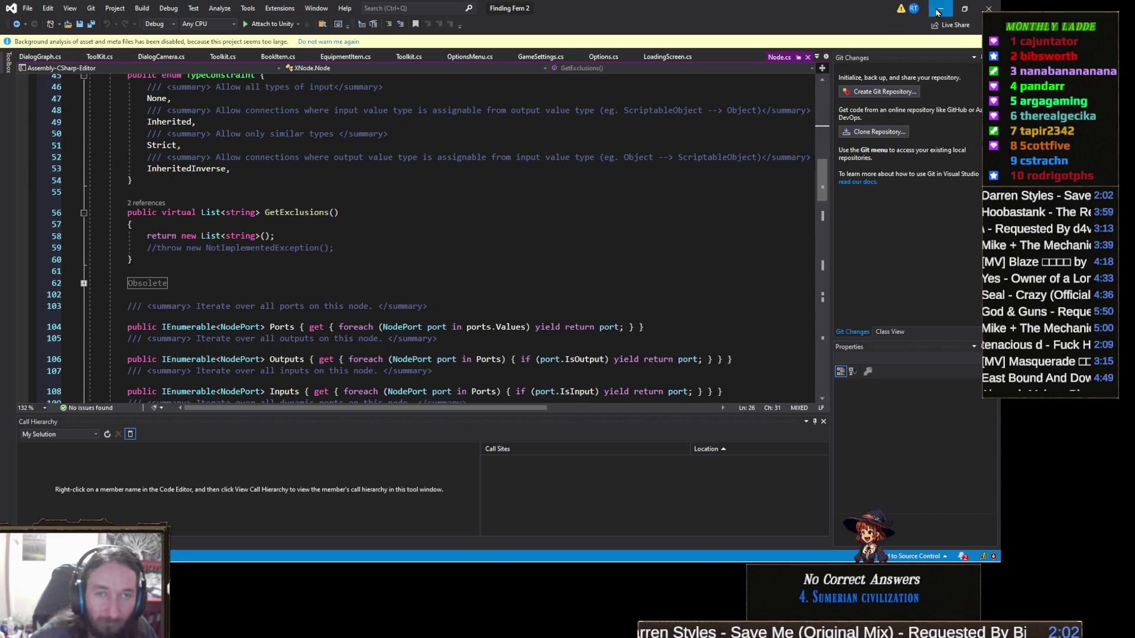
pyautogui.click(941, 8)
pyautogui.click(404, 328)
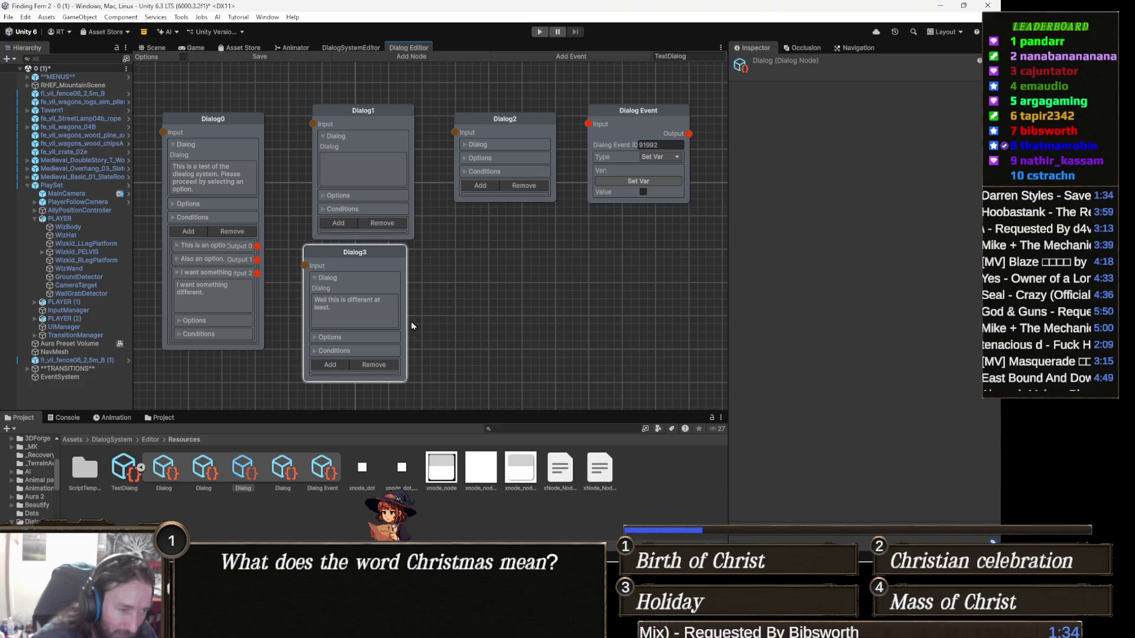
# Step: Add a Dialog4 node from the graph context menu and set its dialog text to 'THE'
pyautogui.rightClick(453, 267)
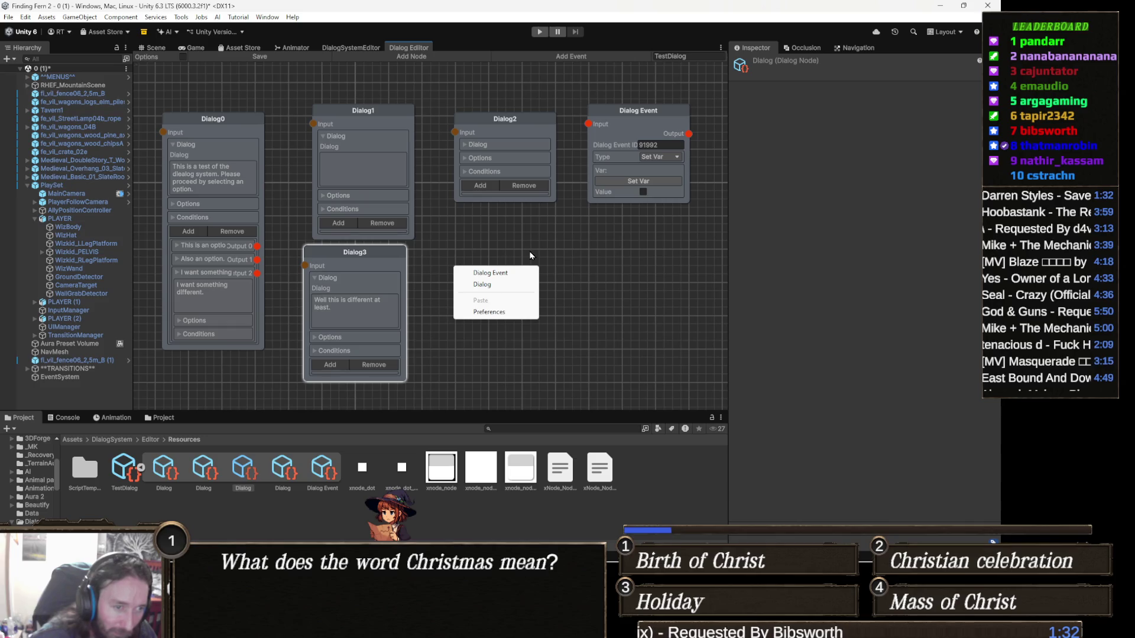
pyautogui.click(497, 285)
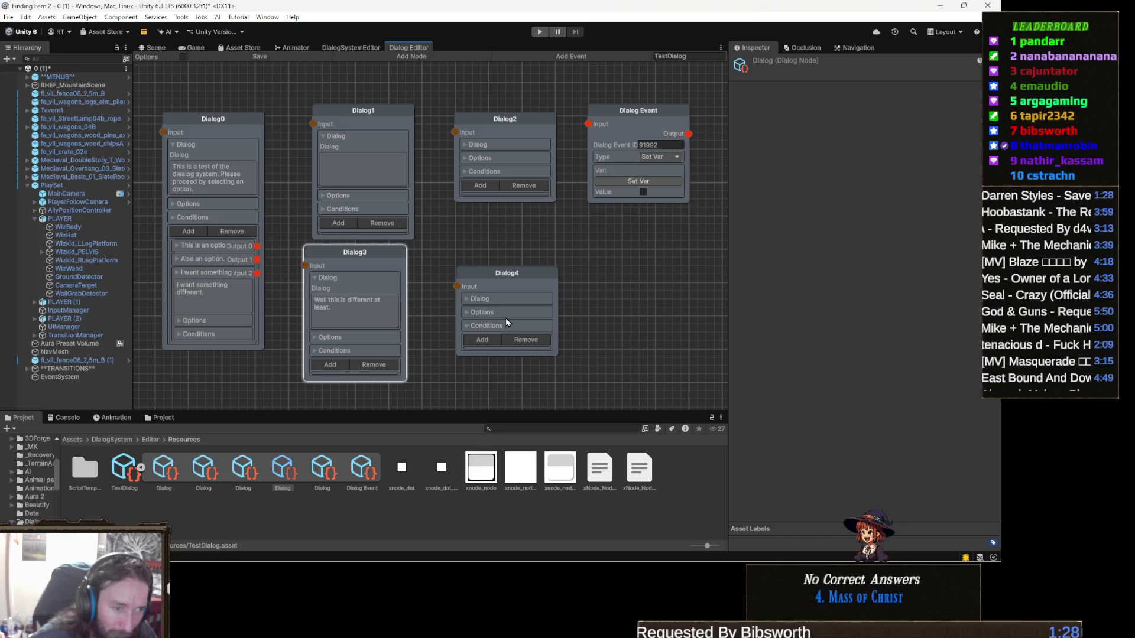
pyautogui.click(473, 299)
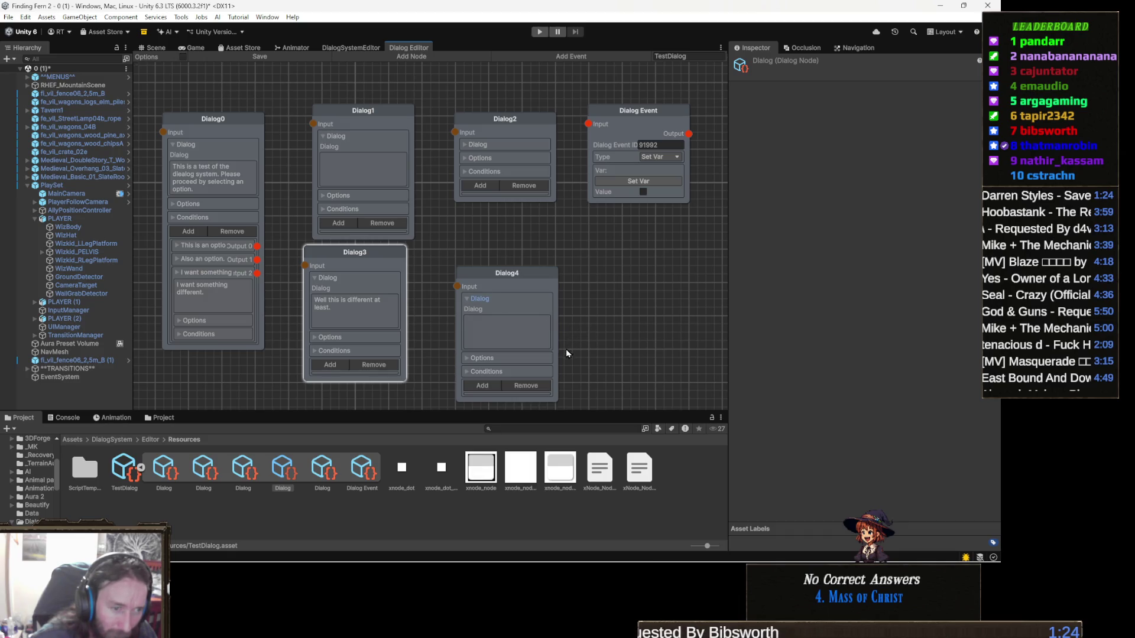
pyautogui.click(506, 330)
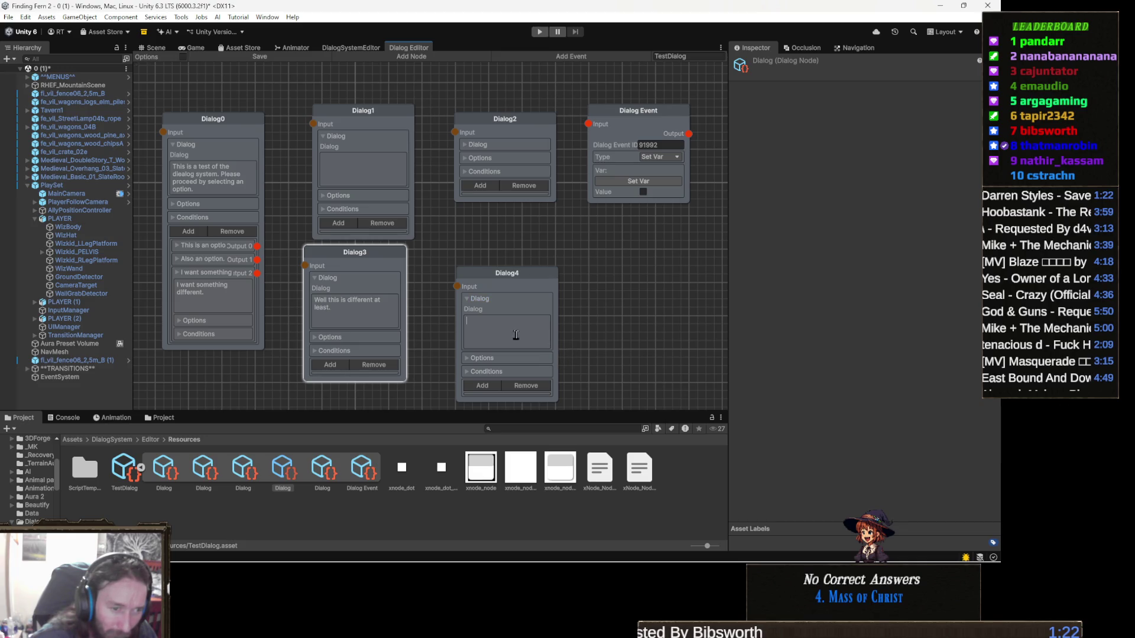
pyautogui.write('THE')
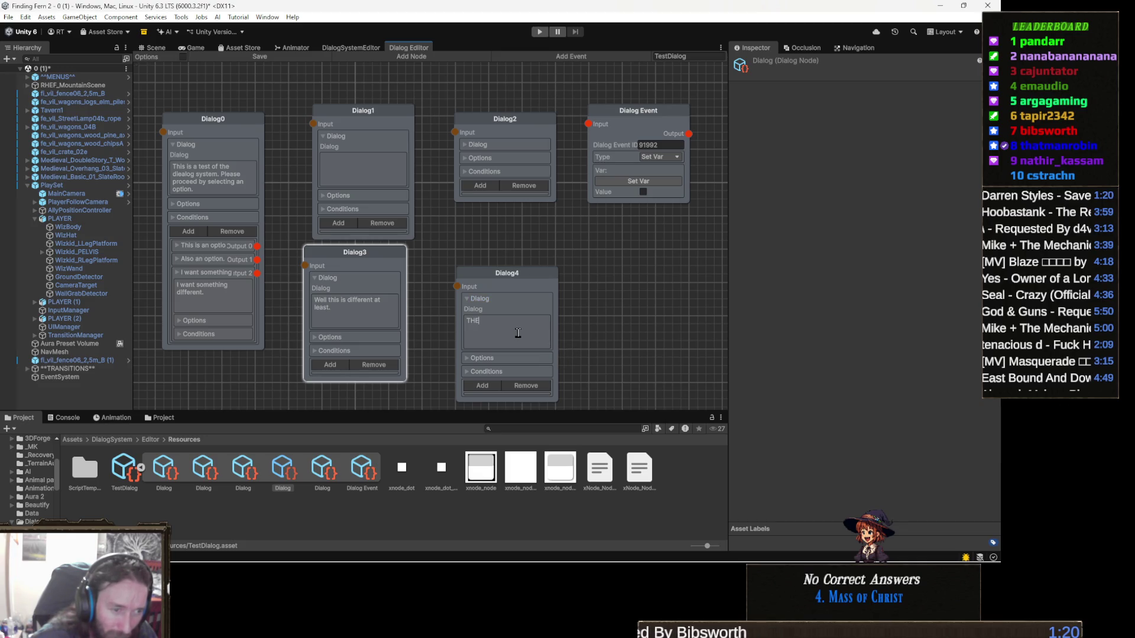
pyautogui.click(563, 358)
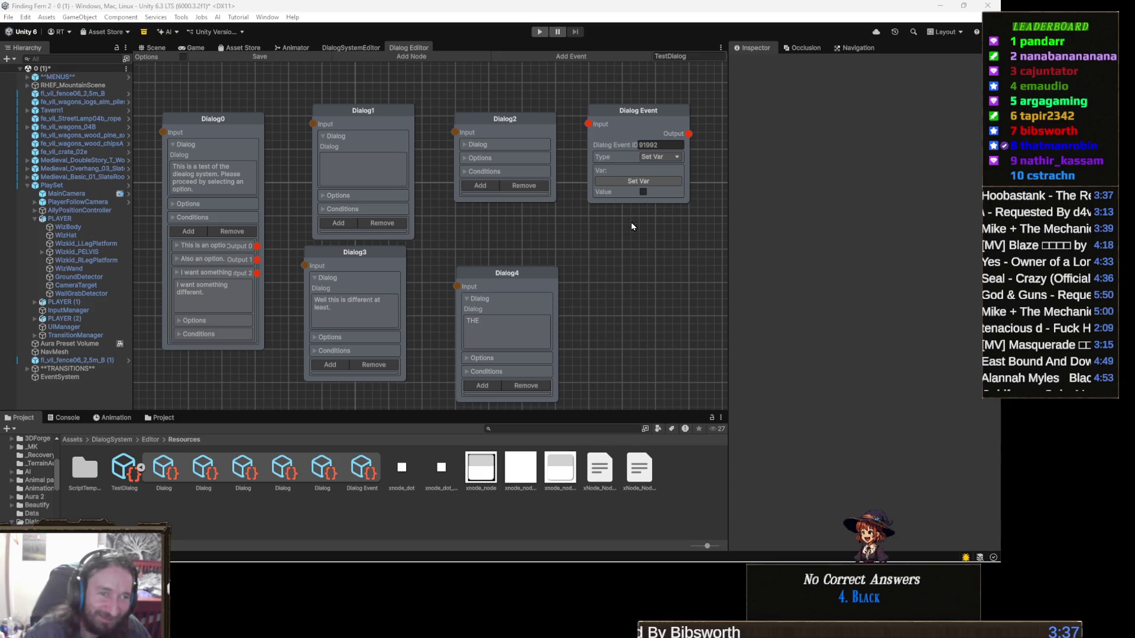
# Step: Wire the Dialog Event node's Output port to Dialog4's Input port
pyautogui.click(643, 193)
pyautogui.click(643, 193)
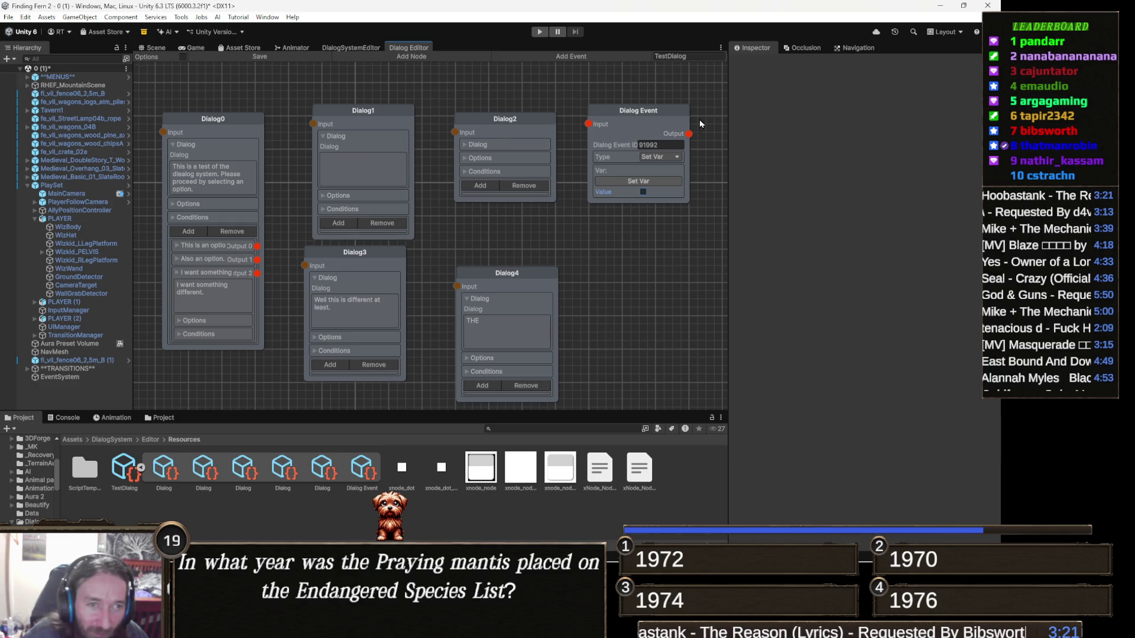
pyautogui.rightClick(712, 152)
pyautogui.click(638, 243)
pyautogui.moveTo(638, 243); pyautogui.dragTo(511, 267)
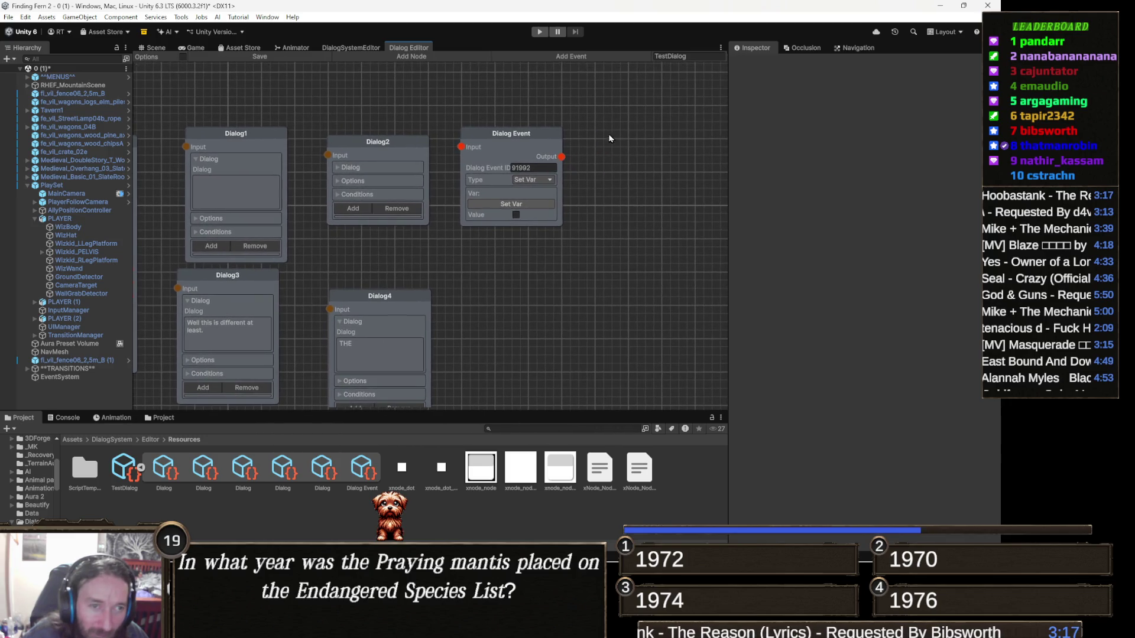
pyautogui.moveTo(562, 158)
pyautogui.mouseDown()
pyautogui.moveTo(601, 166)
pyautogui.moveTo(585, 234)
pyautogui.moveTo(329, 279)
pyautogui.moveTo(329, 309)
pyautogui.mouseUp()
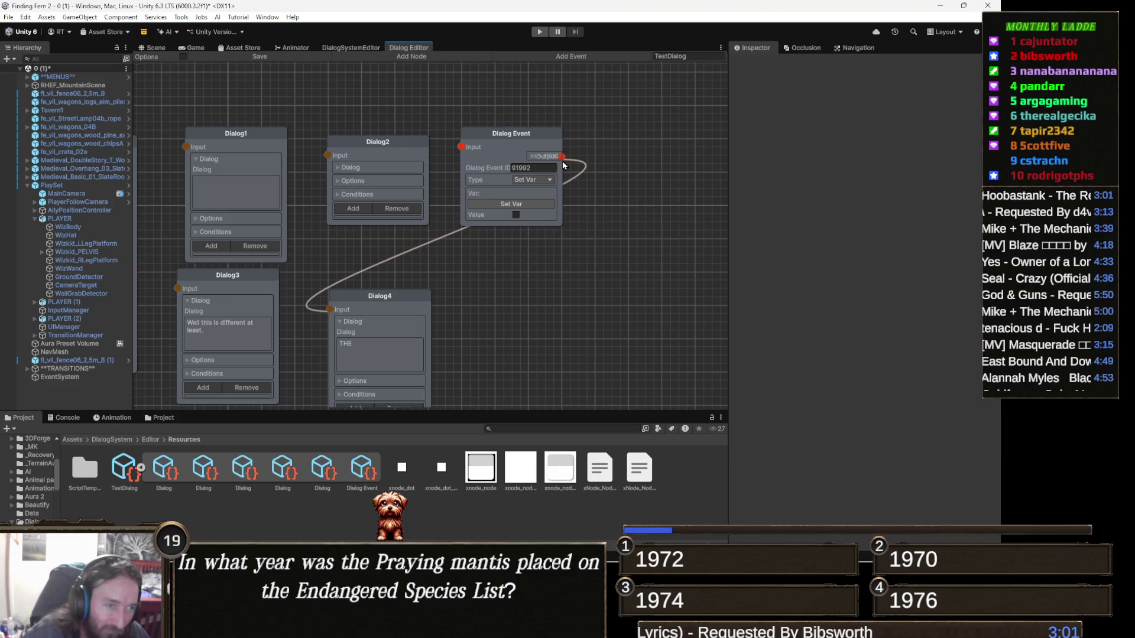
# Step: Shift the Dialog Event node slightly up and right, then browse to the top-level Assets folder
pyautogui.moveTo(514, 135)
pyautogui.mouseDown()
pyautogui.moveTo(580, 266)
pyautogui.moveTo(516, 126)
pyautogui.moveTo(524, 110)
pyautogui.moveTo(532, 169)
pyautogui.mouseUp()
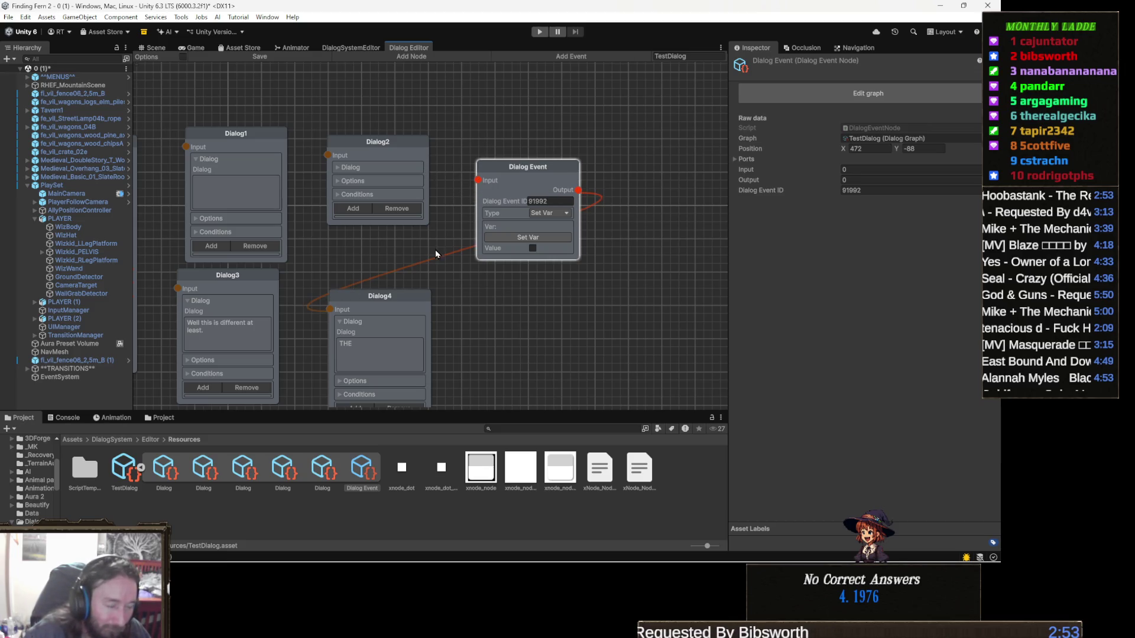
pyautogui.moveTo(435, 250); pyautogui.dragTo(549, 149)
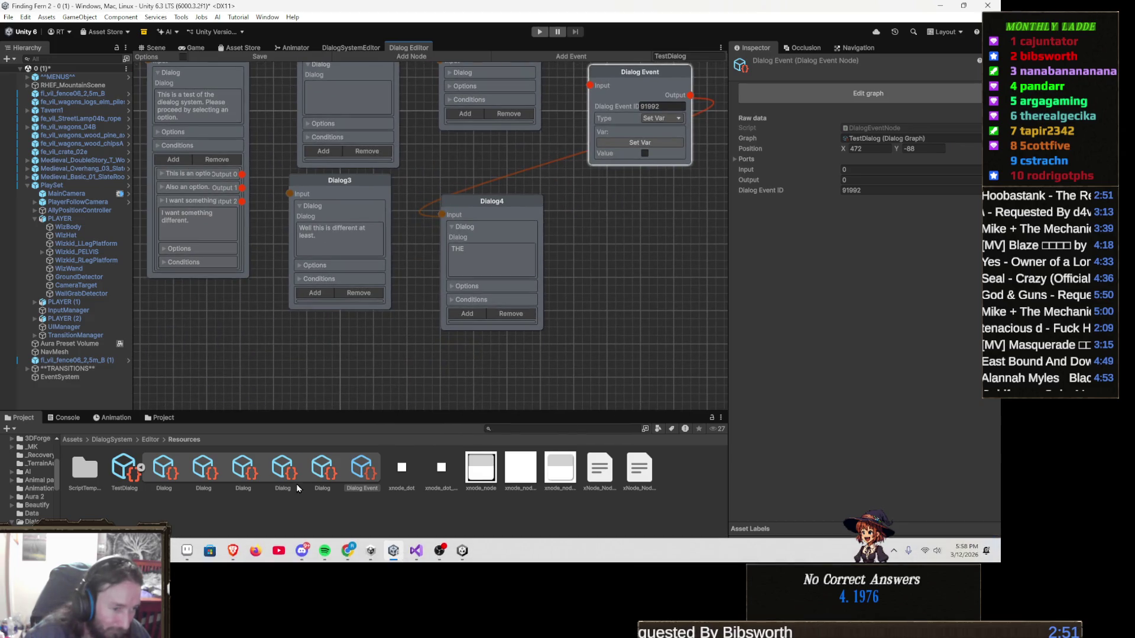
pyautogui.click(74, 440)
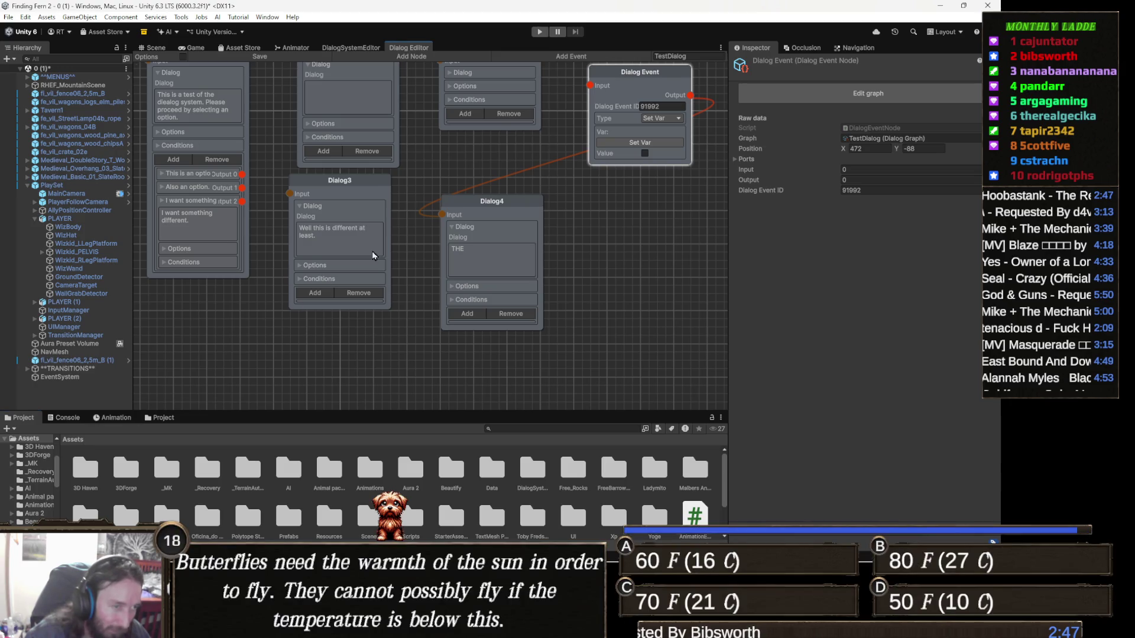
pyautogui.click(364, 190)
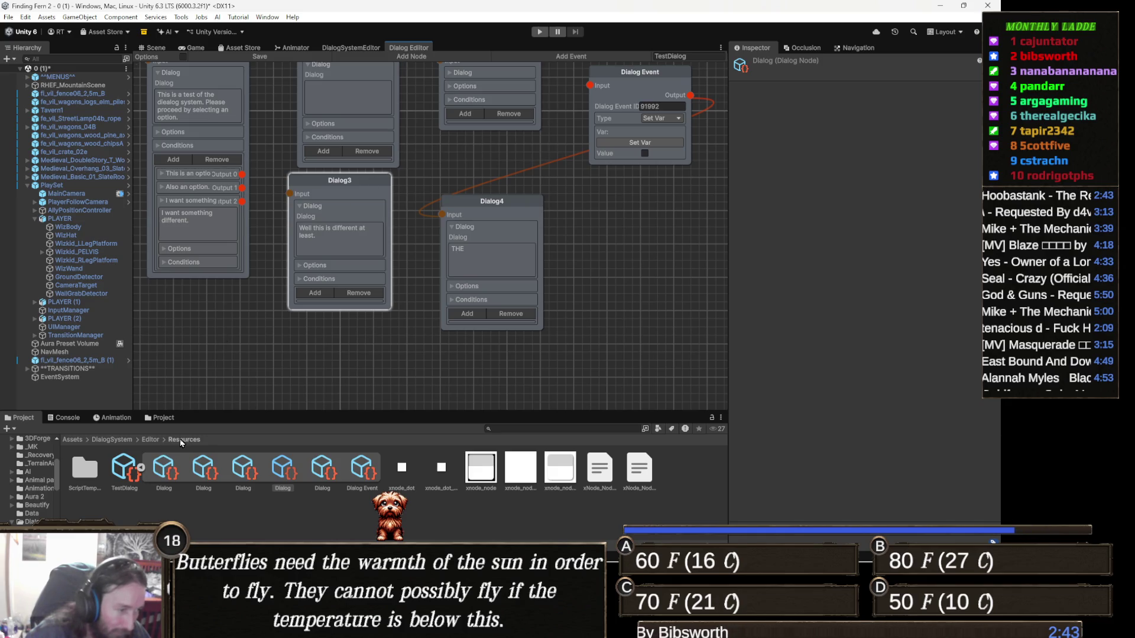
# Step: Step through the DialogGraph, DialogNode, DialogNodeEditor and DialogTriggerCreator scripts, then open DialogEventNode
pyautogui.click(152, 440)
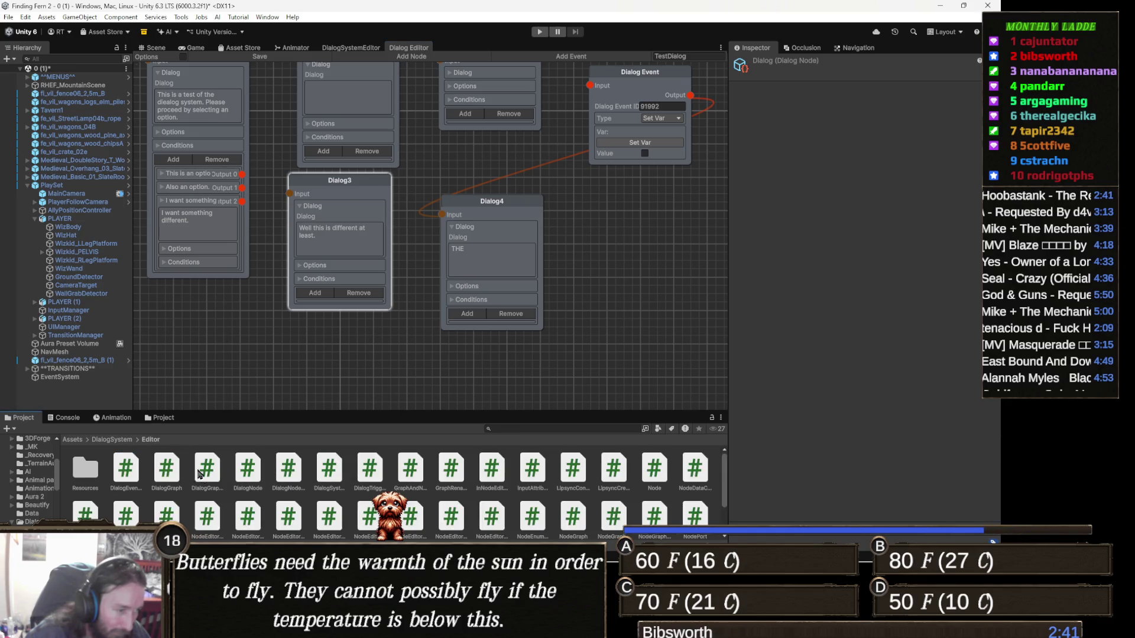
pyautogui.click(168, 470)
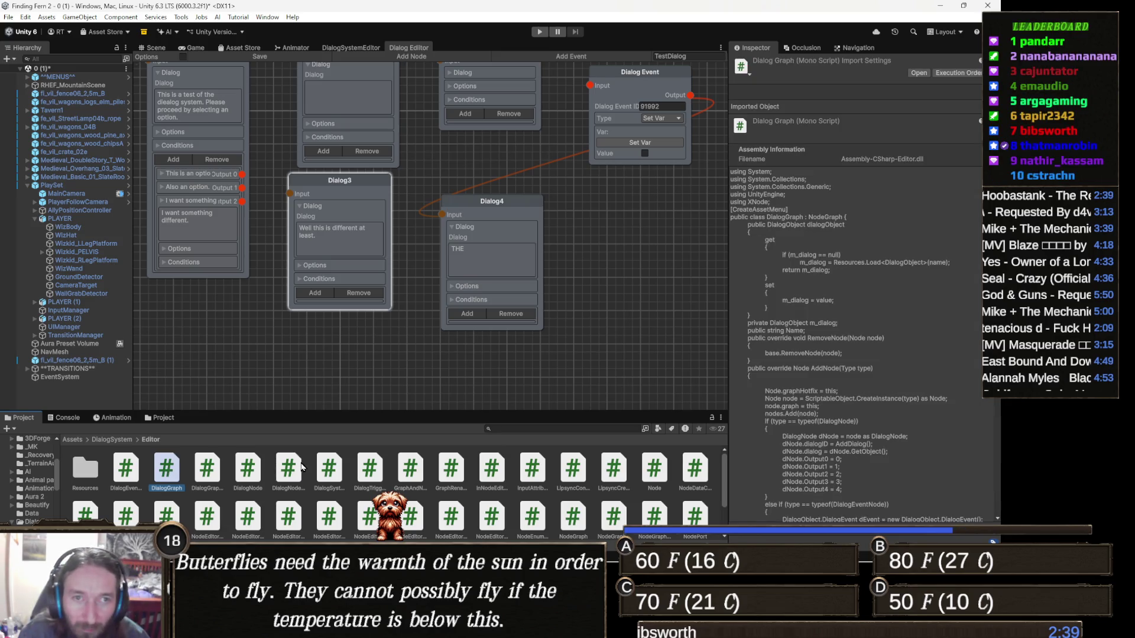
pyautogui.press('Right')
pyautogui.press('Right')
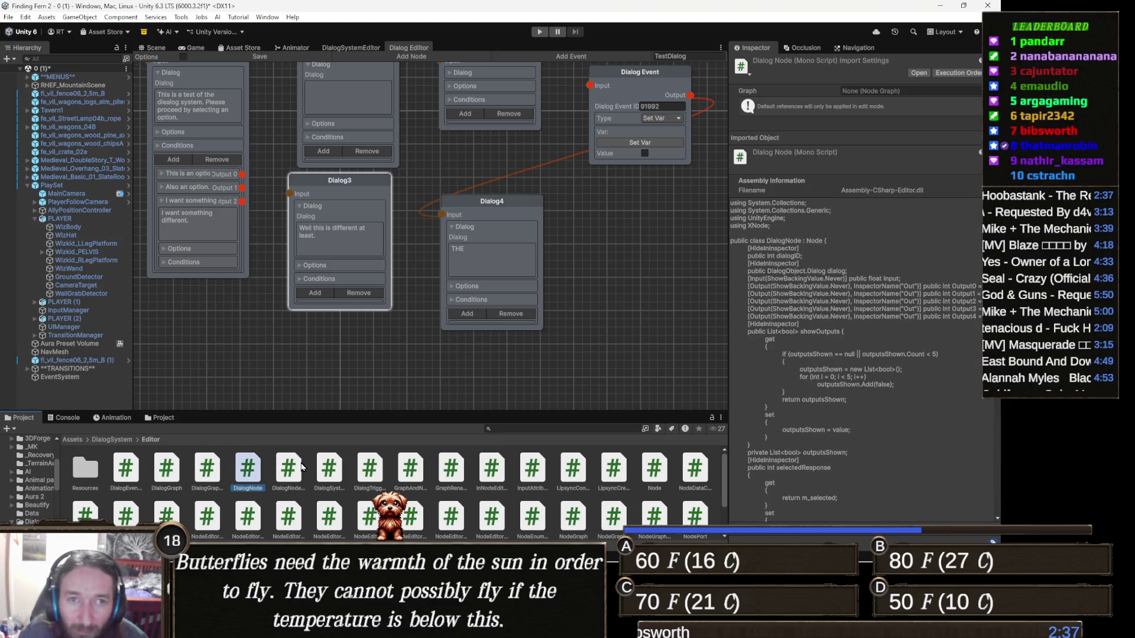
pyautogui.press('Right')
pyautogui.press('Right')
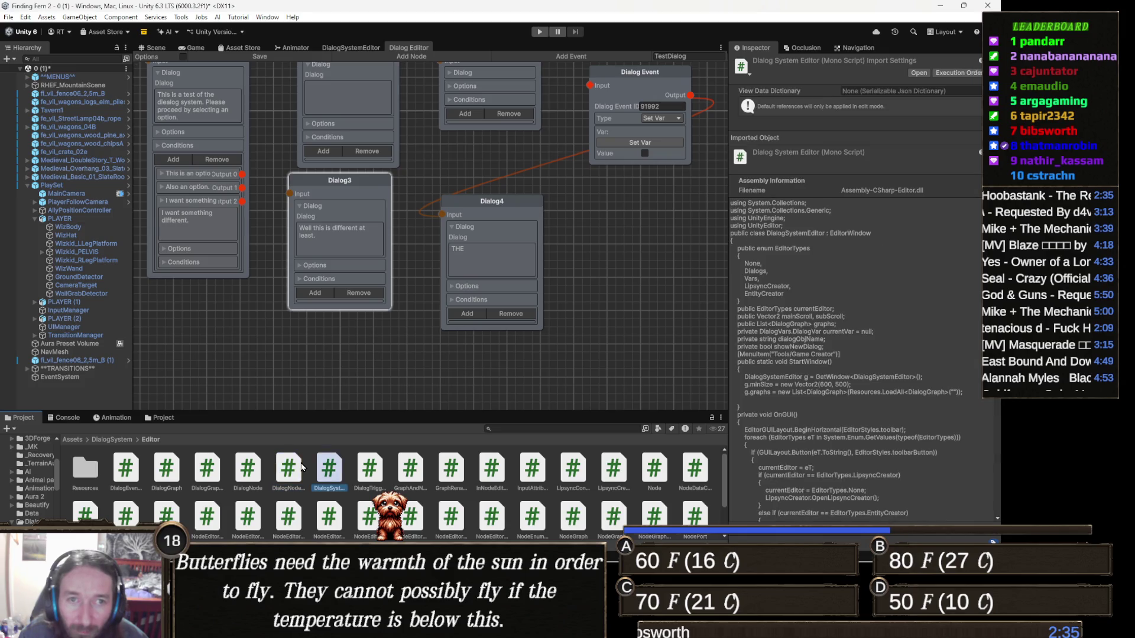
pyautogui.press('Right')
pyautogui.press('Right')
pyautogui.press('Right')
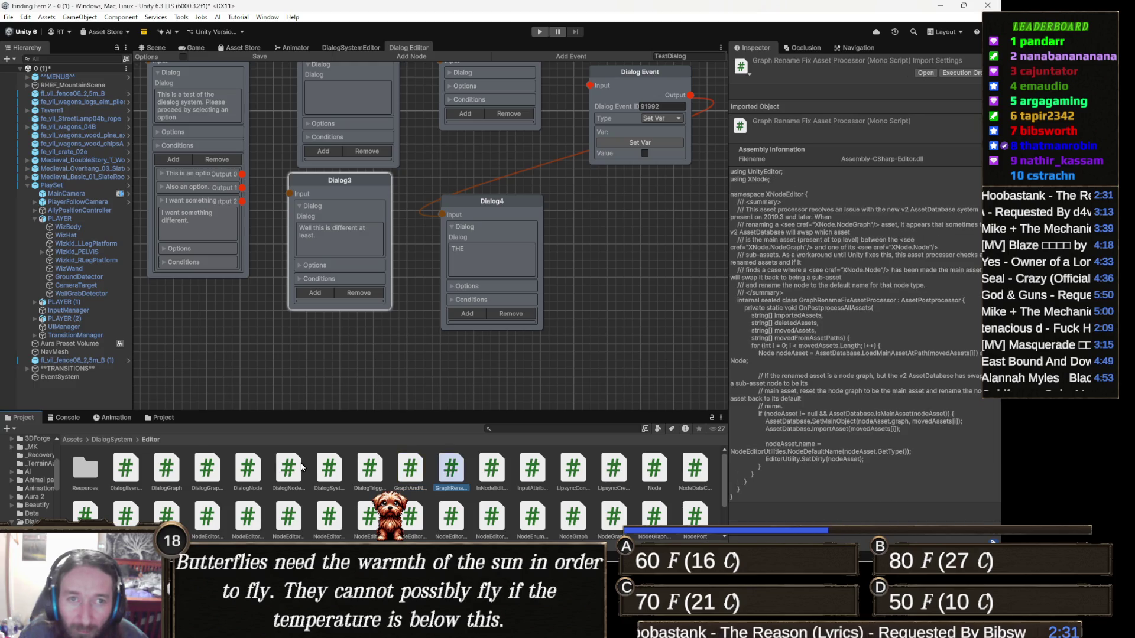
pyautogui.press('Left')
pyautogui.press('Left')
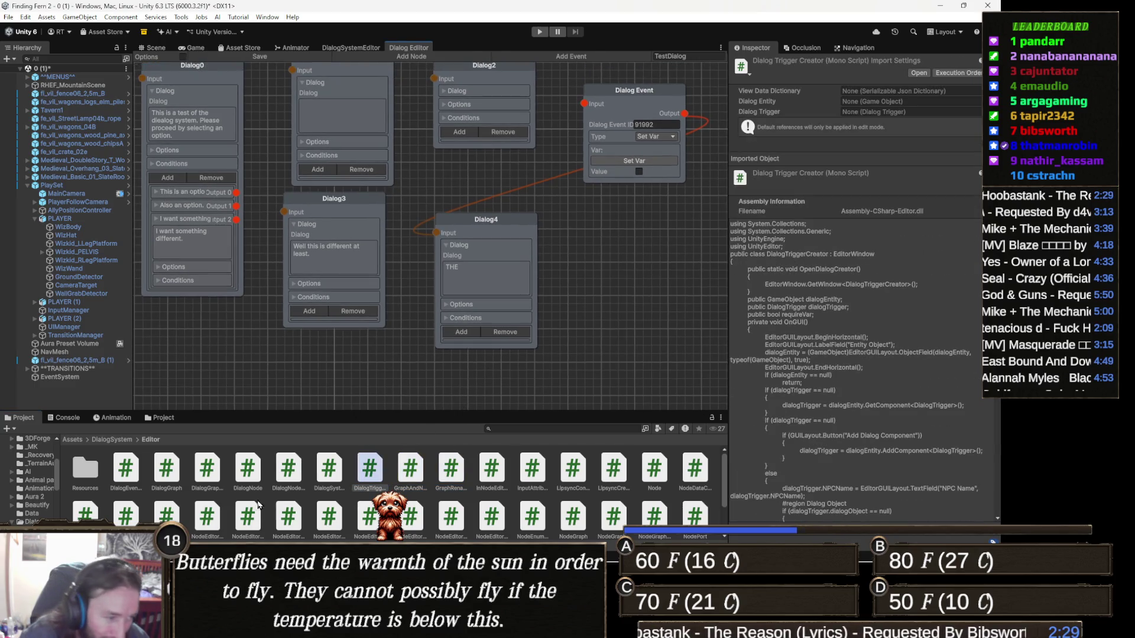
pyautogui.click(207, 470)
pyautogui.press('Left')
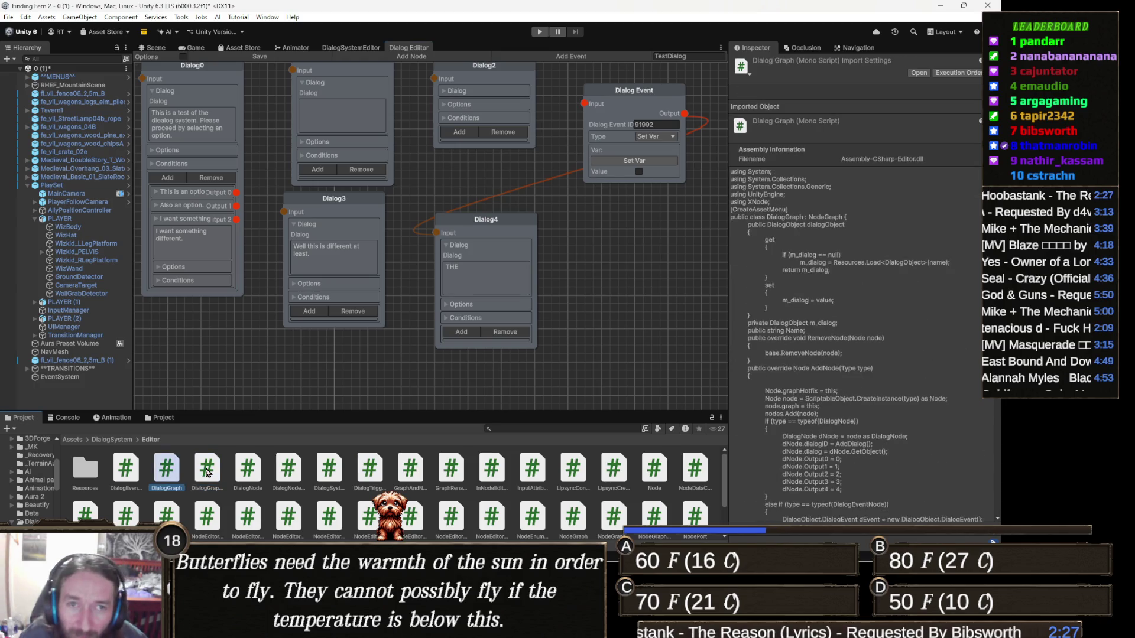
pyautogui.press('Left')
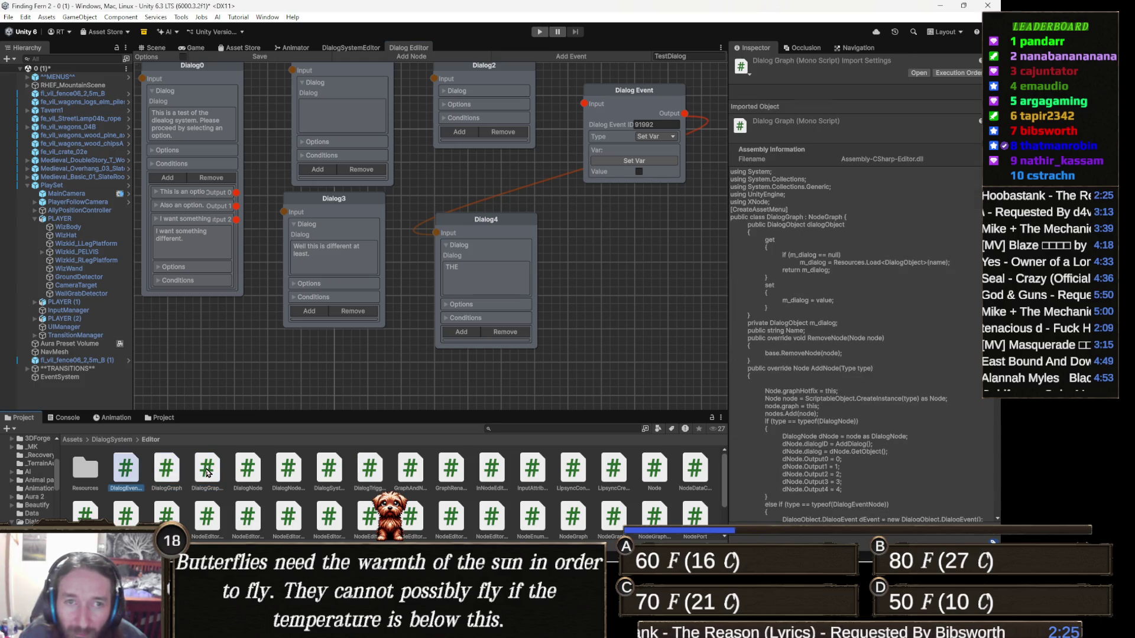
pyautogui.press('Return')
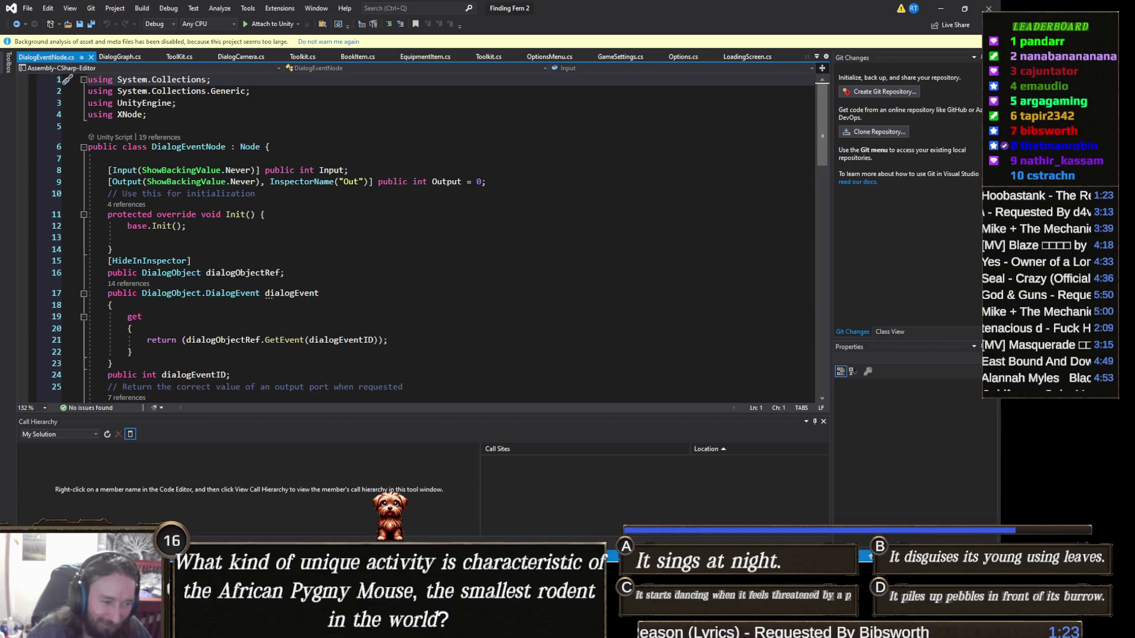
# Step: Read DialogEventNode.cs in Visual Studio, including its dialogEvent getter using dialogEventID
pyautogui.moveTo(347, 626)
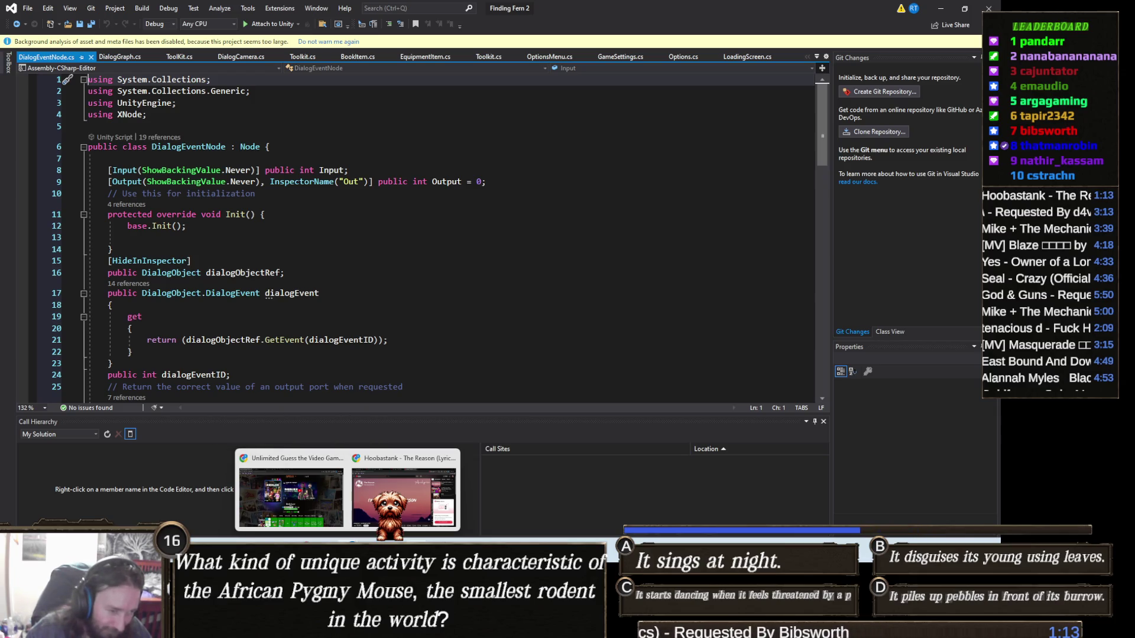
# Step: In a fresh Gamedle round, submit Dishonored and then Roblox as the first guesses
pyautogui.click(308, 498)
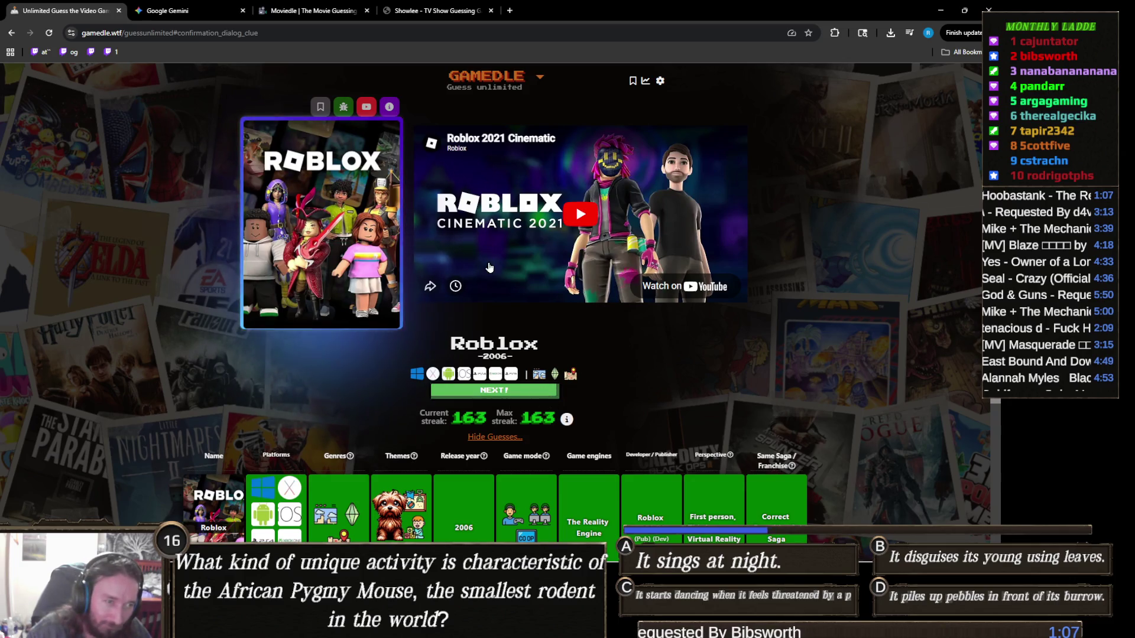
pyautogui.click(481, 391)
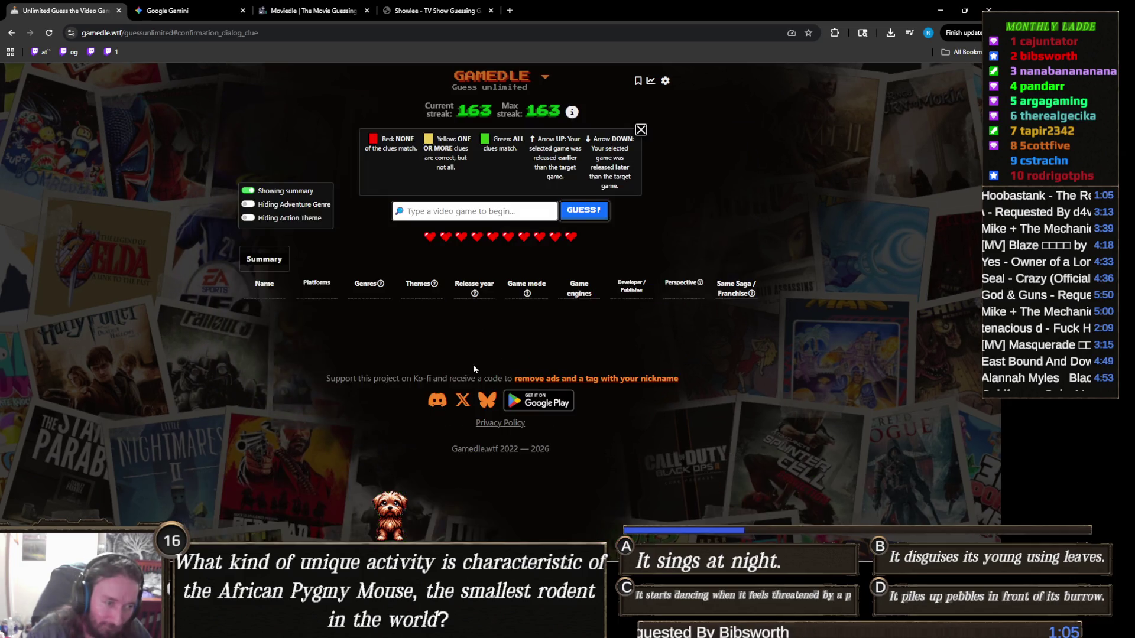
pyautogui.click(499, 208)
pyautogui.write('disho')
pyautogui.press('Down')
pyautogui.press('Return')
pyautogui.click(597, 214)
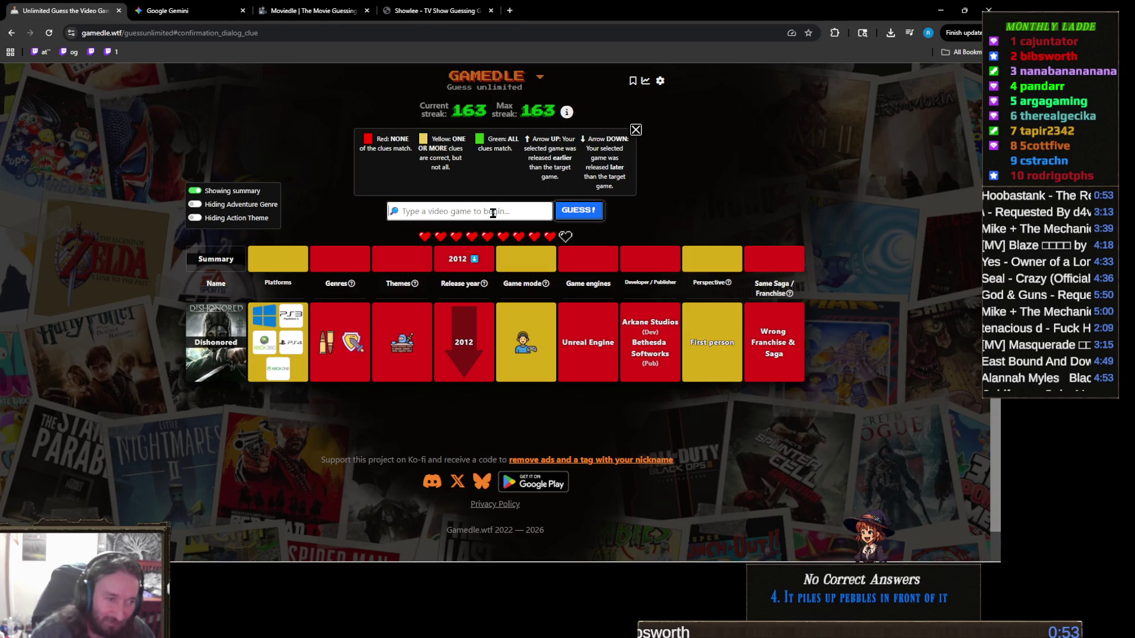
pyautogui.write('roblox')
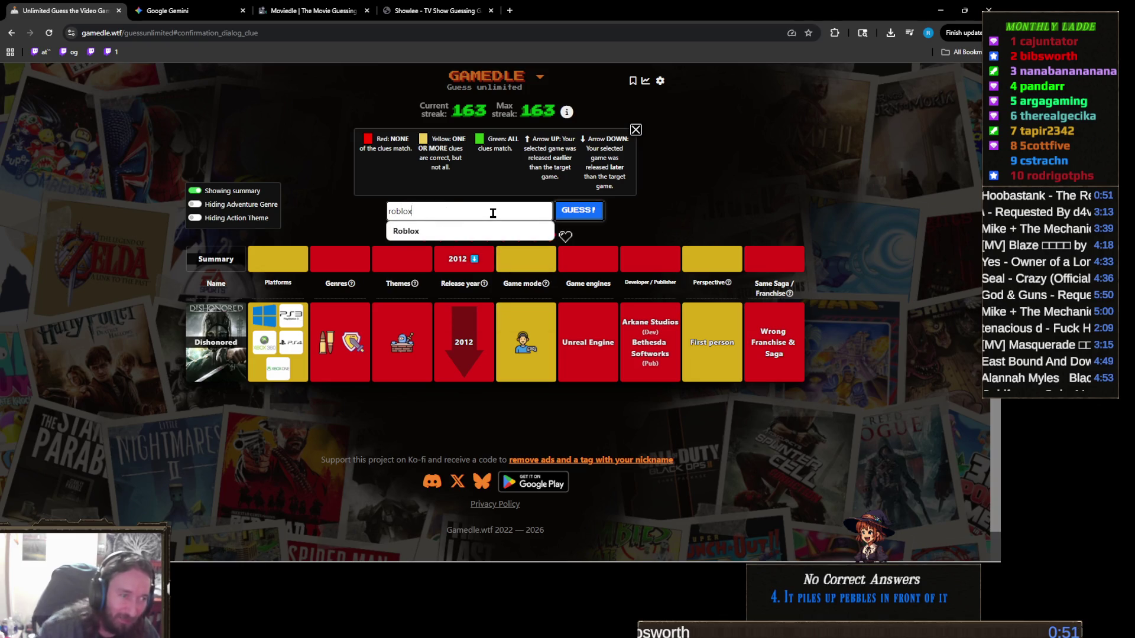
pyautogui.click(579, 211)
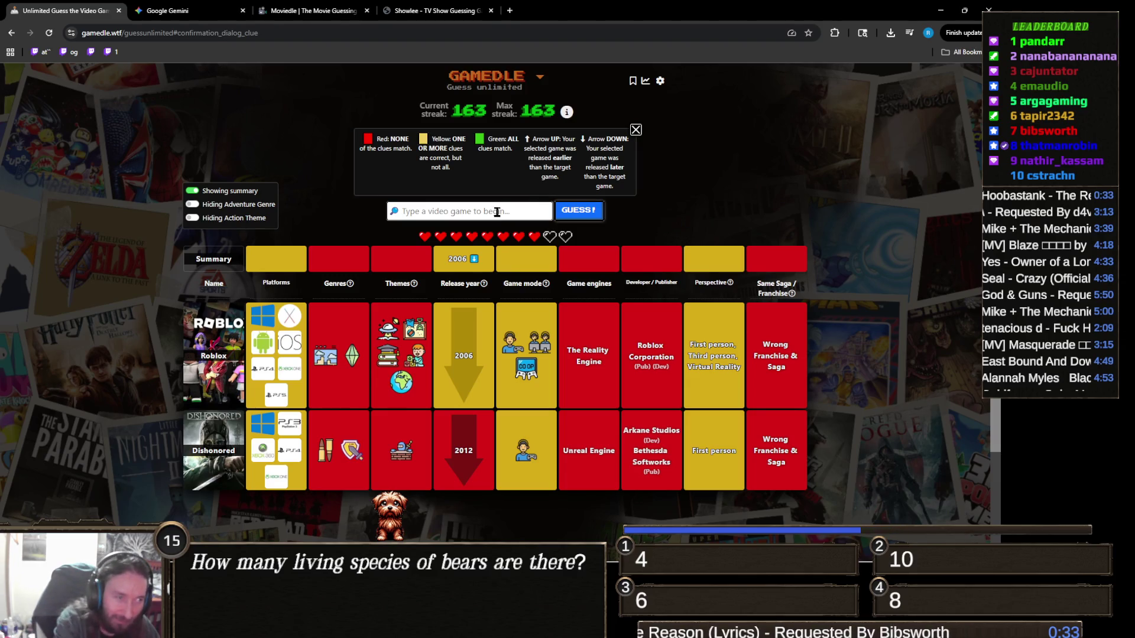
# Step: Search 'nee und', edit the Undercover suggestion to Need for Speed: Underground, and submit it
pyautogui.write('nee')
pyautogui.write(' under')
pyautogui.click(506, 231)
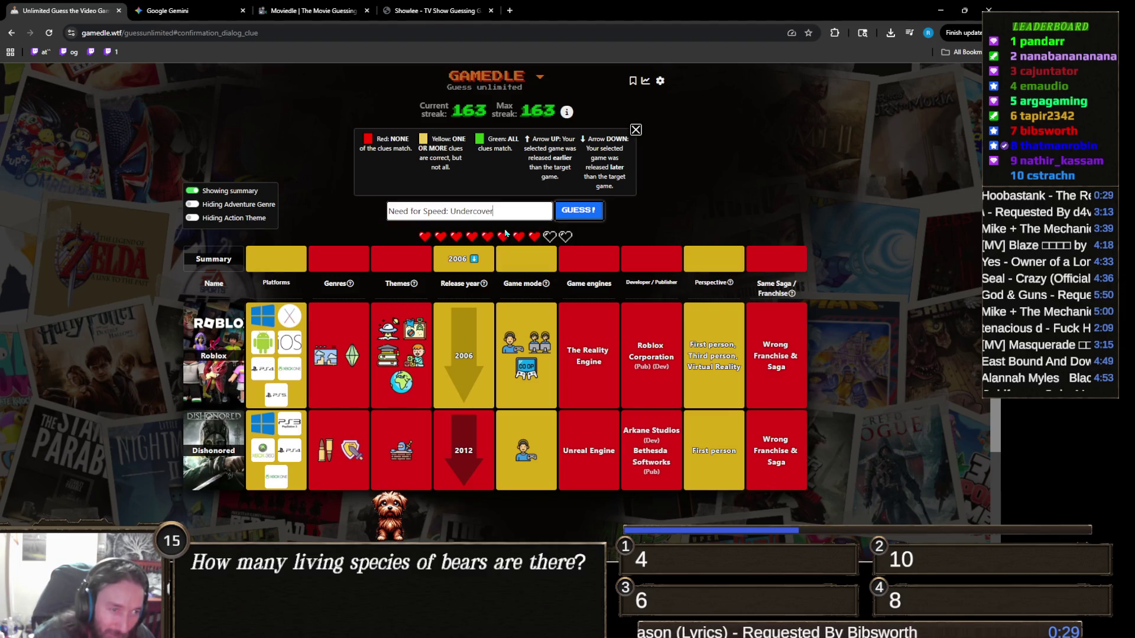
pyautogui.moveTo(505, 211); pyautogui.dragTo(464, 211)
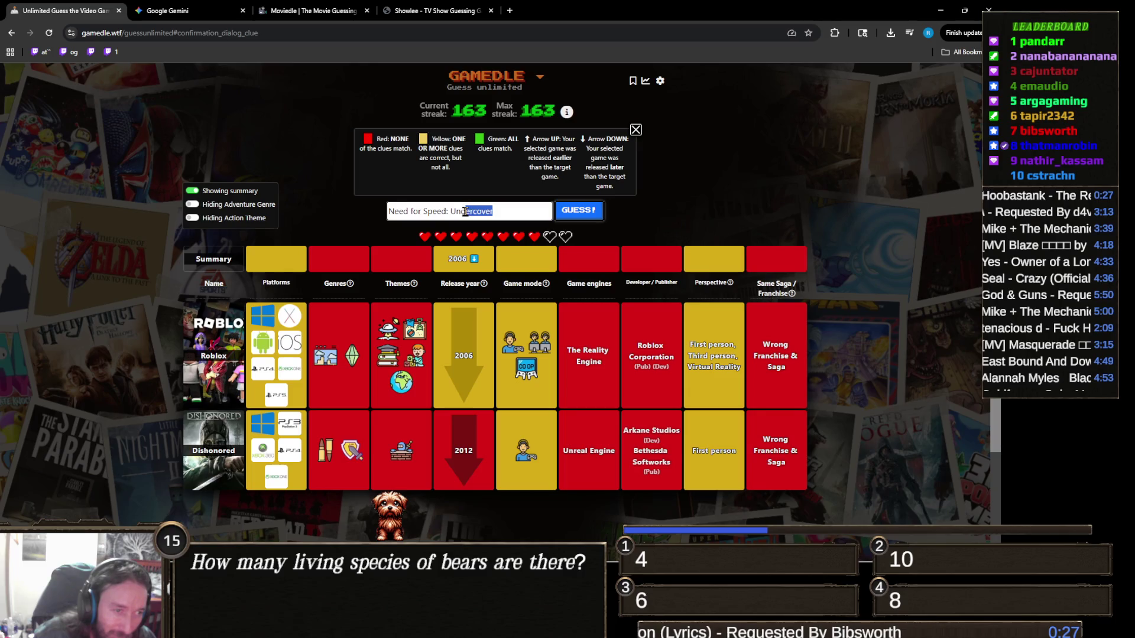
pyautogui.press('BackSpace')
pyautogui.write('g')
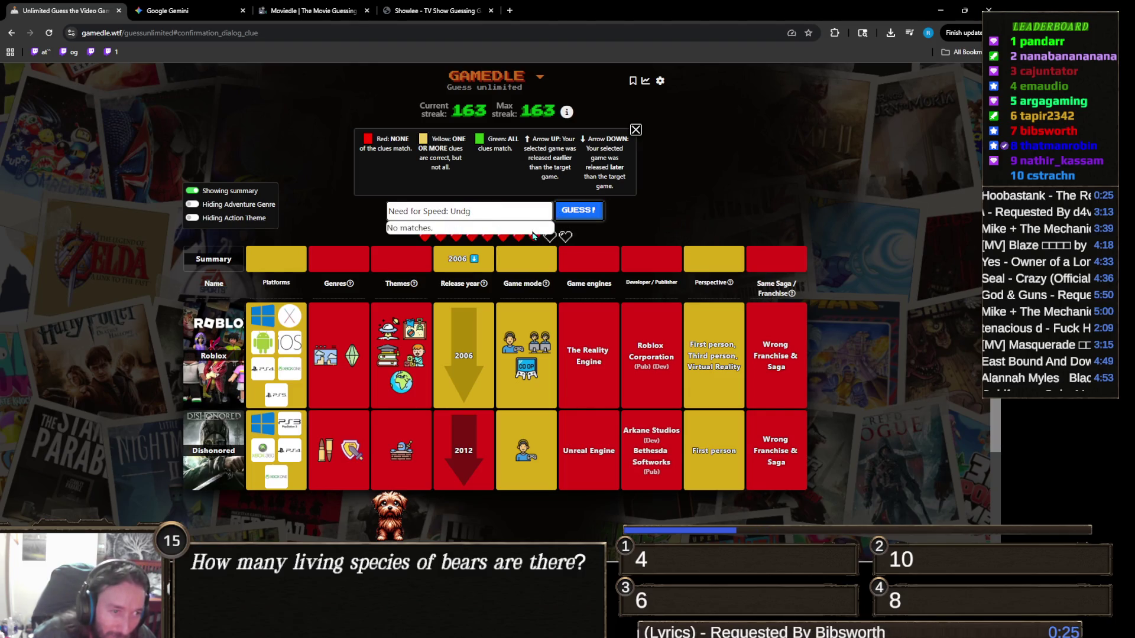
pyautogui.press('BackSpace')
pyautogui.write('er')
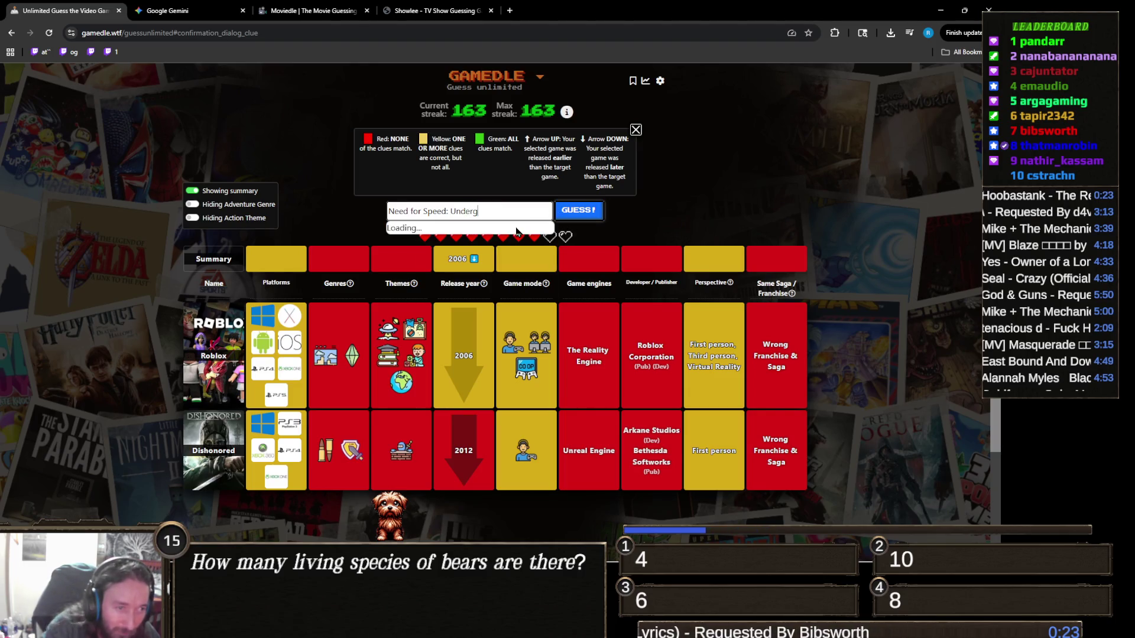
pyautogui.click(516, 229)
pyautogui.click(588, 214)
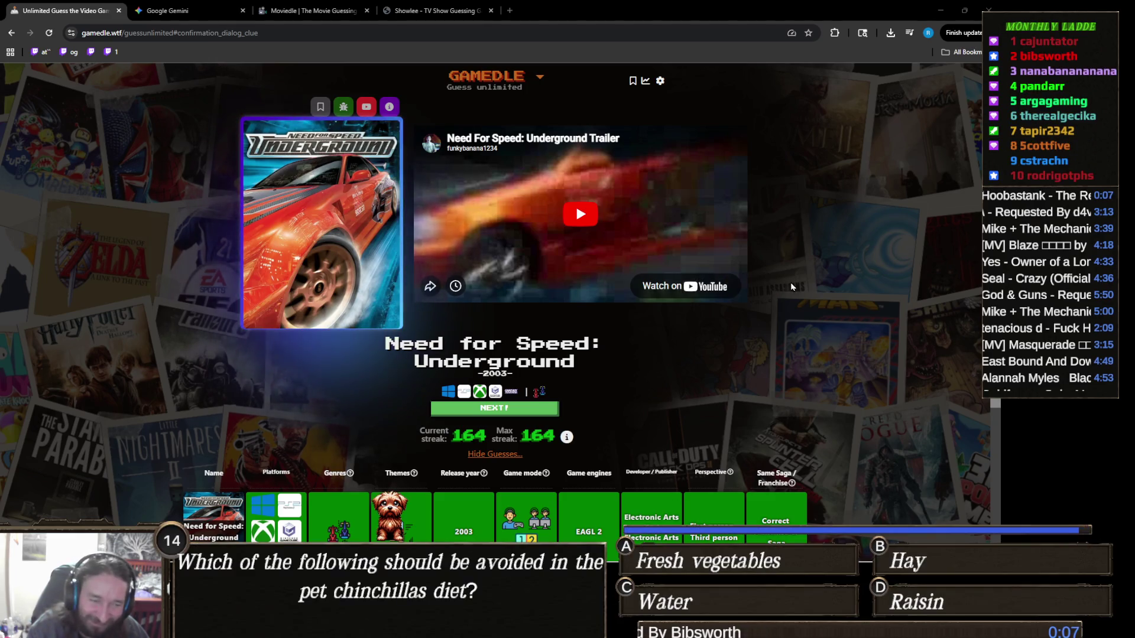
pyautogui.scroll(-3, 815, 295)
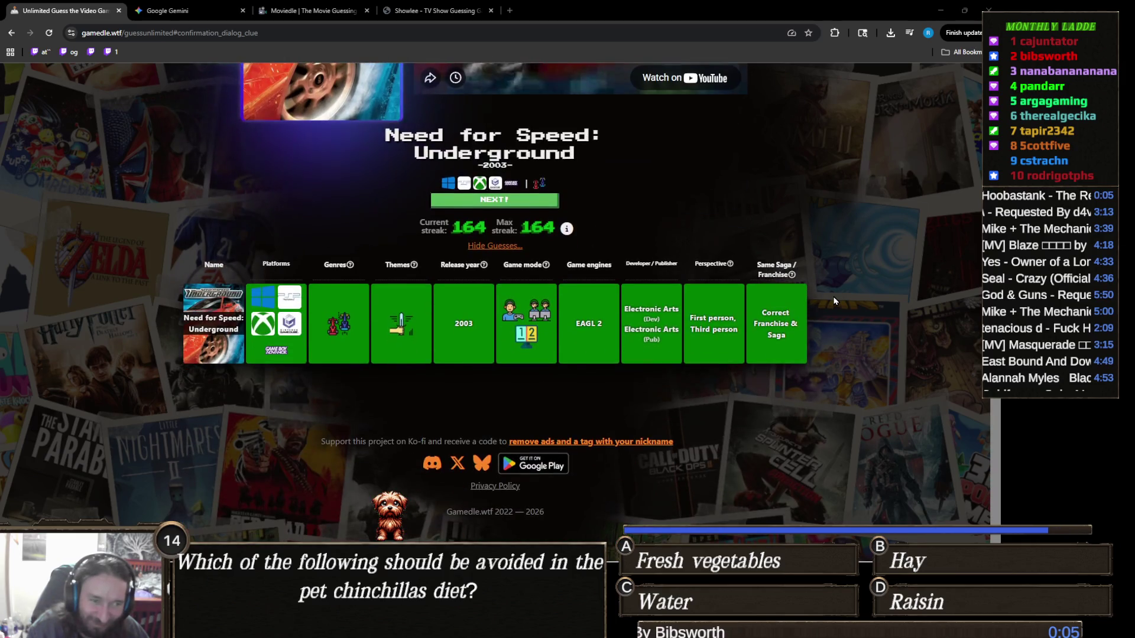
pyautogui.scroll(2, 834, 301)
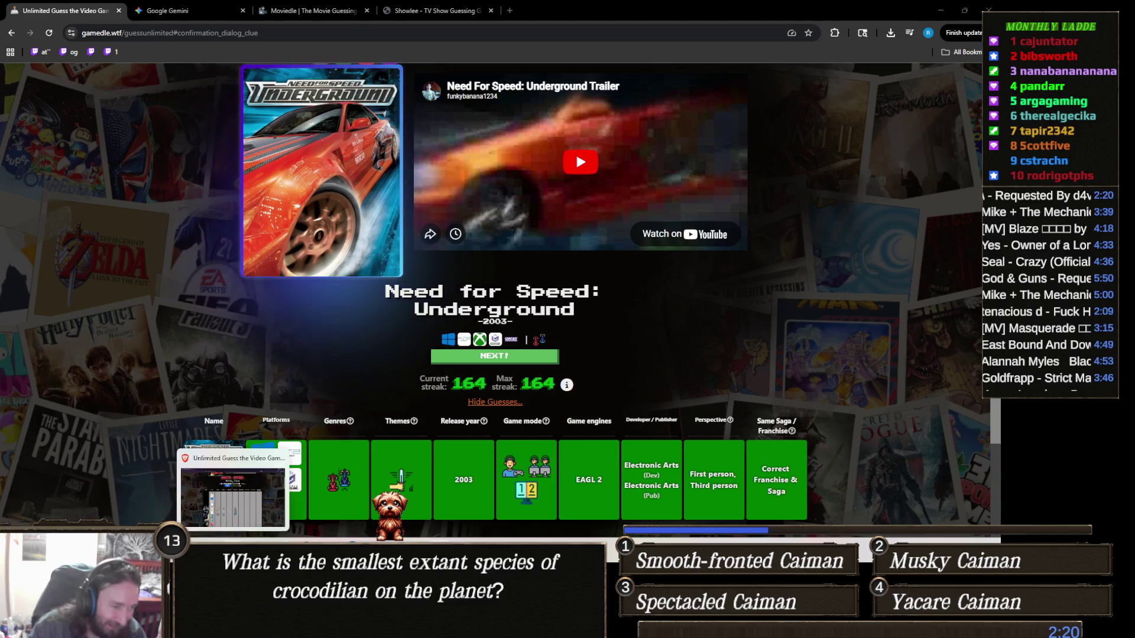
# Step: Switch to the other browser window and close the Metal Slug game-over page
pyautogui.hotkey('alt', 'Tab')
pyautogui.hotkey('alt', 'Tab')
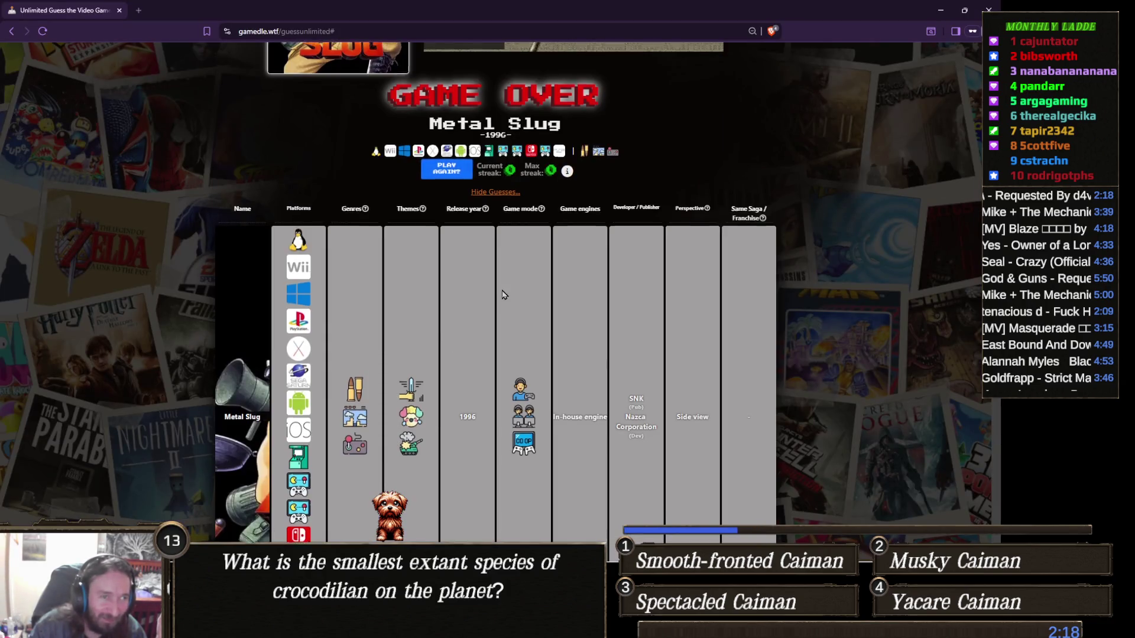
pyautogui.scroll(4, 596, 247)
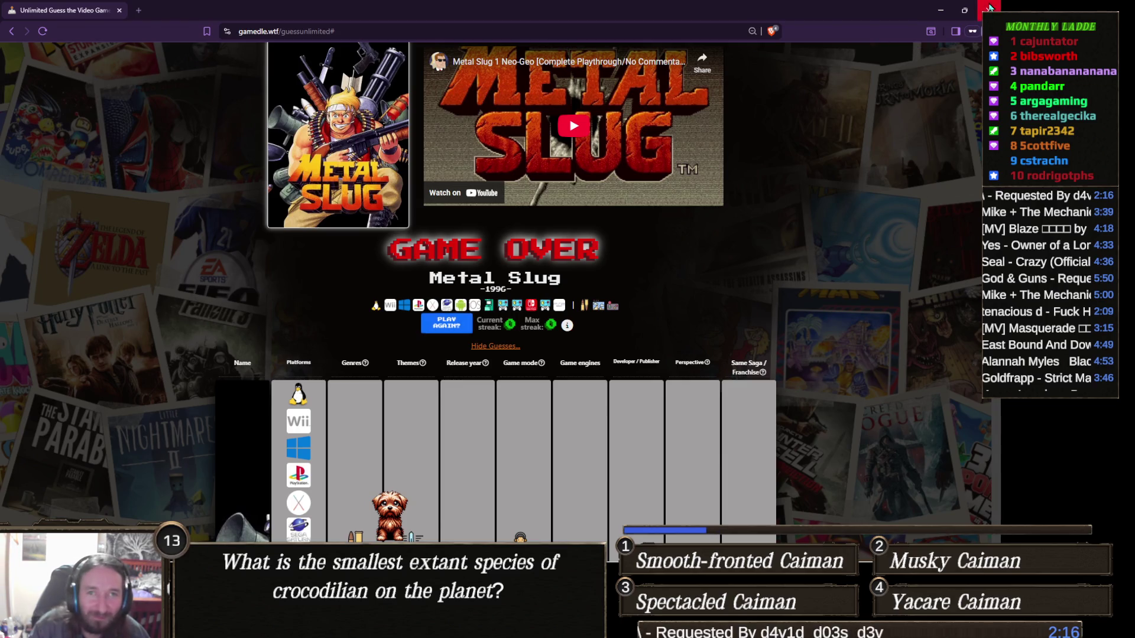
pyautogui.click(988, 10)
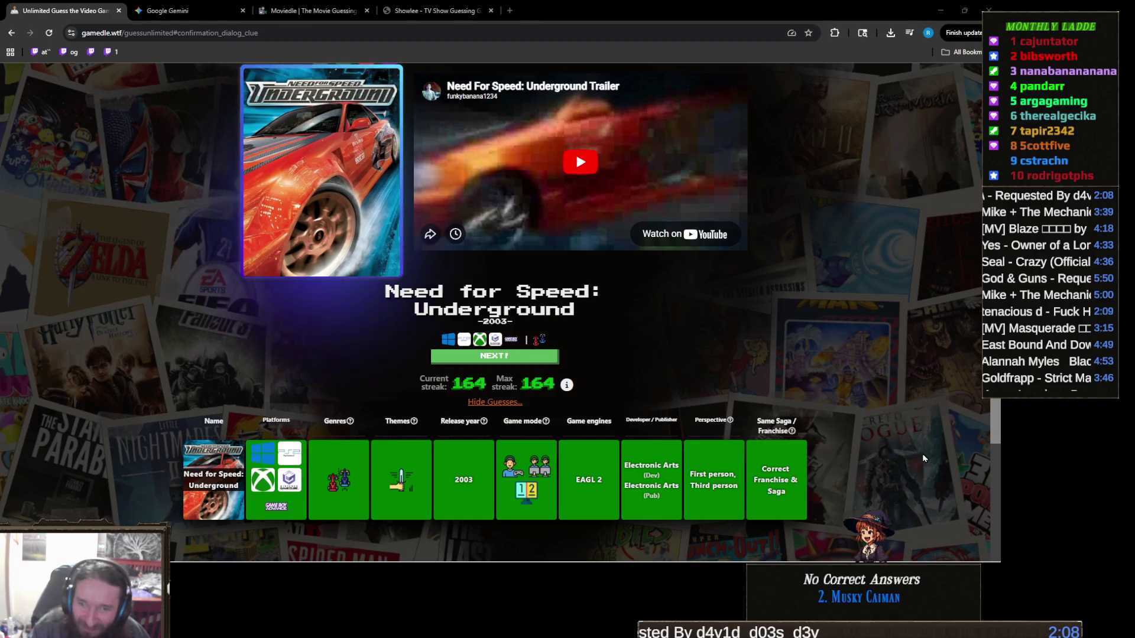
pyautogui.scroll(-2, 914, 447)
pyautogui.scroll(3, 914, 446)
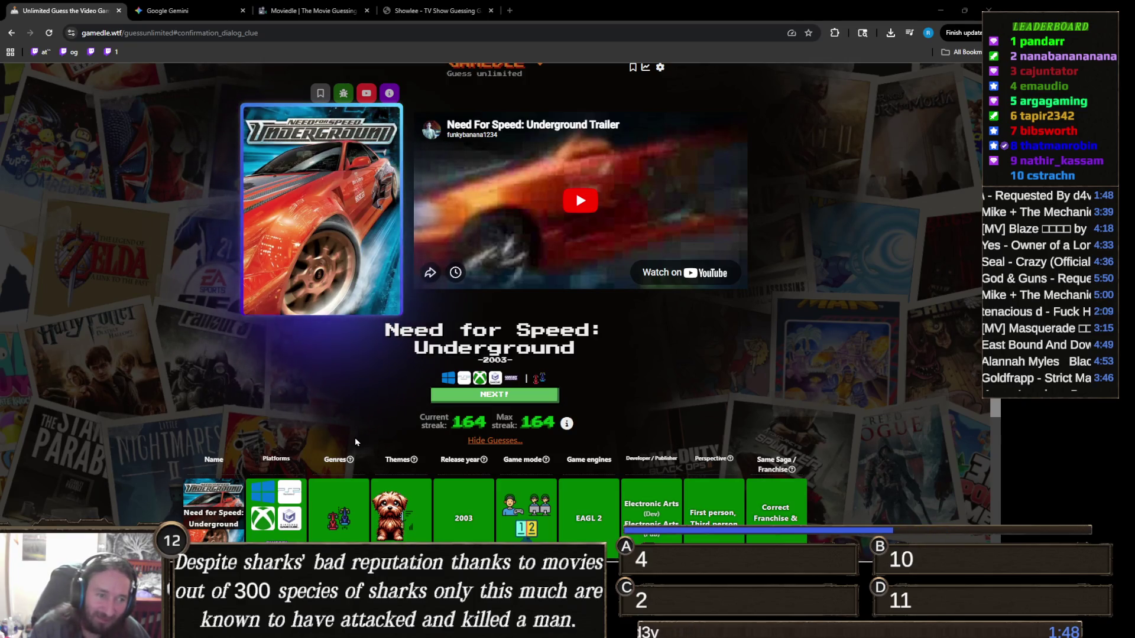
pyautogui.moveTo(441, 620)
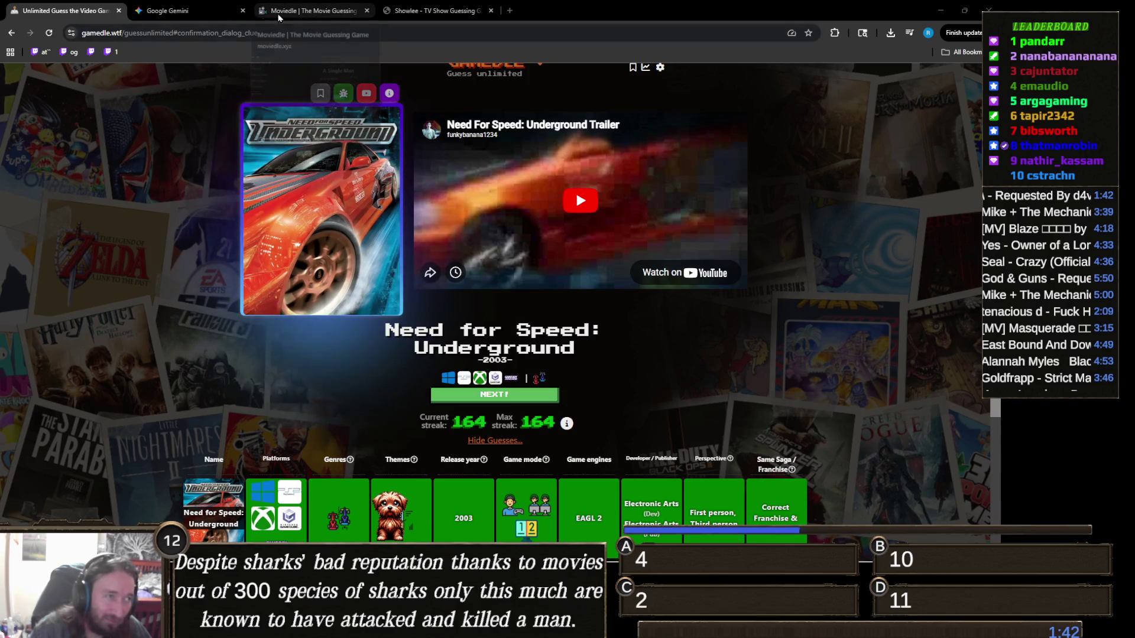
# Step: In Gemini's Emoji Curator preview, regenerate the schoolboy comedy card's over-long hint
pyautogui.click(208, 12)
pyautogui.scroll(-2, 830, 385)
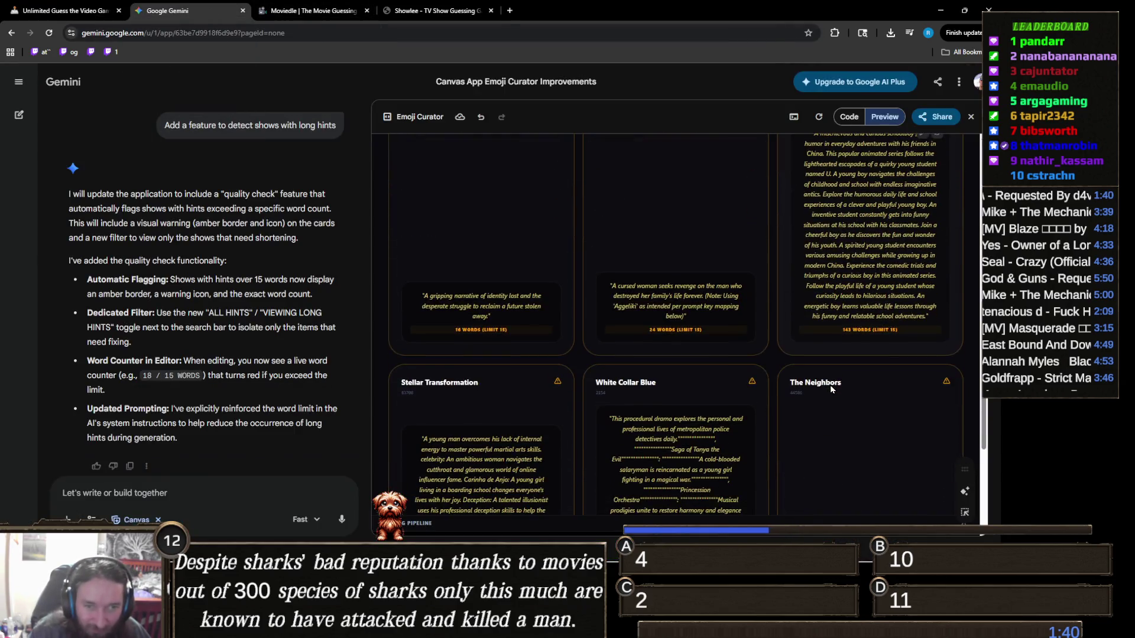
pyautogui.scroll(3, 827, 387)
pyautogui.scroll(-4, 818, 395)
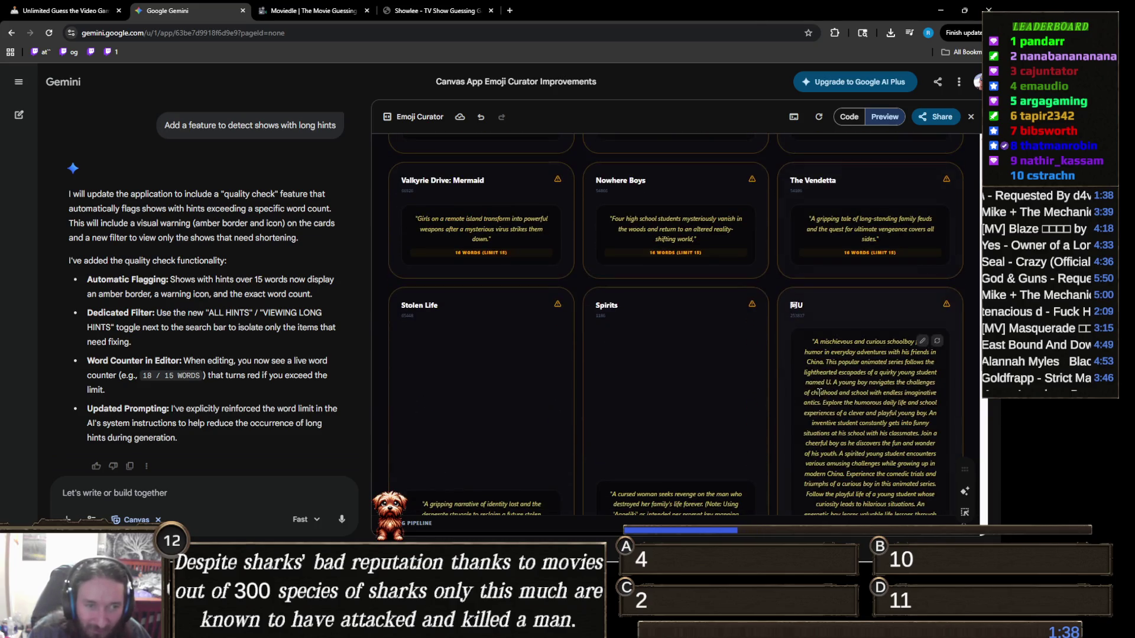
pyautogui.scroll(4, 749, 431)
pyautogui.scroll(-4, 896, 376)
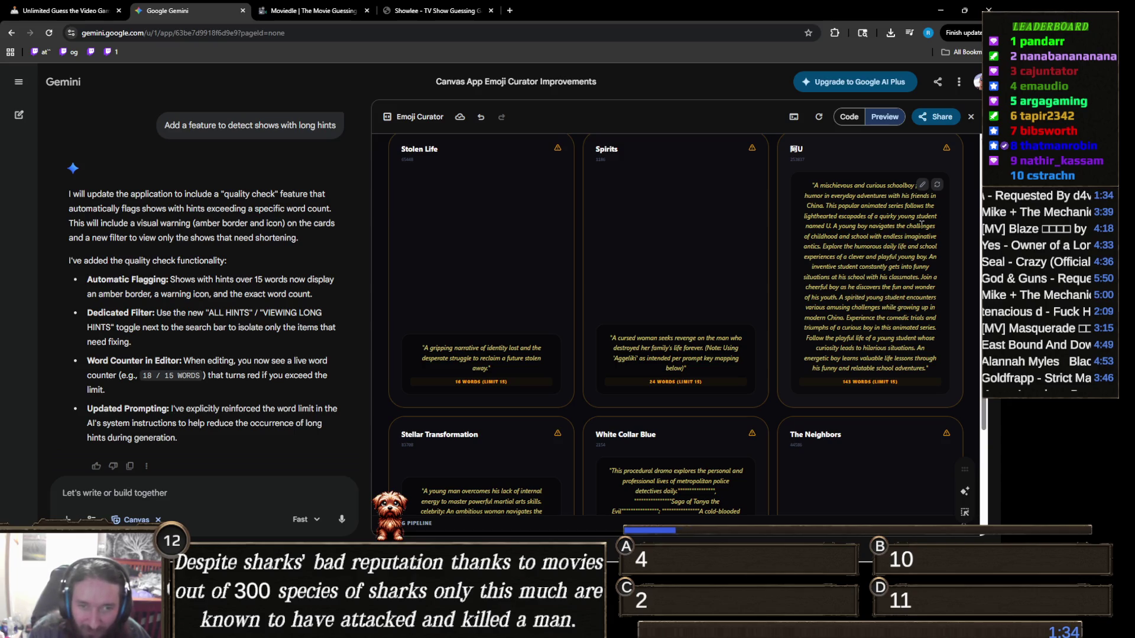
pyautogui.click(937, 185)
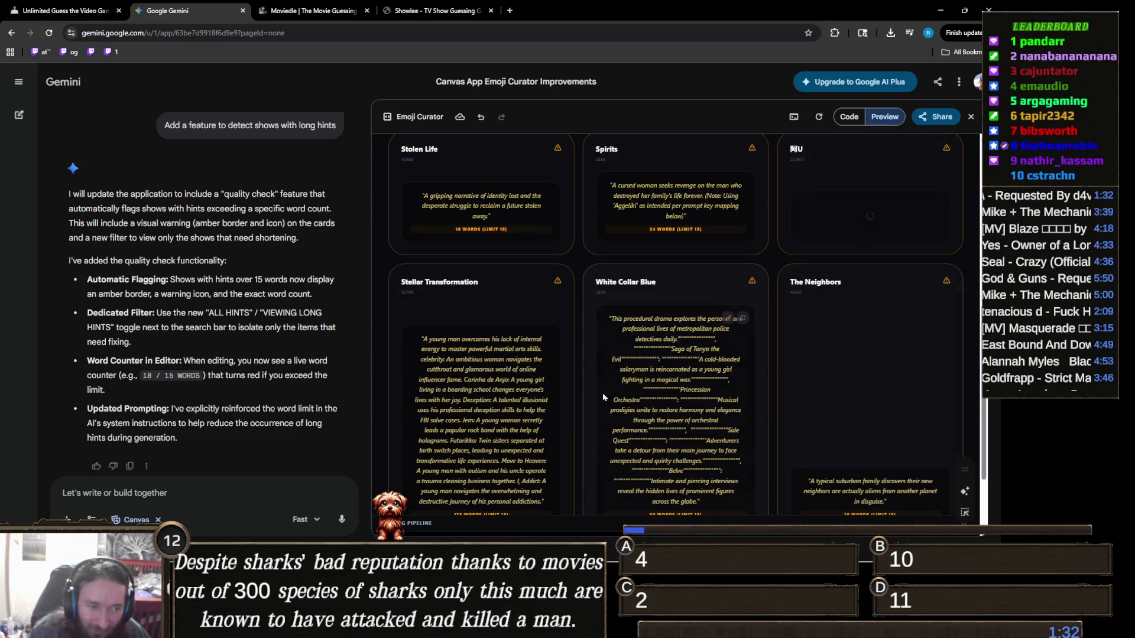
# Step: Regenerate White Collar Blue's over-long hint, then return to the Gamedle tab
pyautogui.scroll(-1, 731, 362)
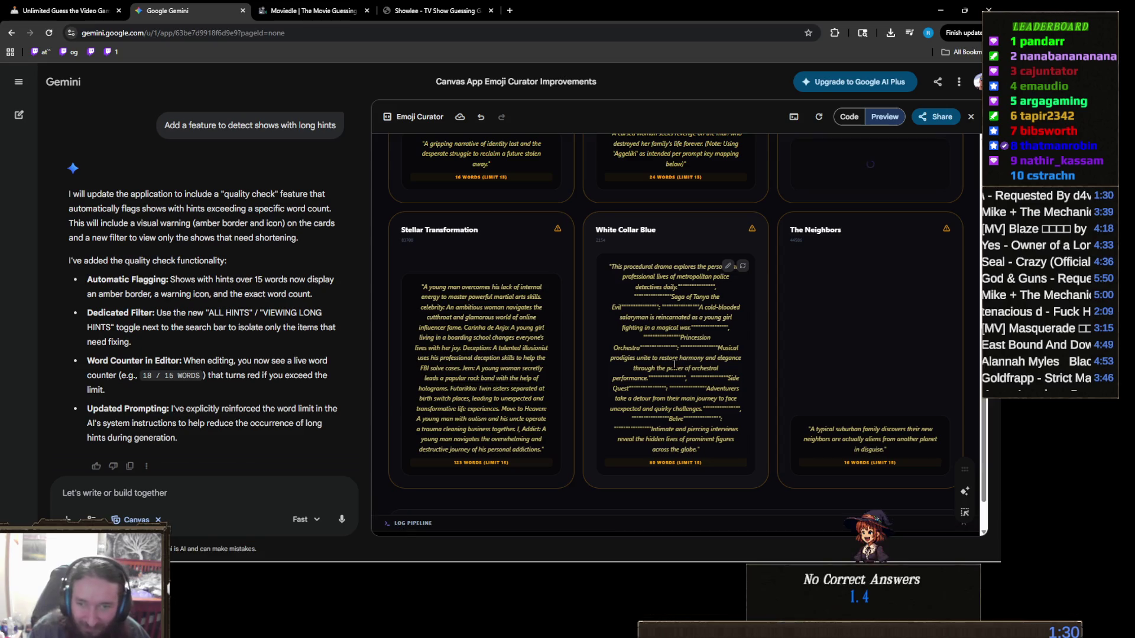
pyautogui.moveTo(542, 261)
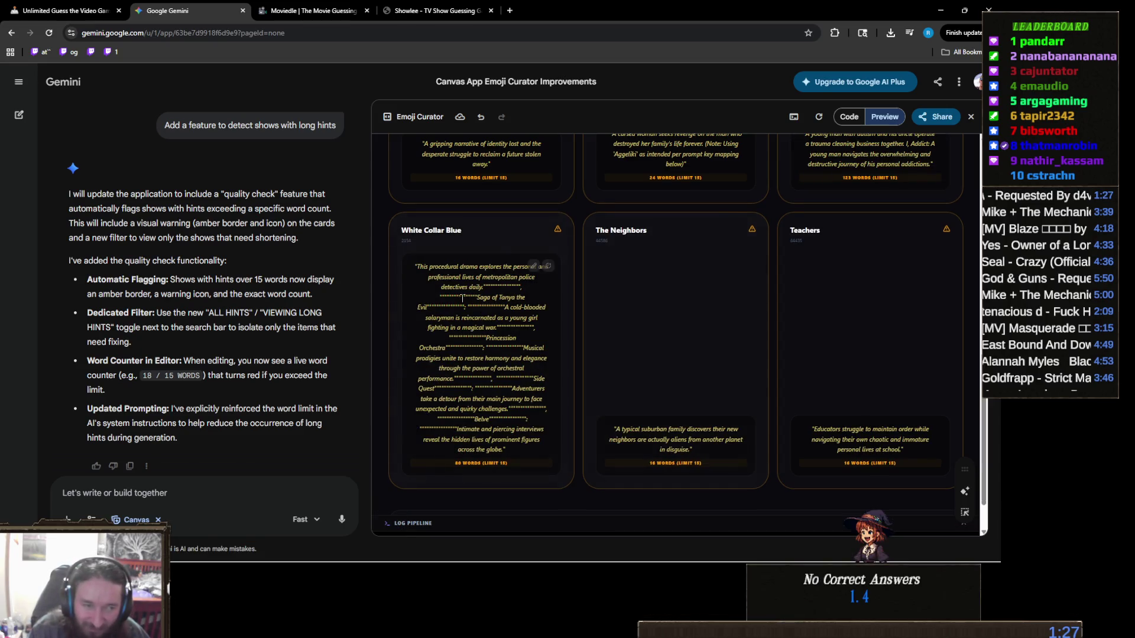
pyautogui.click(551, 266)
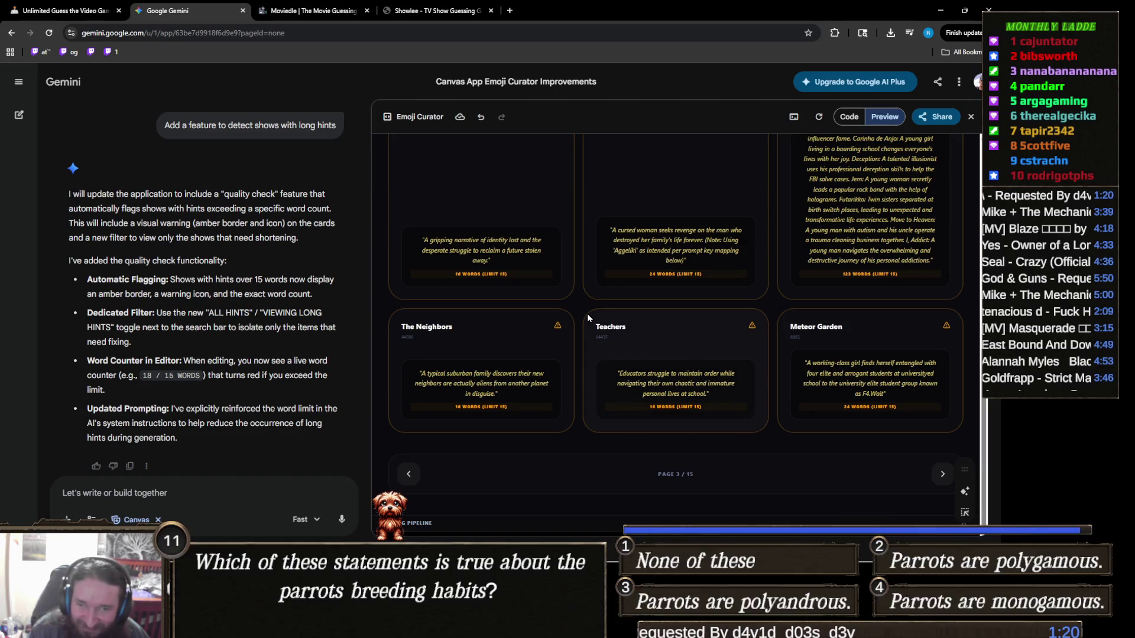
pyautogui.moveTo(467, 249)
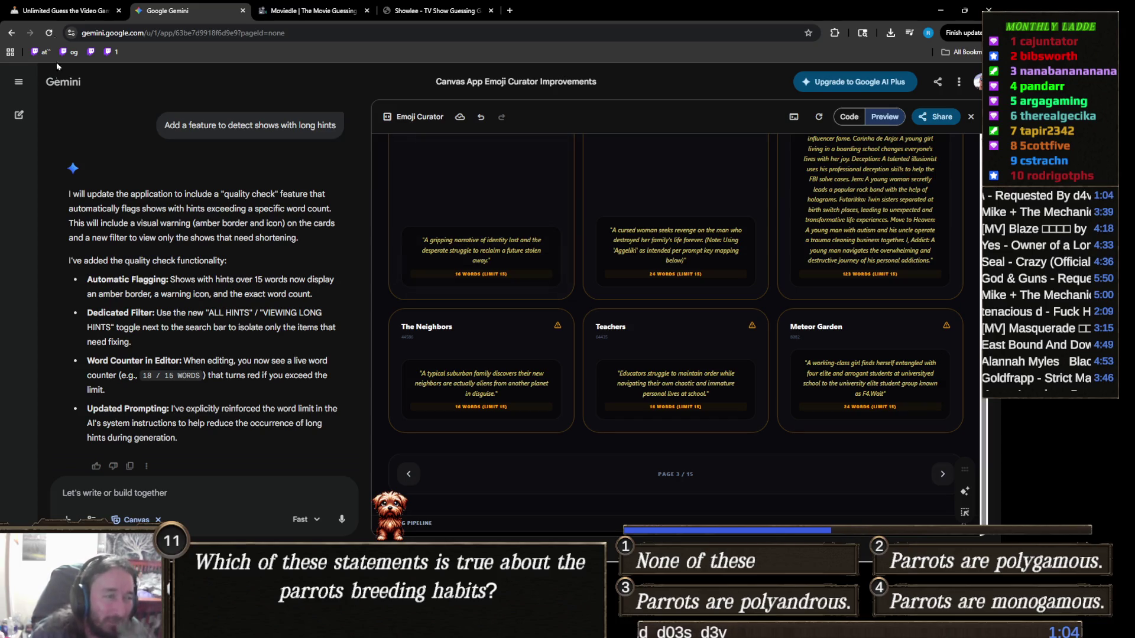
pyautogui.click(59, 11)
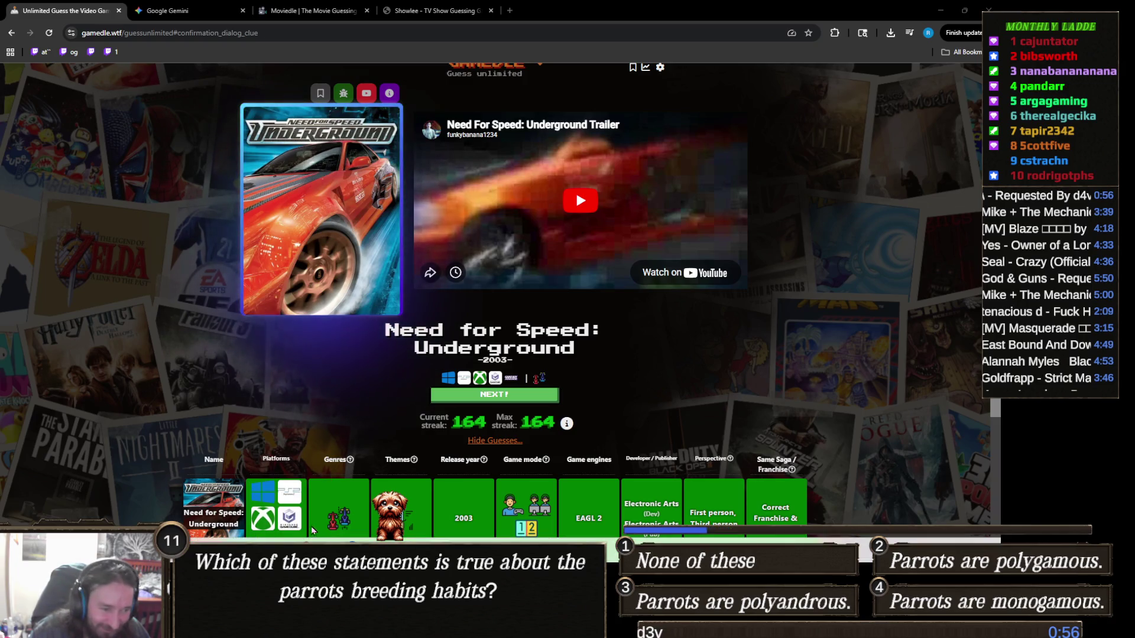
# Step: Bring the Unity editor with the TestDialog graph to the front from the taskbar
pyautogui.moveTo(416, 626)
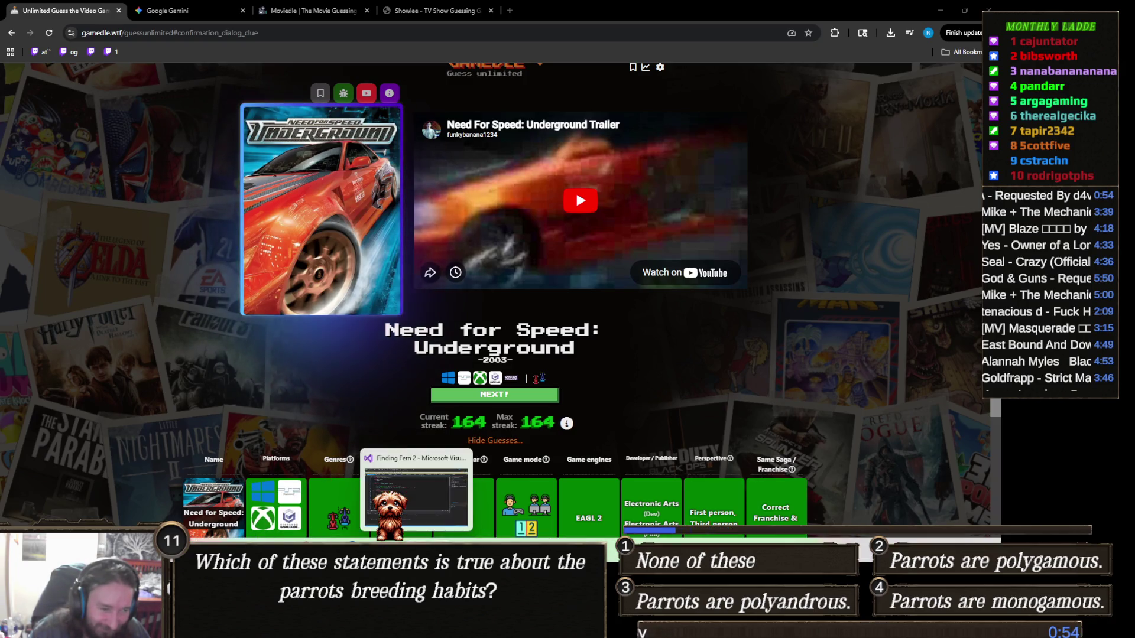
pyautogui.click(440, 627)
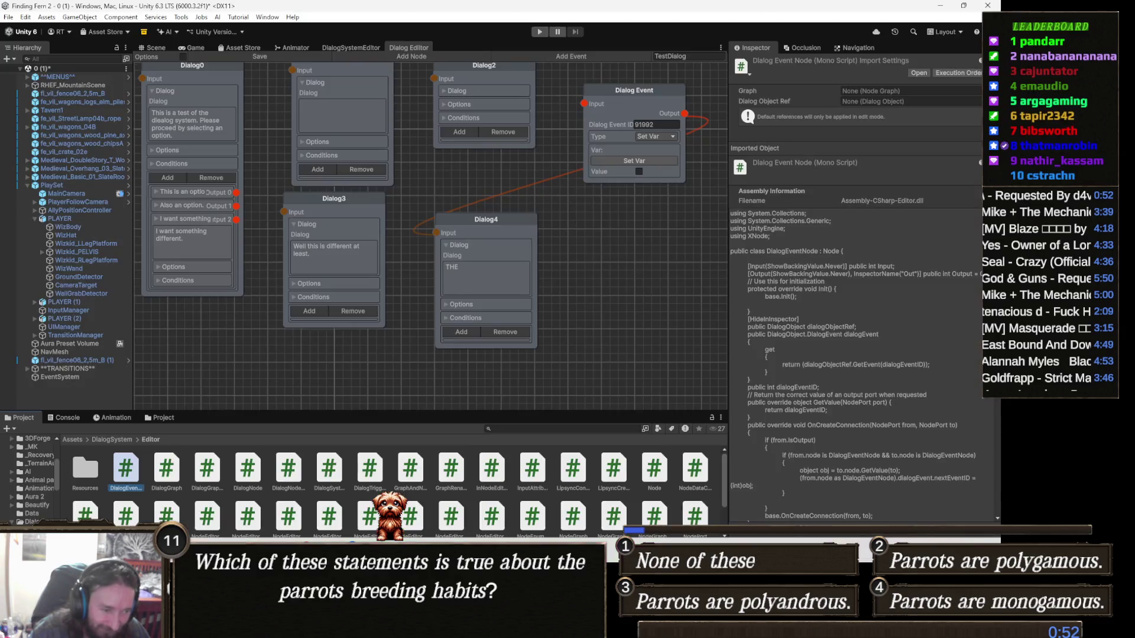
pyautogui.moveTo(416, 554)
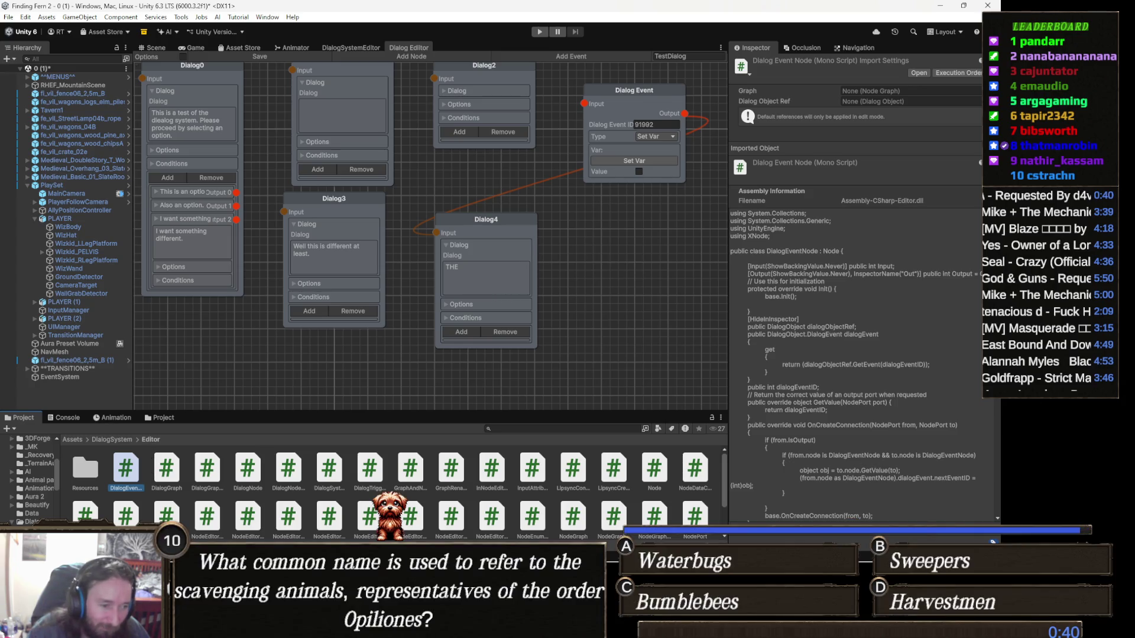
pyautogui.moveTo(349, 627)
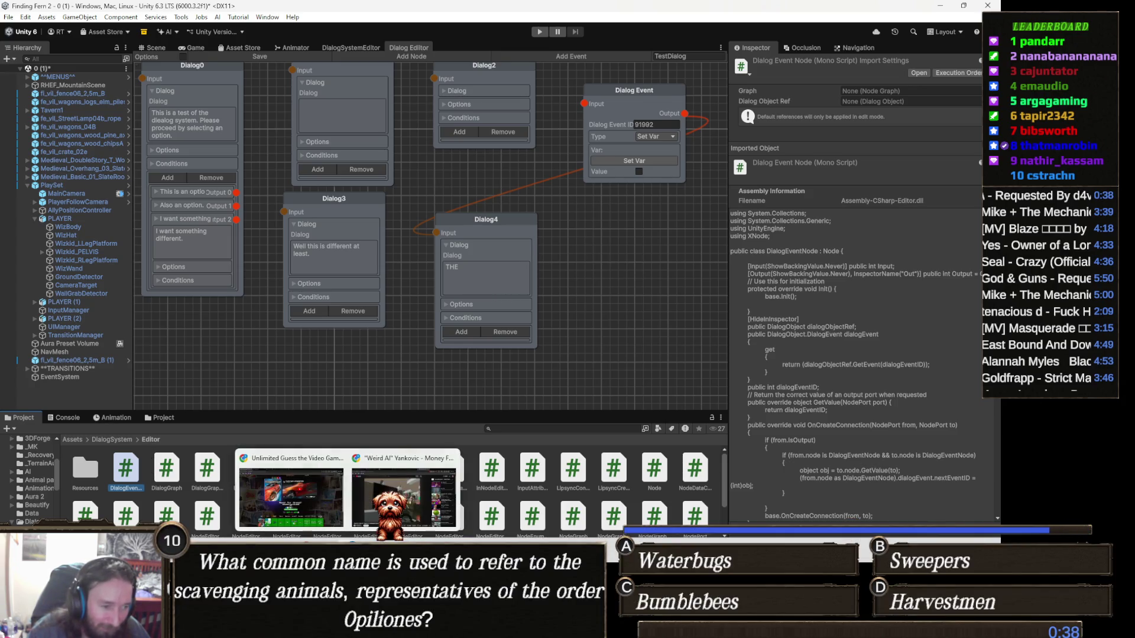
pyautogui.click(291, 478)
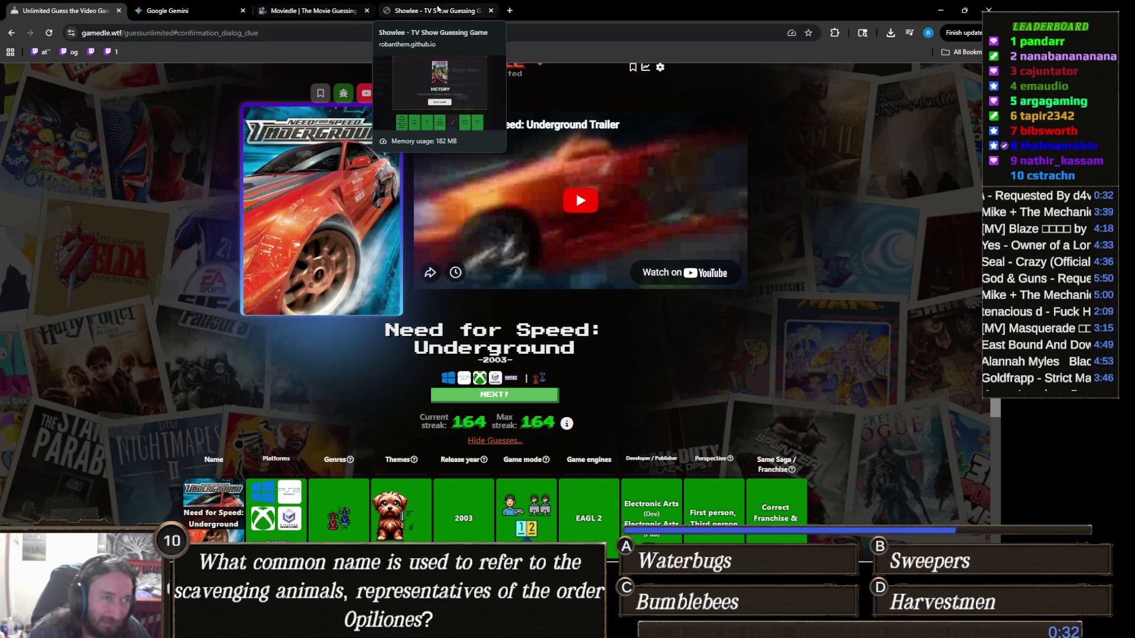
# Step: Switch to Showlee and look over the solved Transformers round's plot description
pyautogui.click(435, 11)
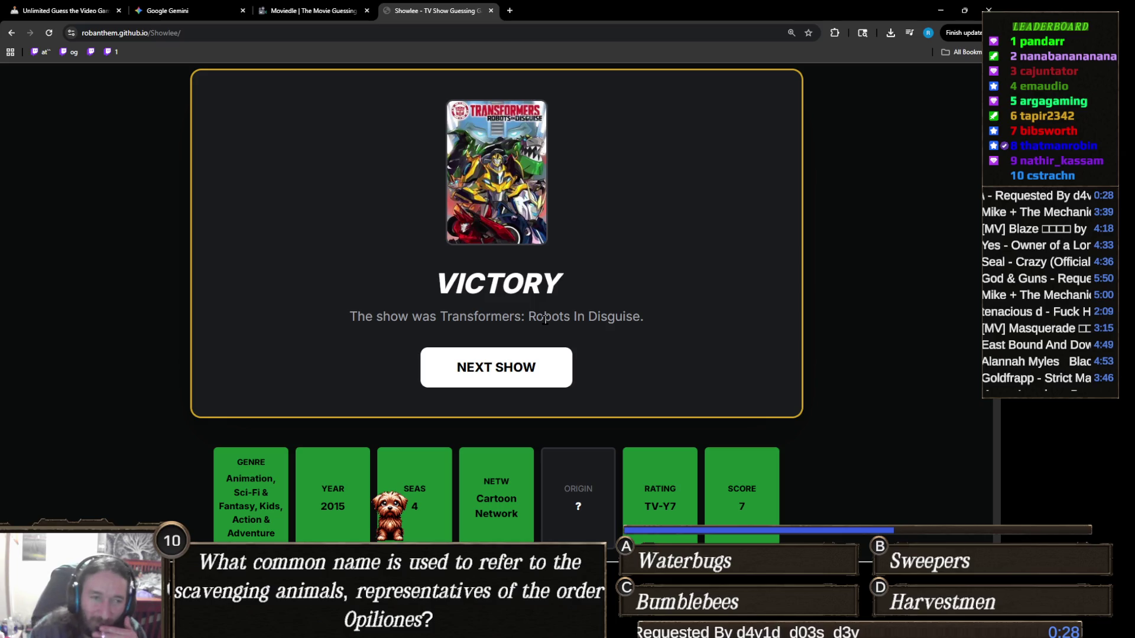
pyautogui.scroll(-3, 548, 311)
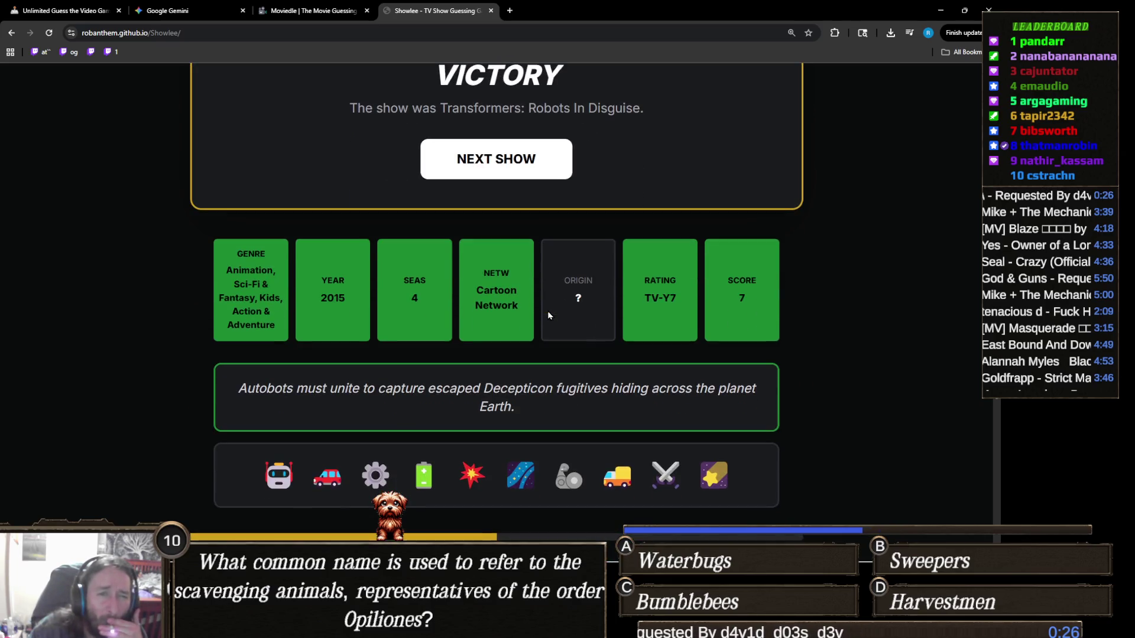
pyautogui.scroll(2, 548, 312)
pyautogui.scroll(-6, 547, 313)
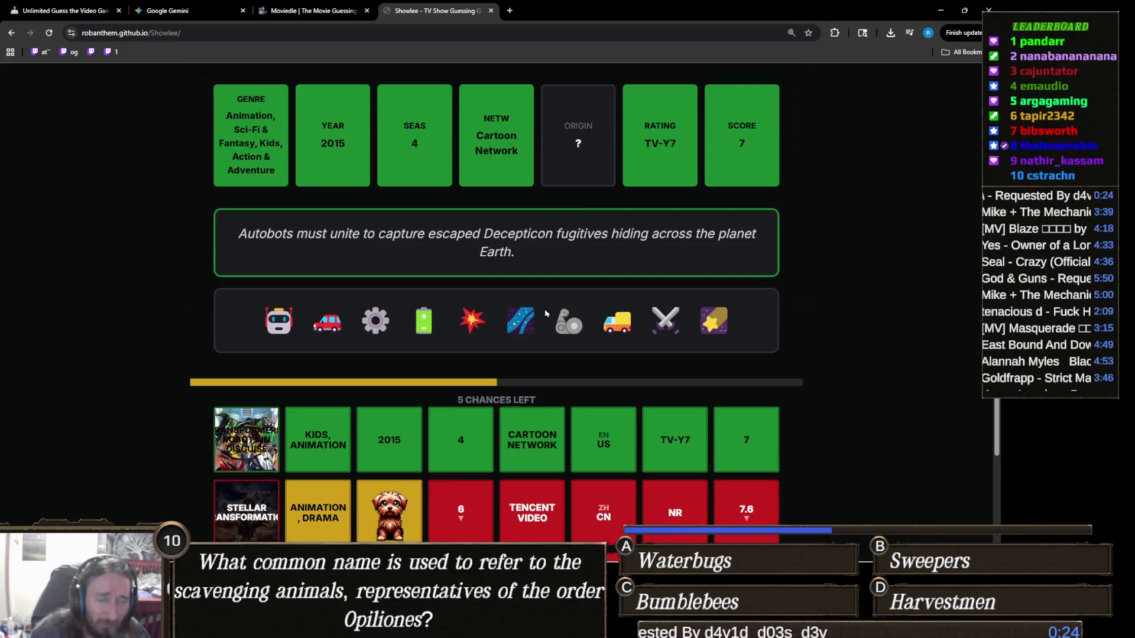
pyautogui.scroll(4, 544, 312)
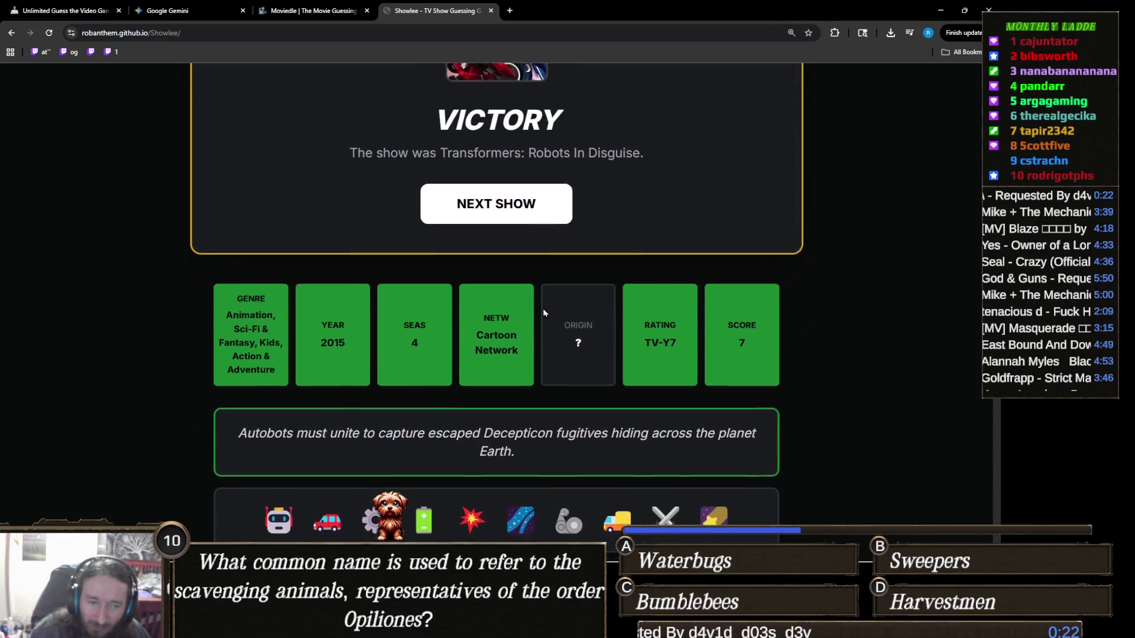
pyautogui.scroll(-1, 541, 307)
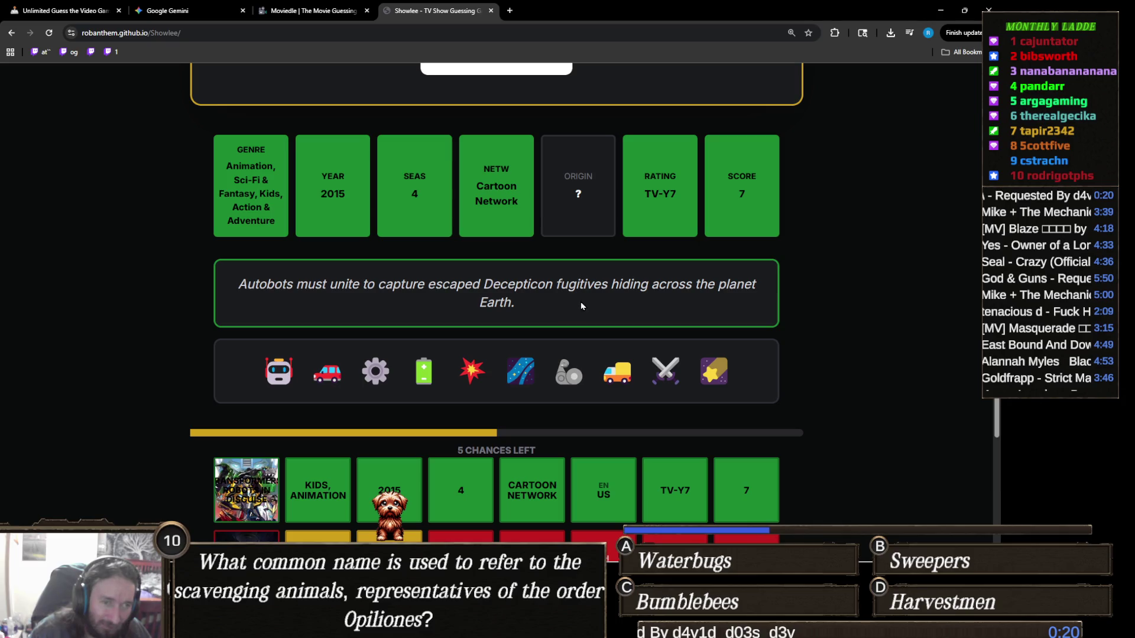
pyautogui.moveTo(534, 307); pyautogui.dragTo(237, 284)
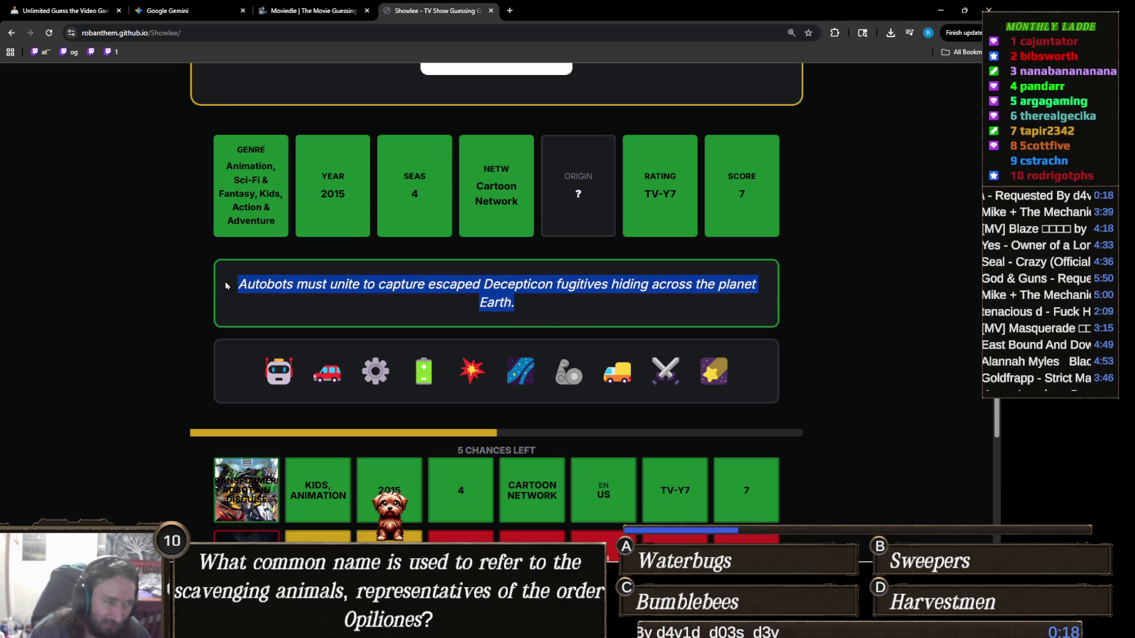
pyautogui.click(520, 300)
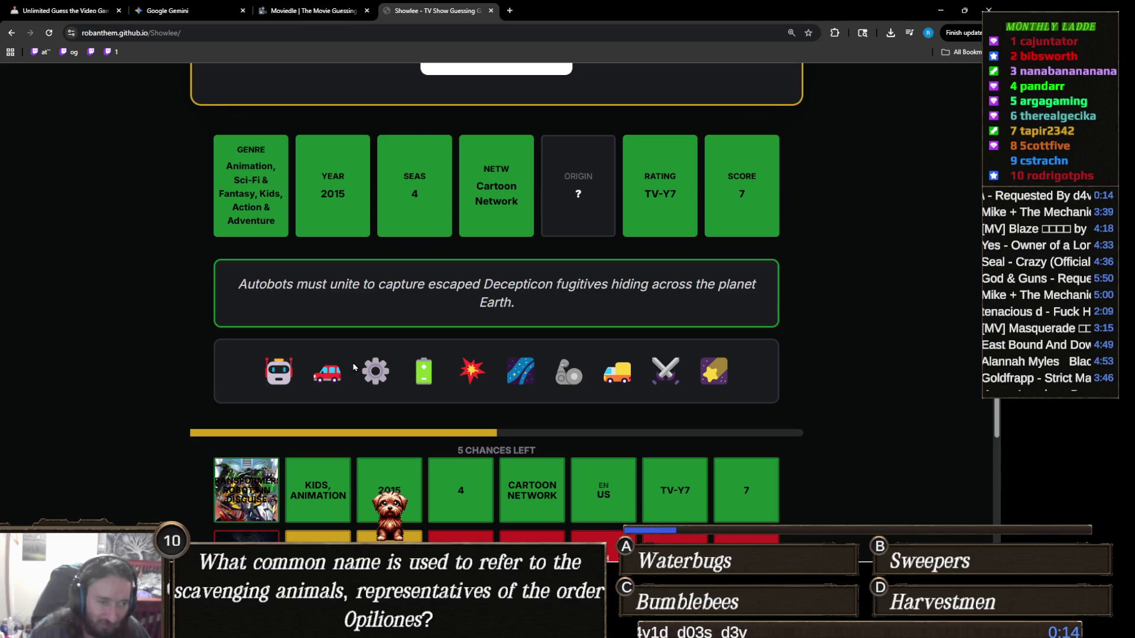
# Step: Start a new Mainstream show round with NEXT SHOW on the VICTORY panel
pyautogui.scroll(3, 564, 322)
pyautogui.scroll(-3, 550, 367)
pyautogui.scroll(3, 542, 405)
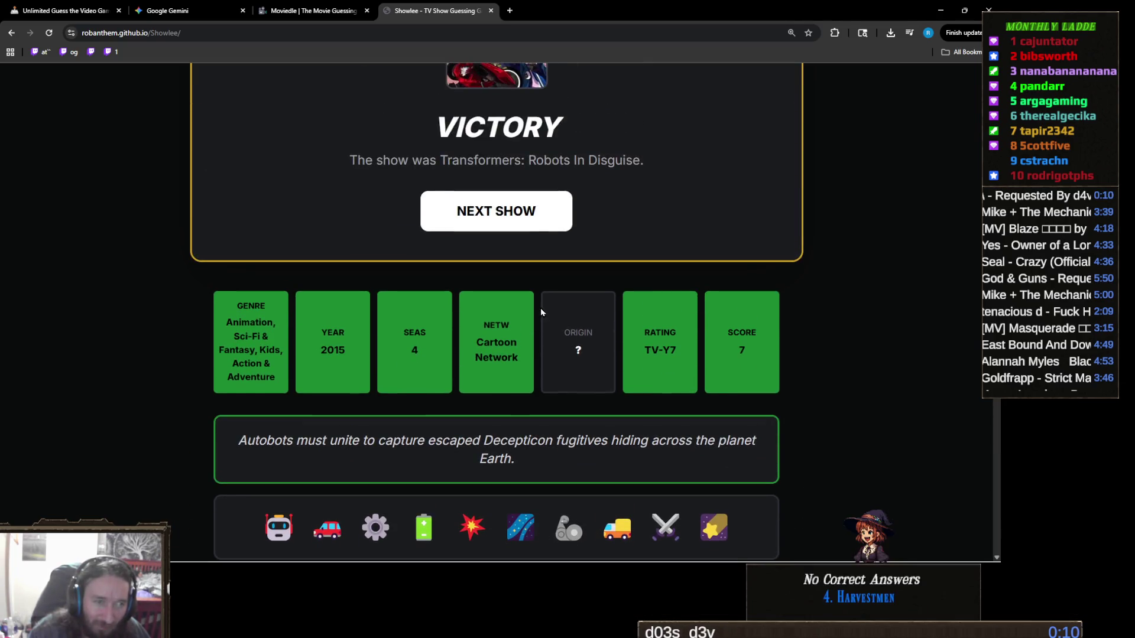
pyautogui.click(528, 223)
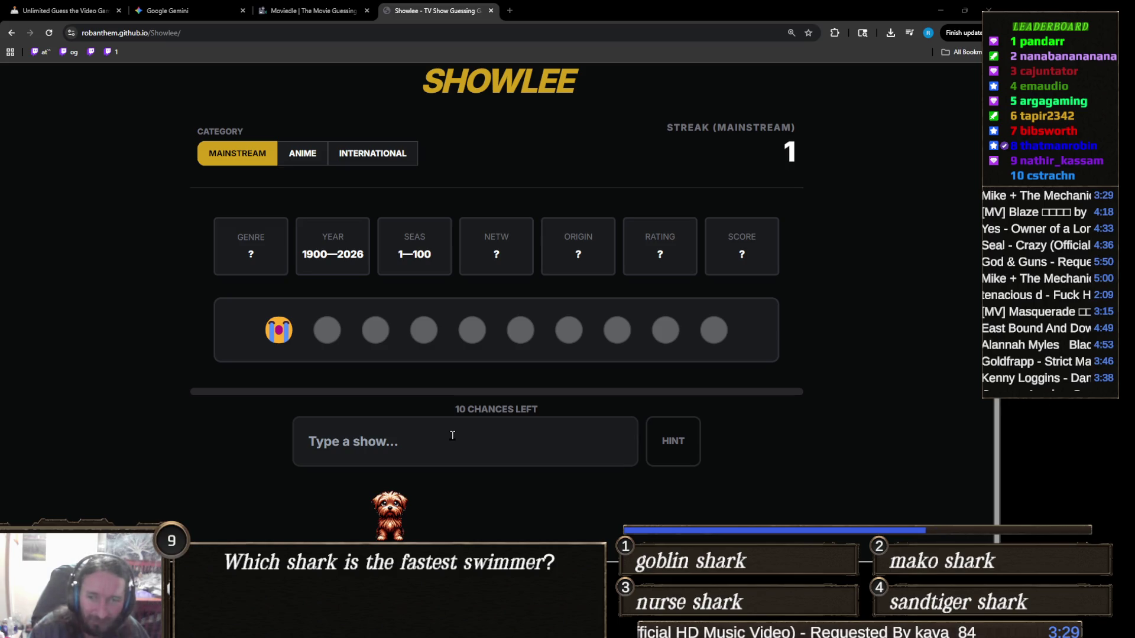
# Step: Guess Devilman Crybaby from the 'cry' suggestions, matching Netflix and TV-MA with 9 chances left
pyautogui.click(453, 435)
pyautogui.write('cry')
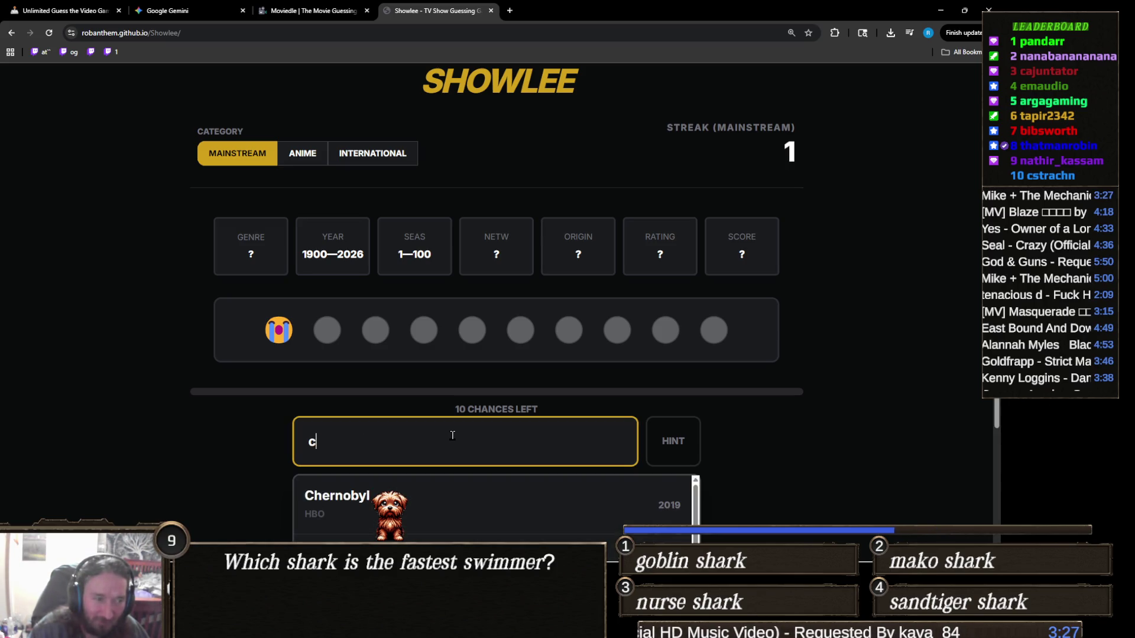
pyautogui.scroll(-3, 225, 420)
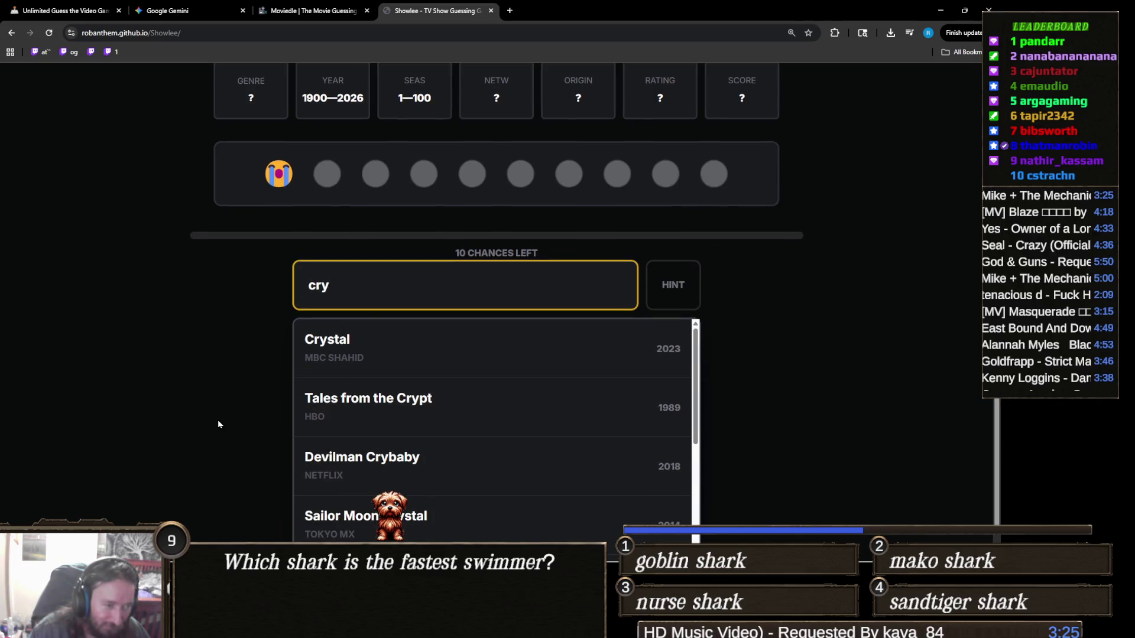
pyautogui.click(392, 440)
pyautogui.scroll(1, 250, 463)
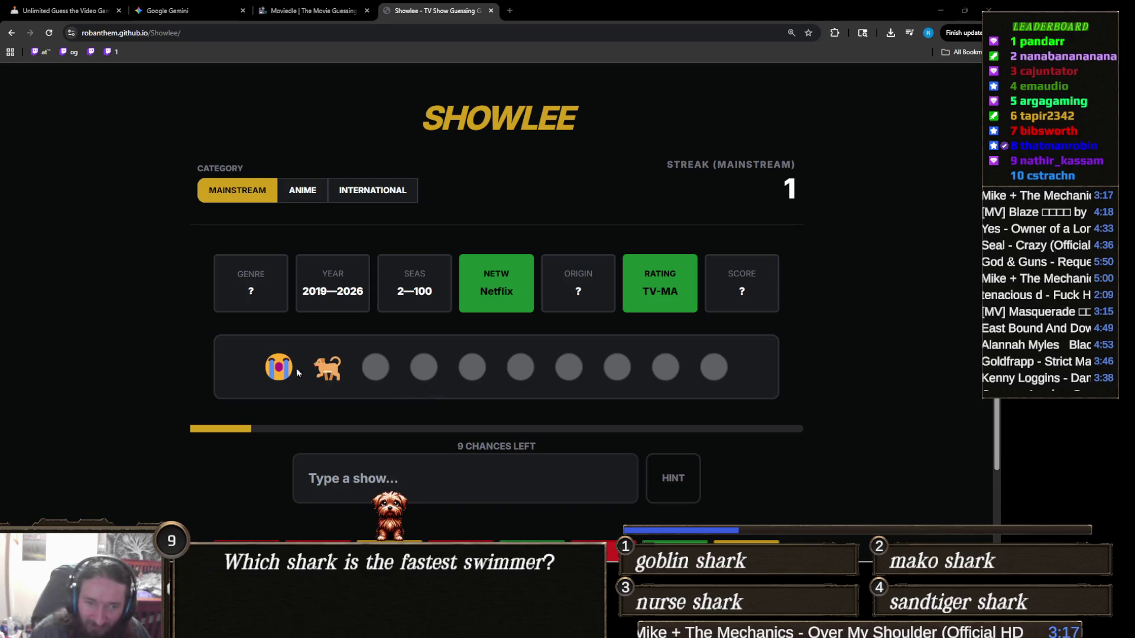
pyautogui.scroll(-2, 421, 438)
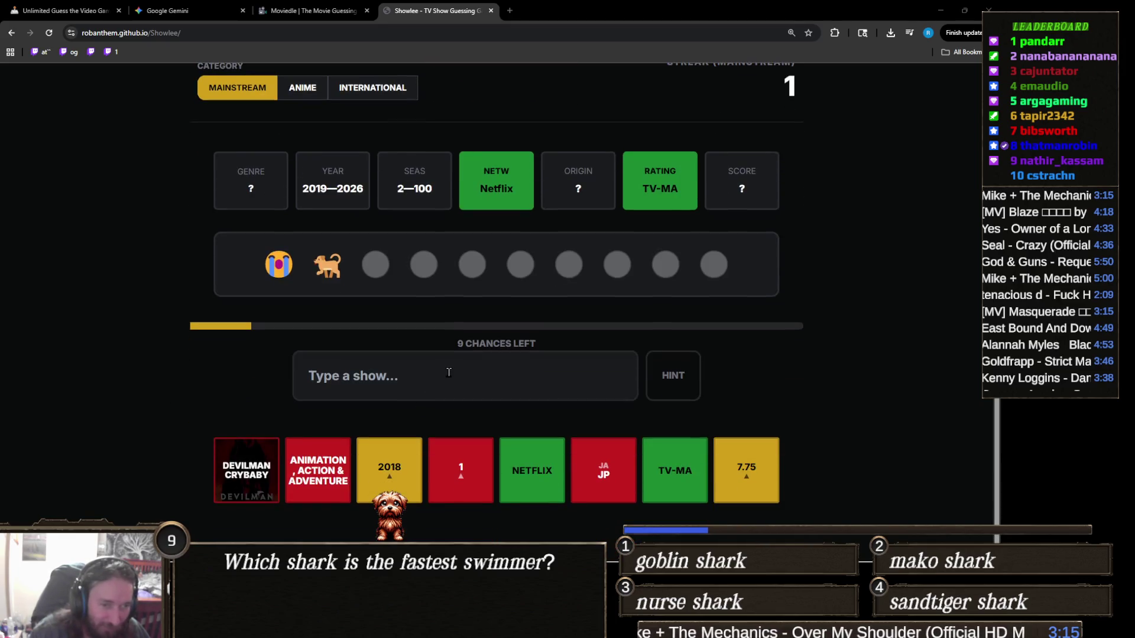
pyautogui.scroll(1, 448, 372)
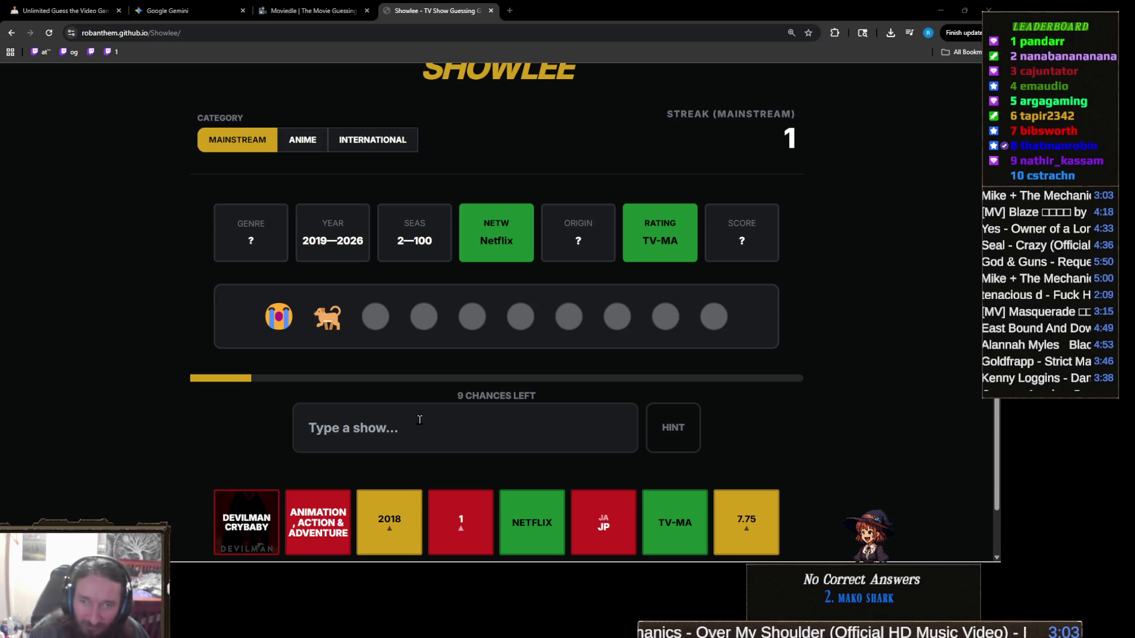
pyautogui.click(420, 420)
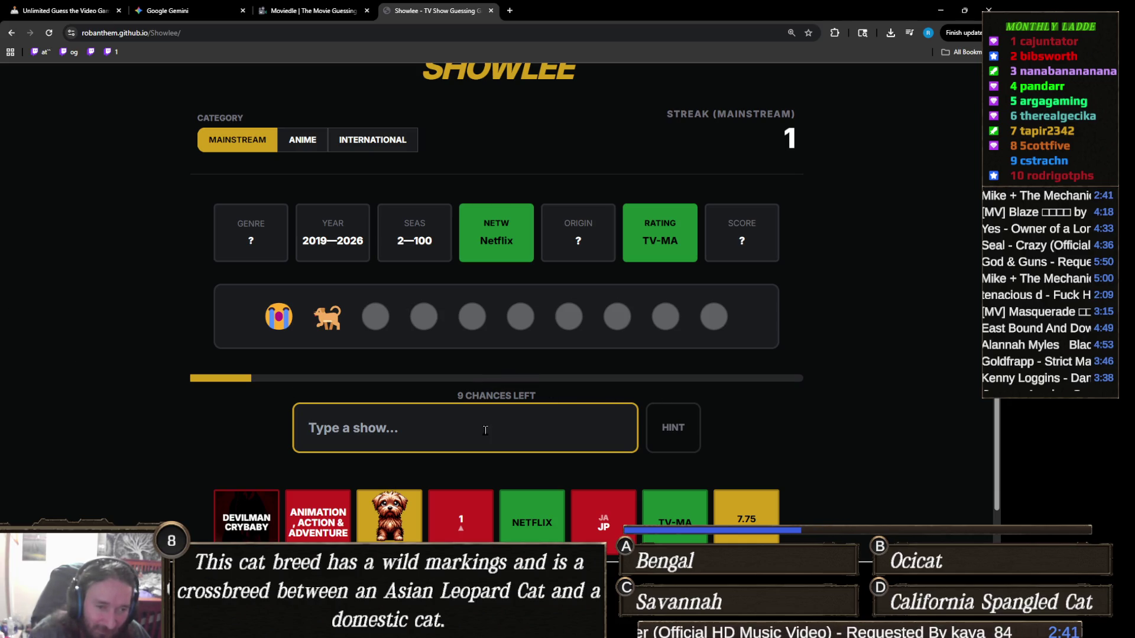
# Step: Submit Game of Thrones, then Wednesday, revealing Drama, Comedy, 3 seasons and 2019–2021
pyautogui.write('ga')
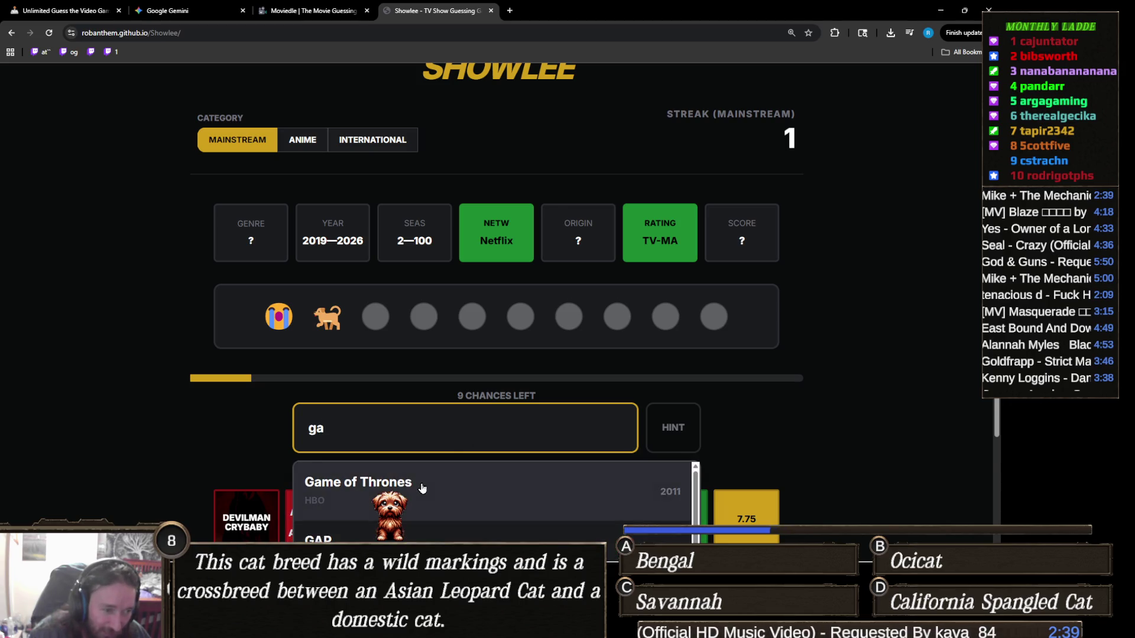
pyautogui.click(424, 487)
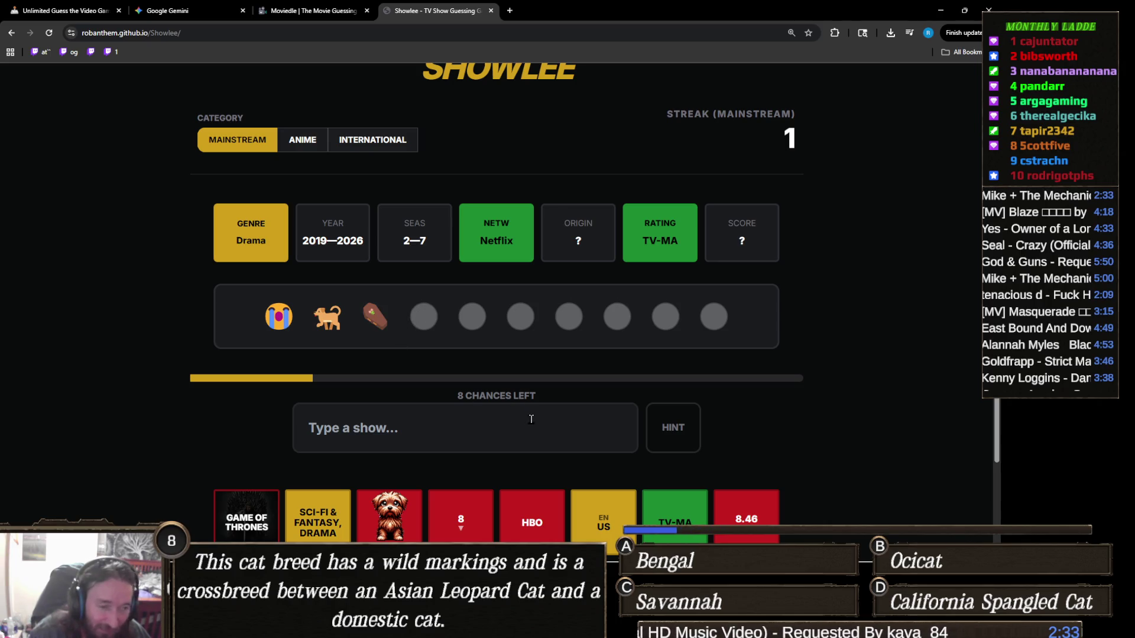
pyautogui.click(478, 418)
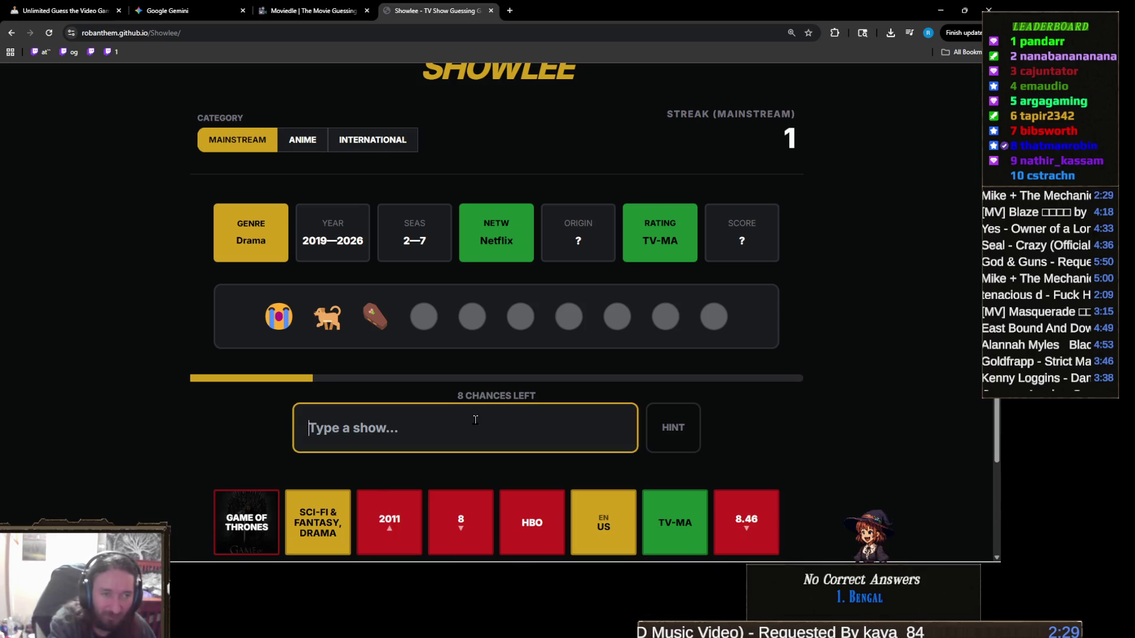
pyautogui.write('wednb')
pyautogui.press('BackSpace')
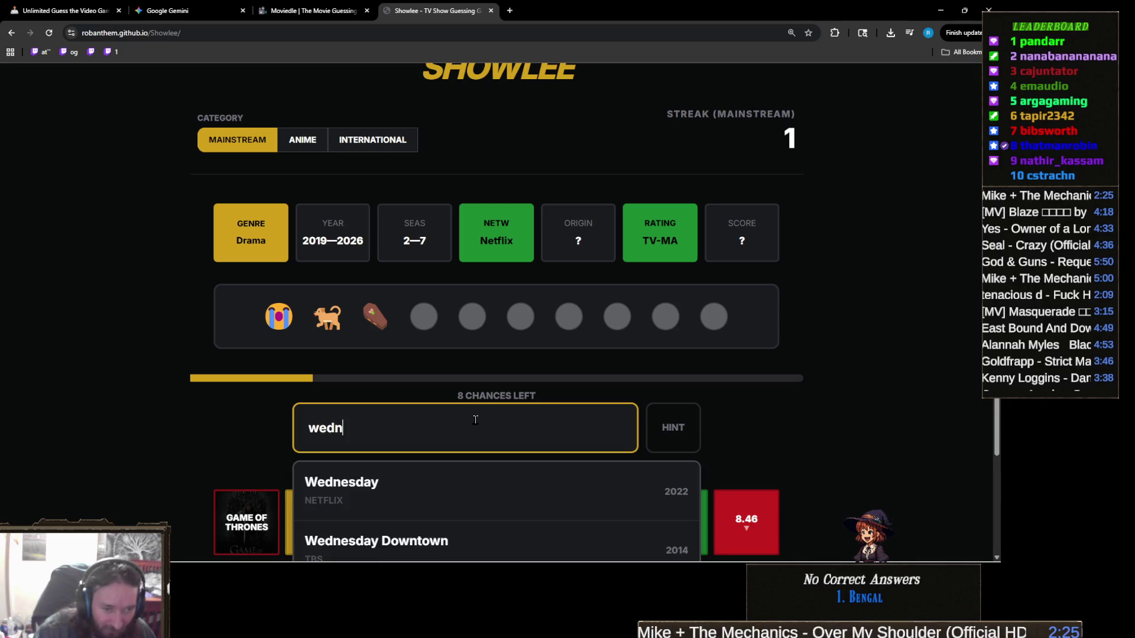
pyautogui.click(395, 495)
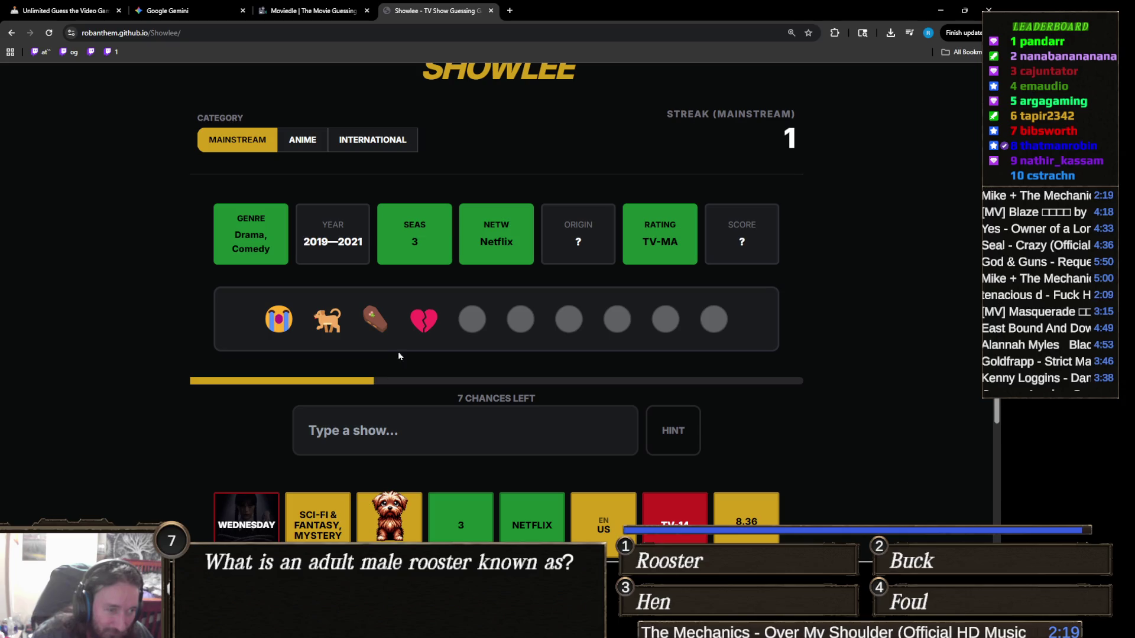
pyautogui.click(354, 426)
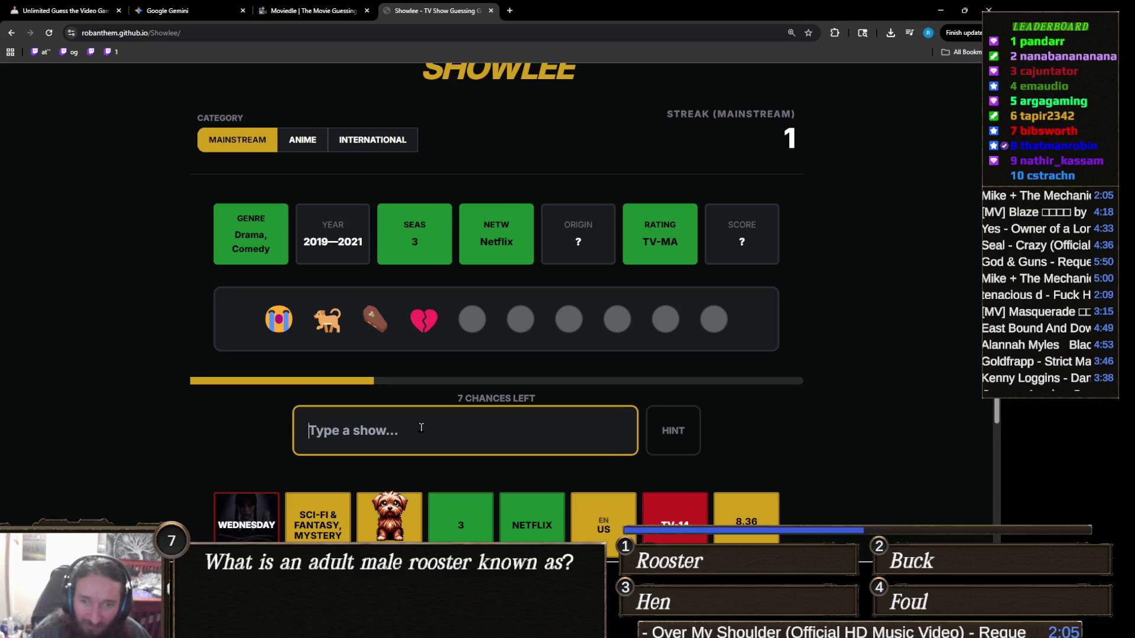
# Step: Guess Freddie from the autocomplete list
pyautogui.write('fredd')
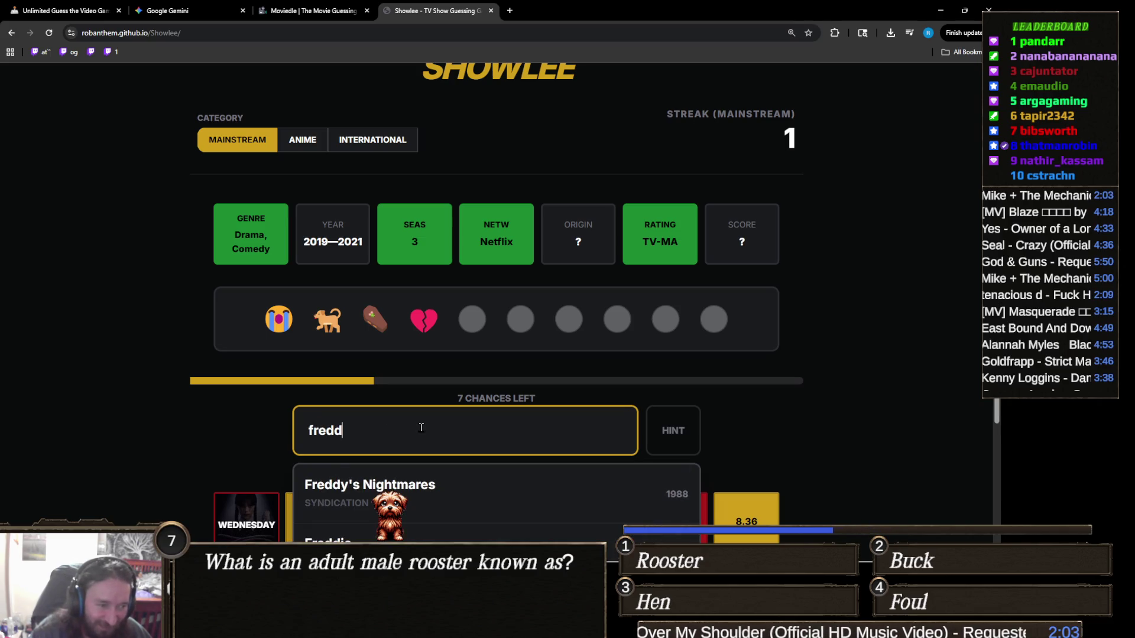
pyautogui.scroll(-3, 421, 427)
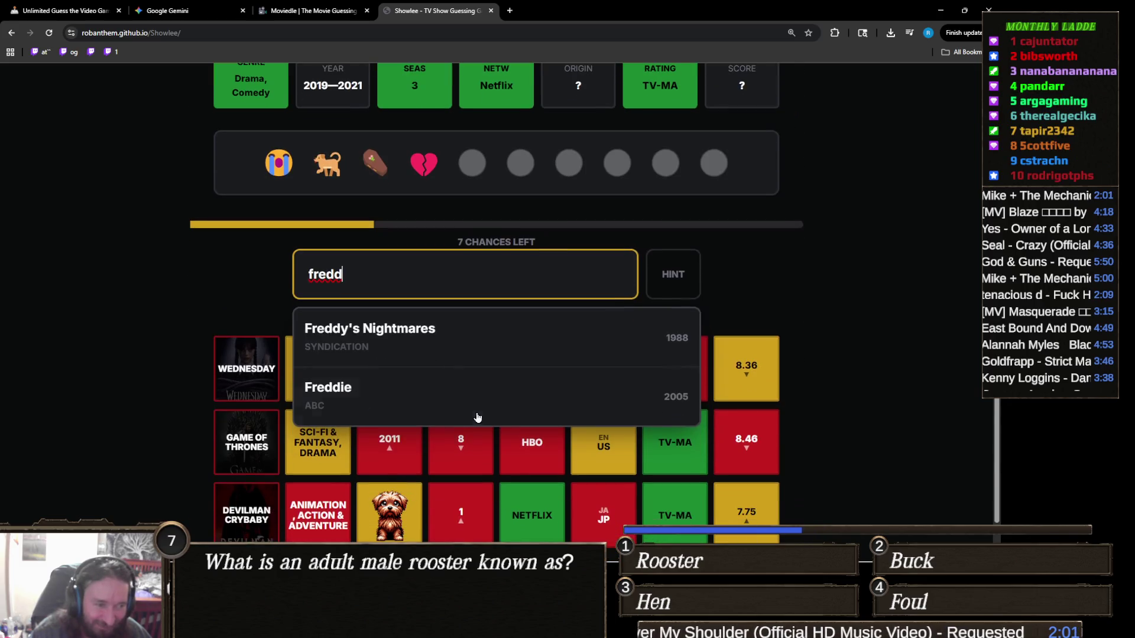
pyautogui.scroll(2, 340, 385)
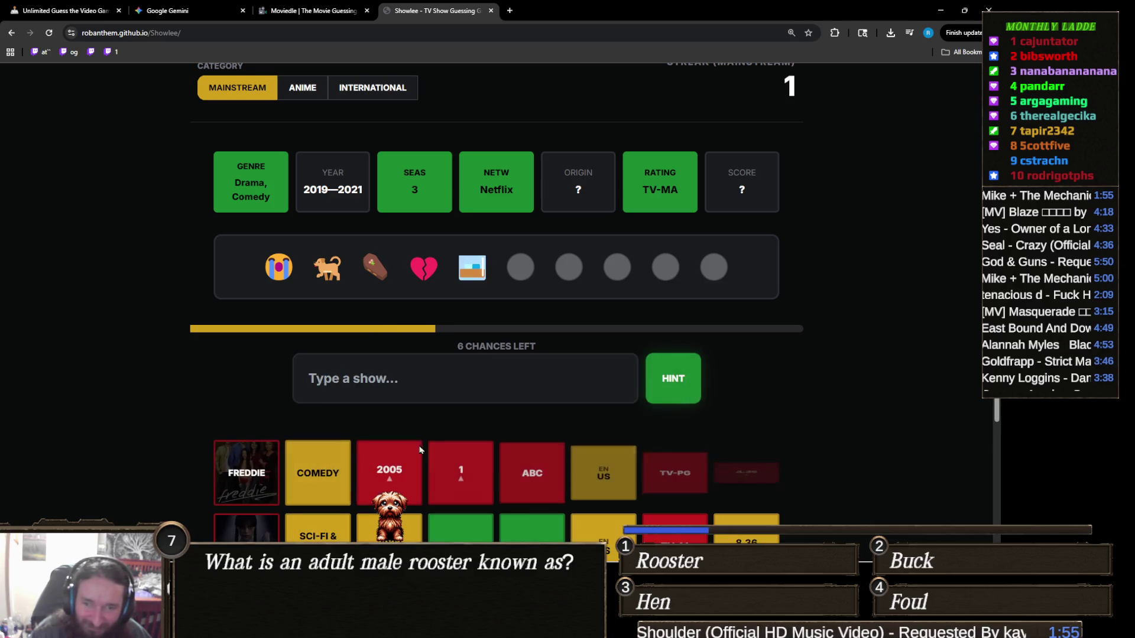
# Step: Guess What We Do in the Shadows, then reveal the grieving-widower plot hint
pyautogui.click(407, 373)
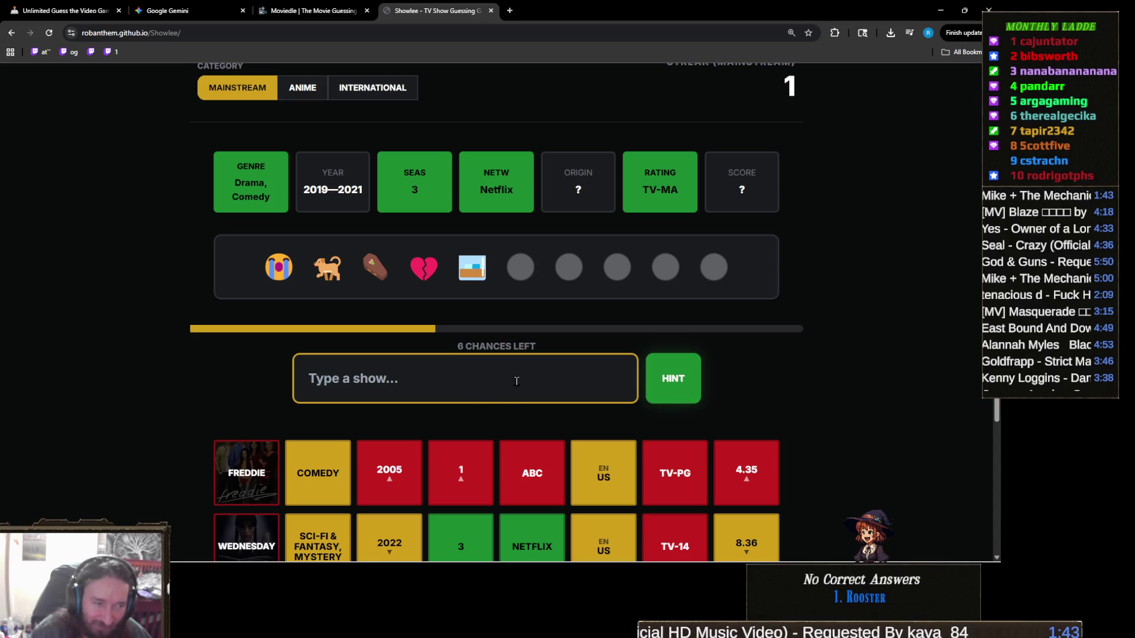
pyautogui.write('what ')
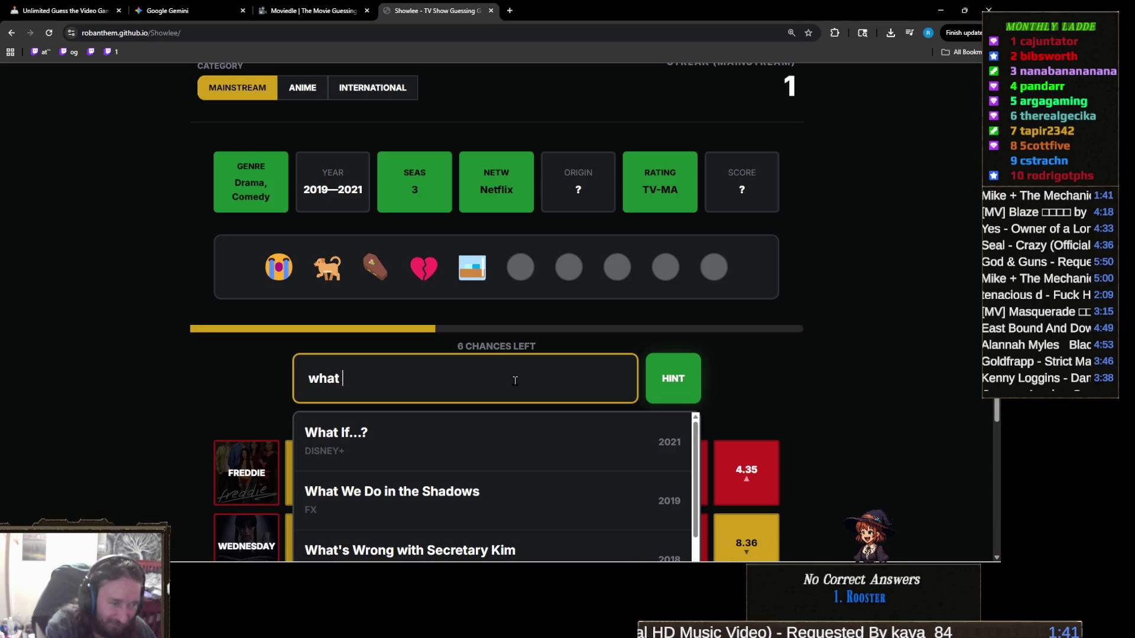
pyautogui.write('we do')
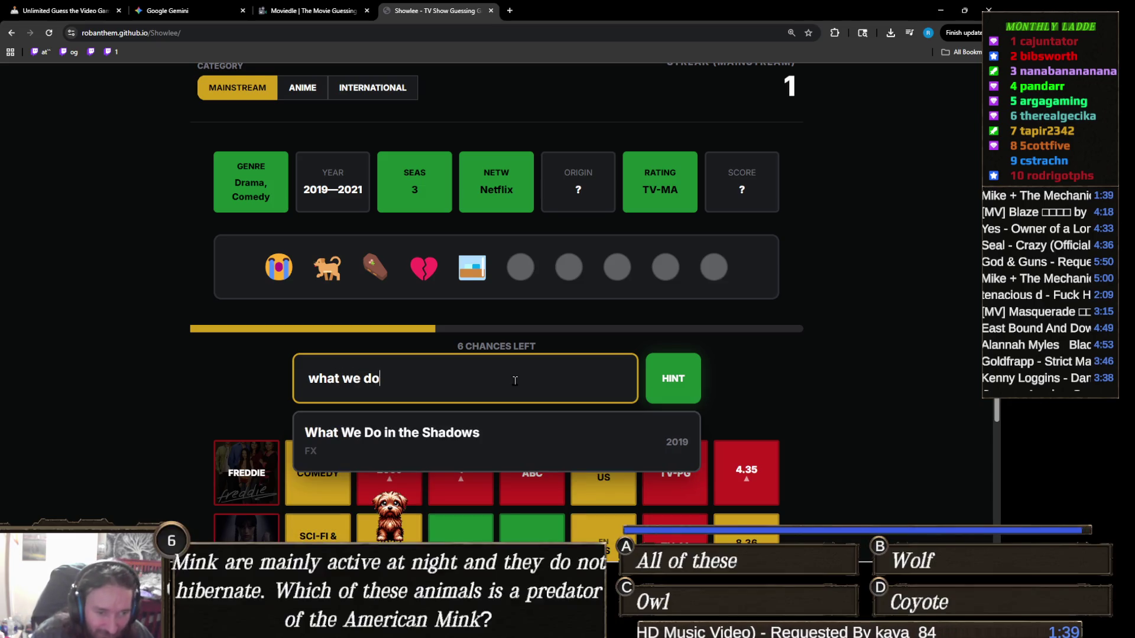
pyautogui.click(519, 431)
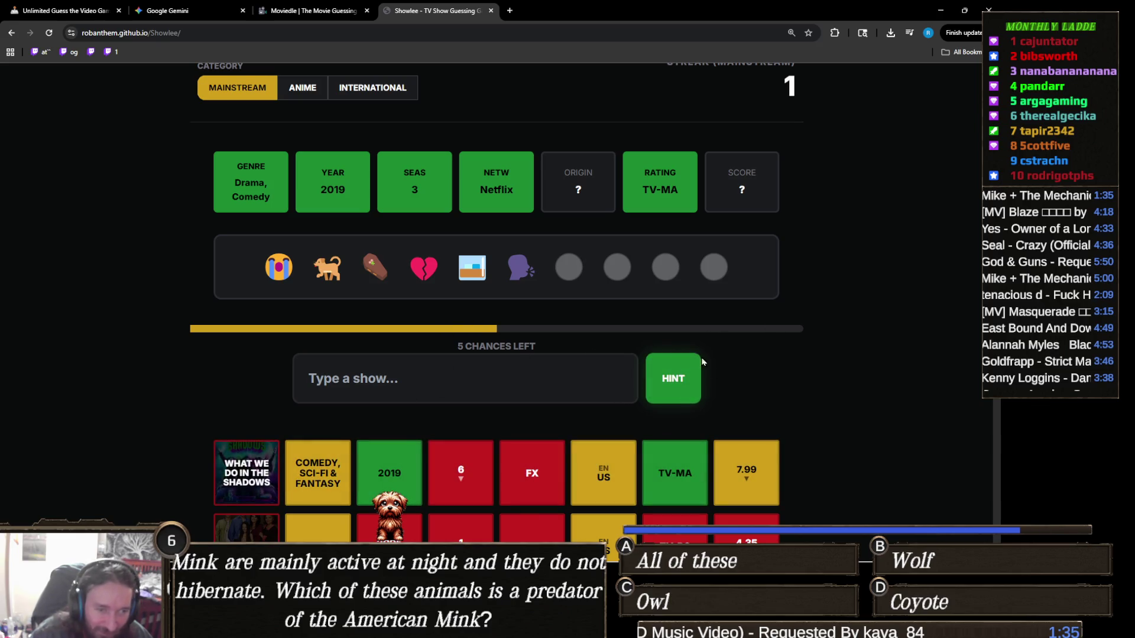
pyautogui.click(689, 386)
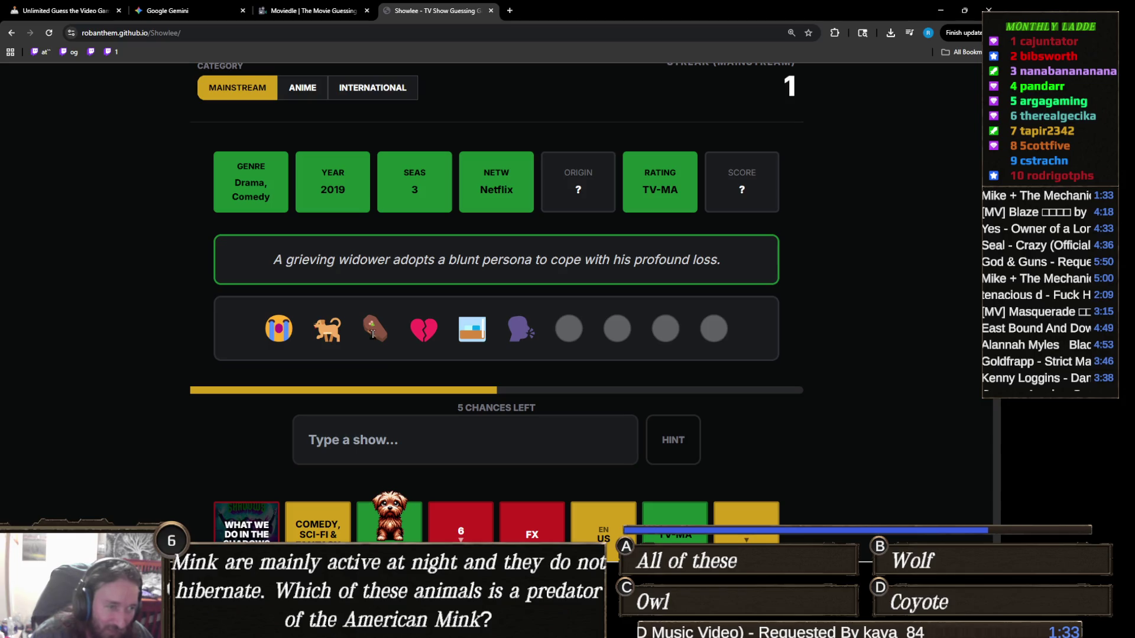
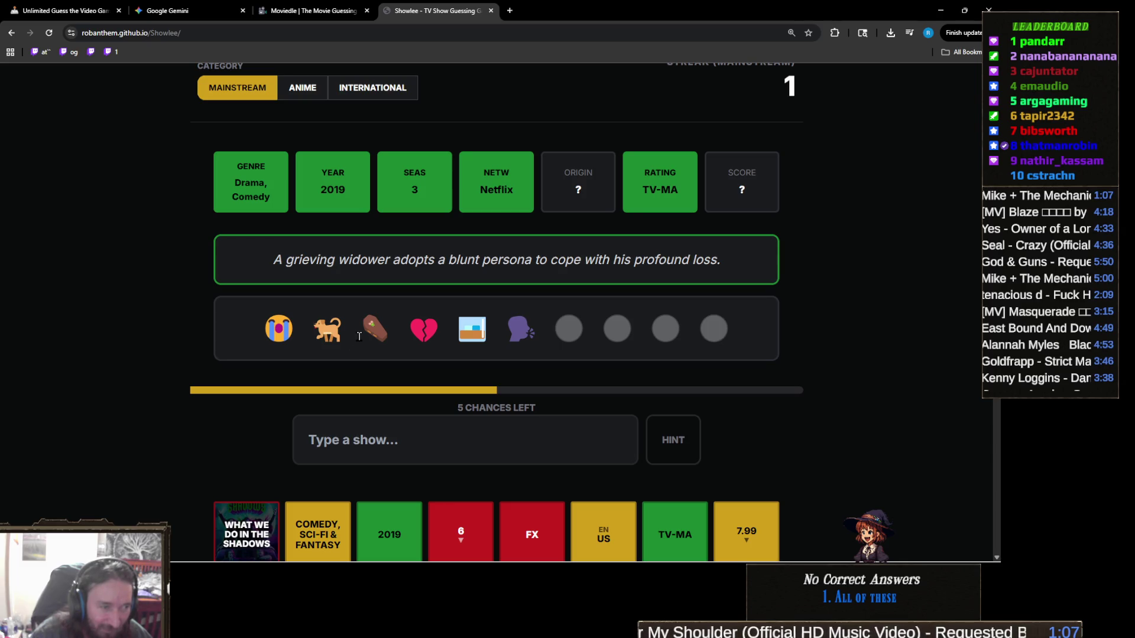
# Step: Guess After Life to win the current Showlee round
pyautogui.hotkey('ctrl', '+')
pyautogui.hotkey('ctrl', '+')
pyautogui.hotkey('ctrl', '+')
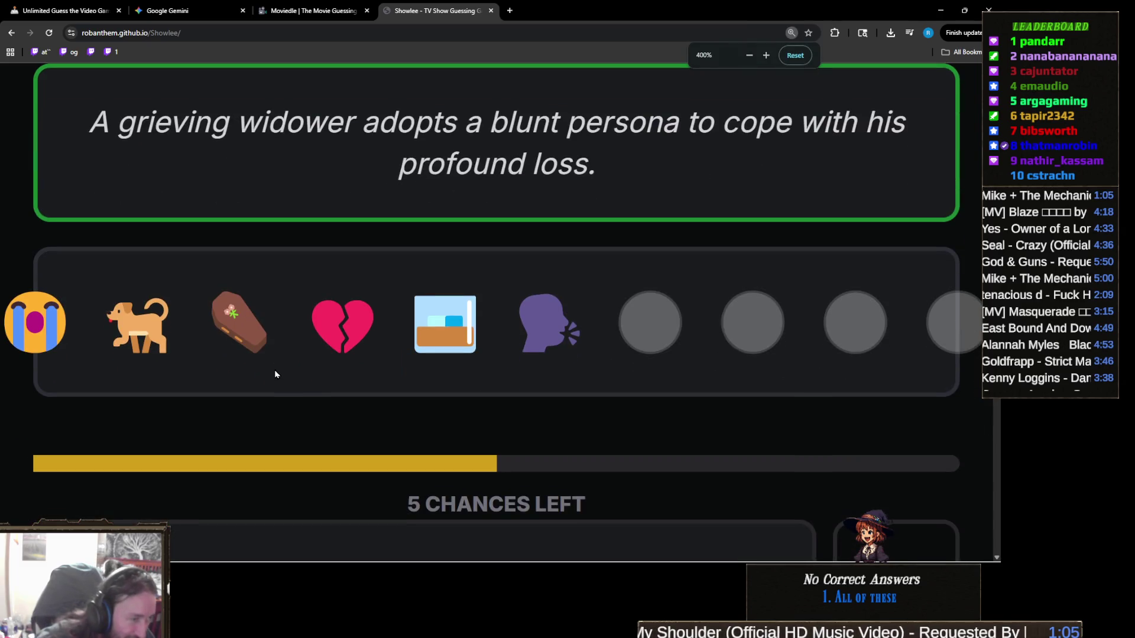
pyautogui.hotkey('ctrl', '-')
pyautogui.hotkey('ctrl', '-')
pyautogui.hotkey('ctrl', '-')
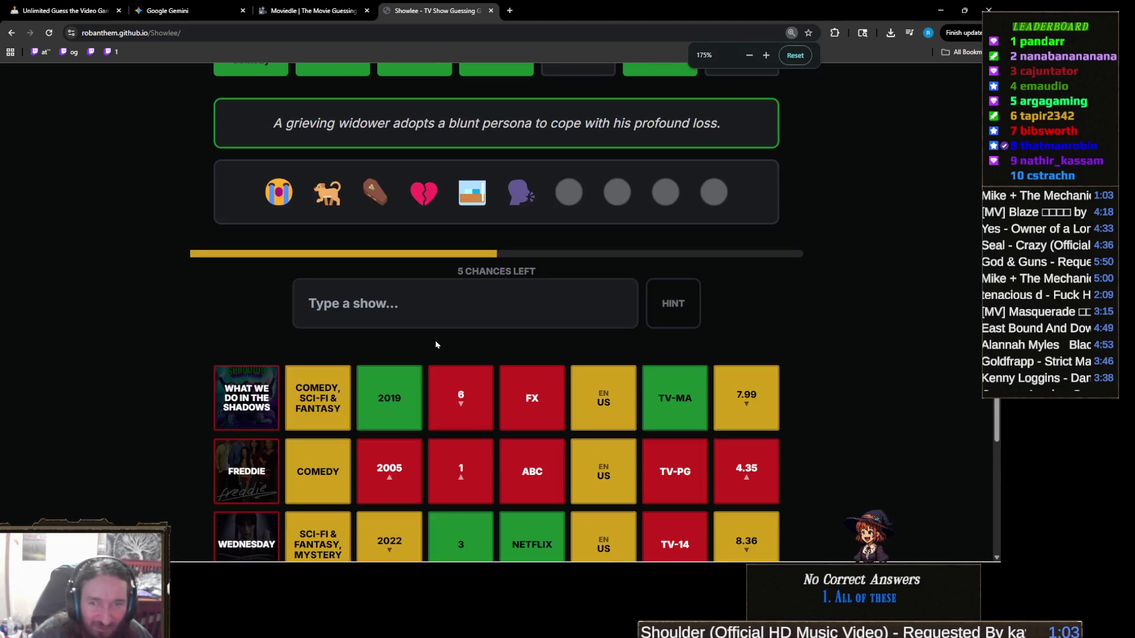
pyautogui.scroll(3, 468, 370)
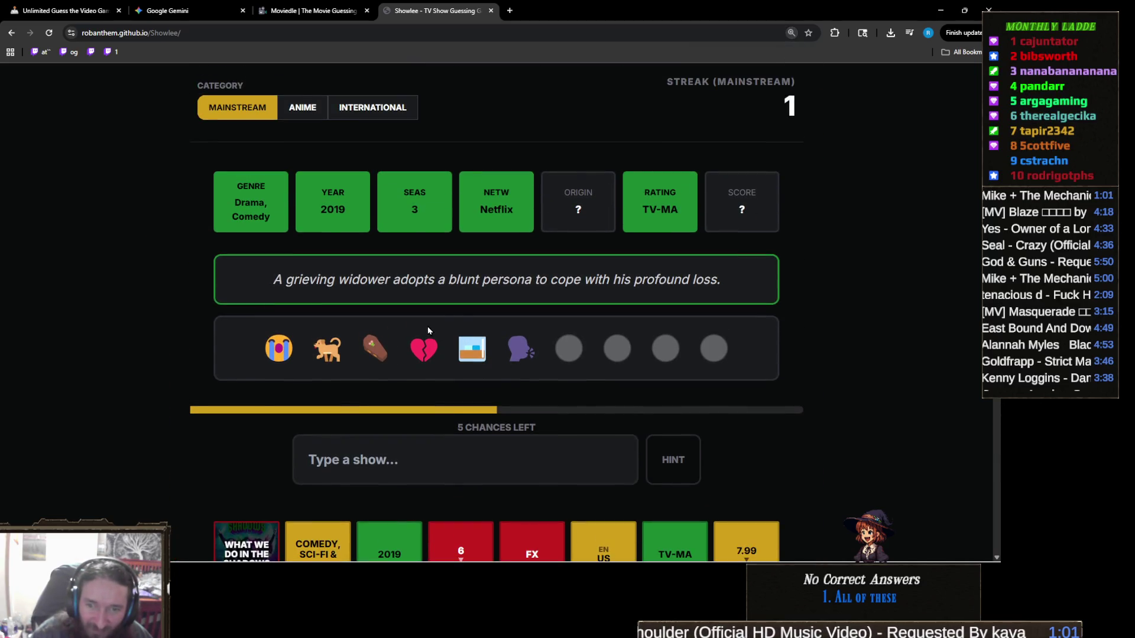
pyautogui.click(454, 463)
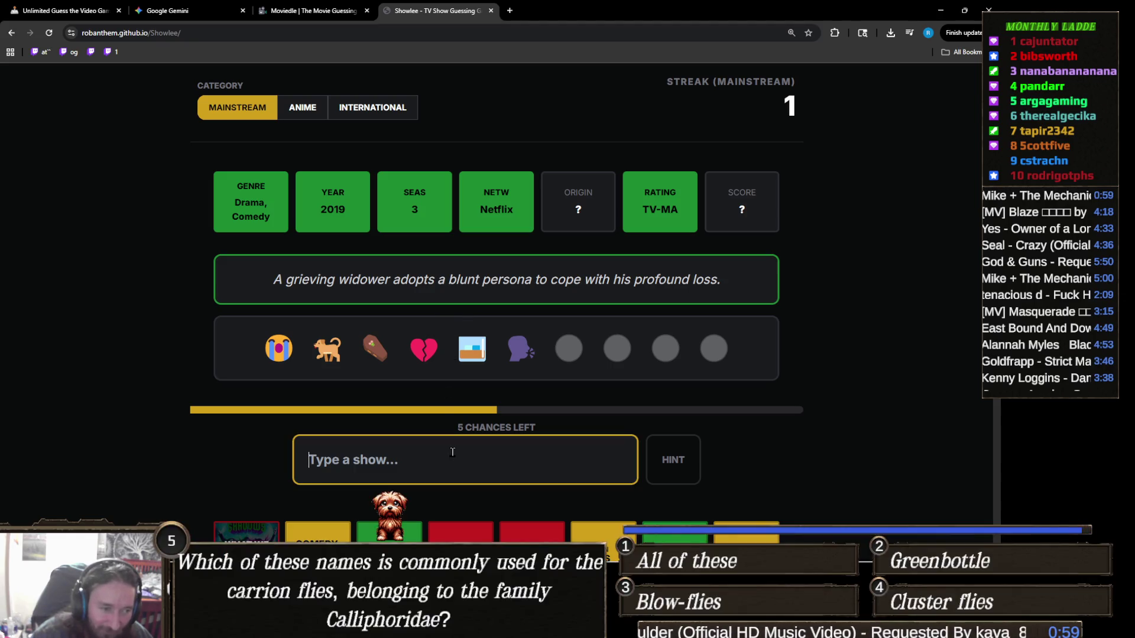
pyautogui.write('after')
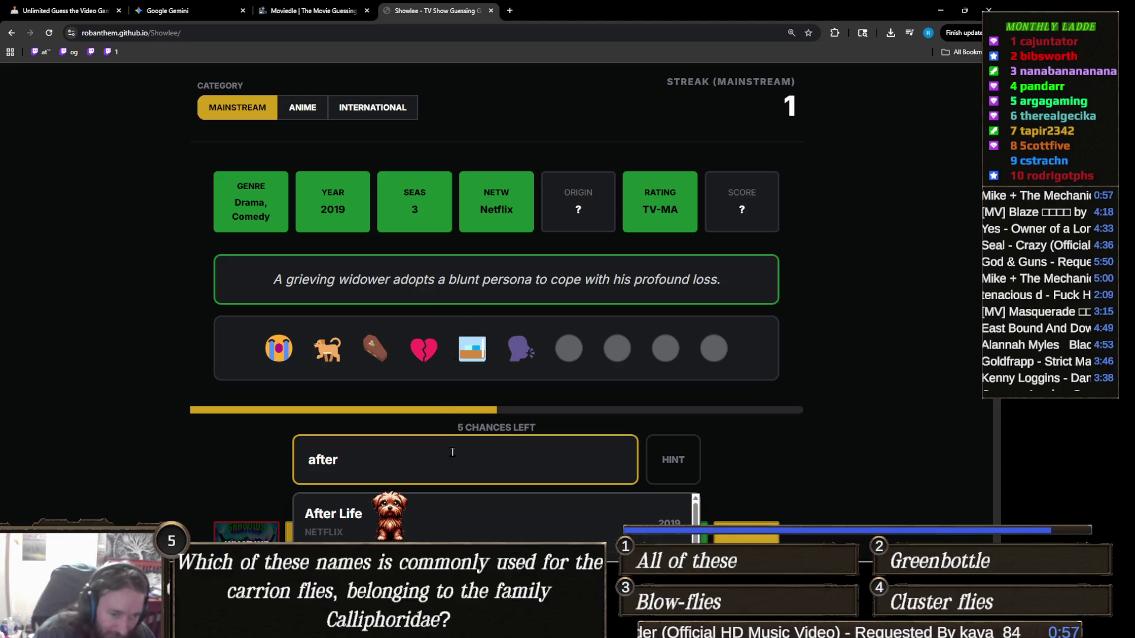
pyautogui.scroll(-1, 416, 483)
pyautogui.click(416, 483)
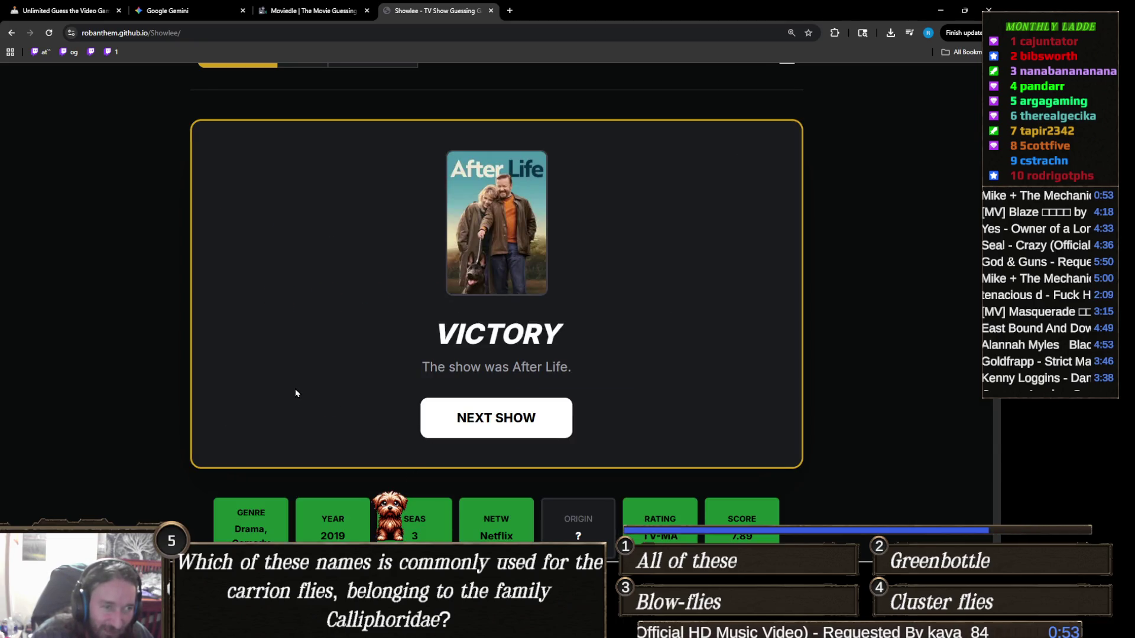
# Step: Review the victory screen and start the next show puzzle
pyautogui.scroll(-5, 300, 389)
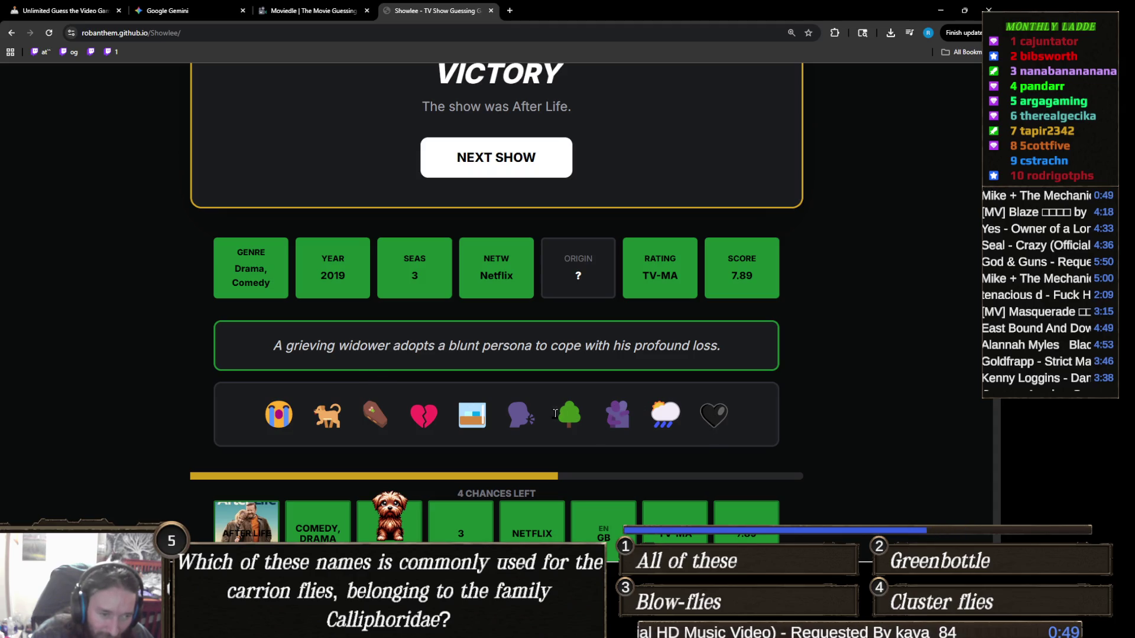
pyautogui.scroll(-3, 543, 418)
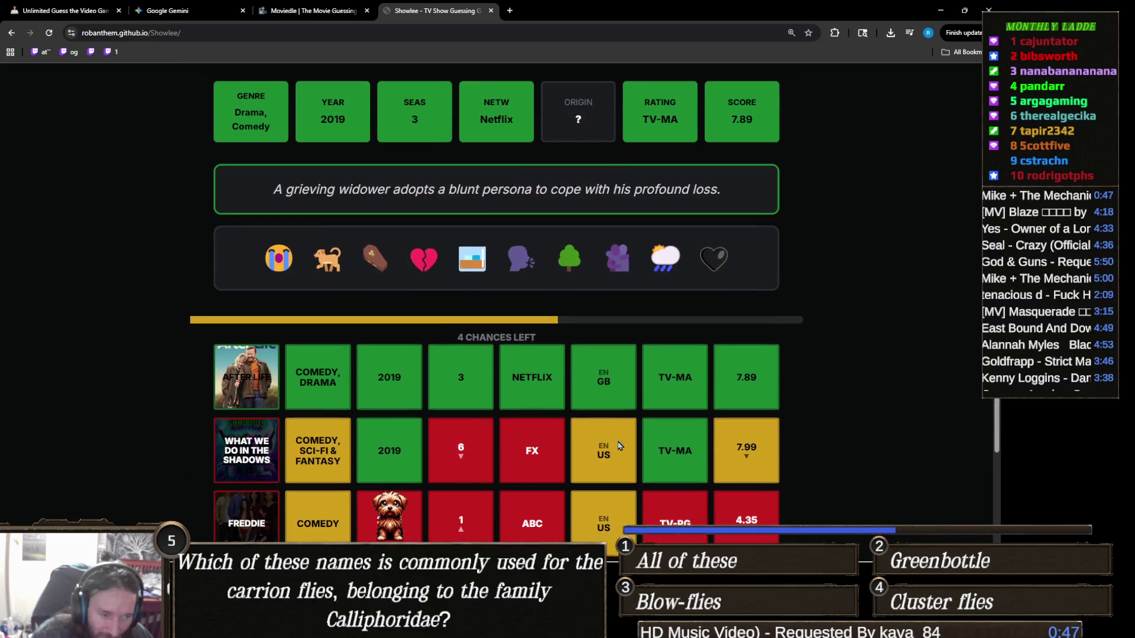
pyautogui.scroll(1, 431, 381)
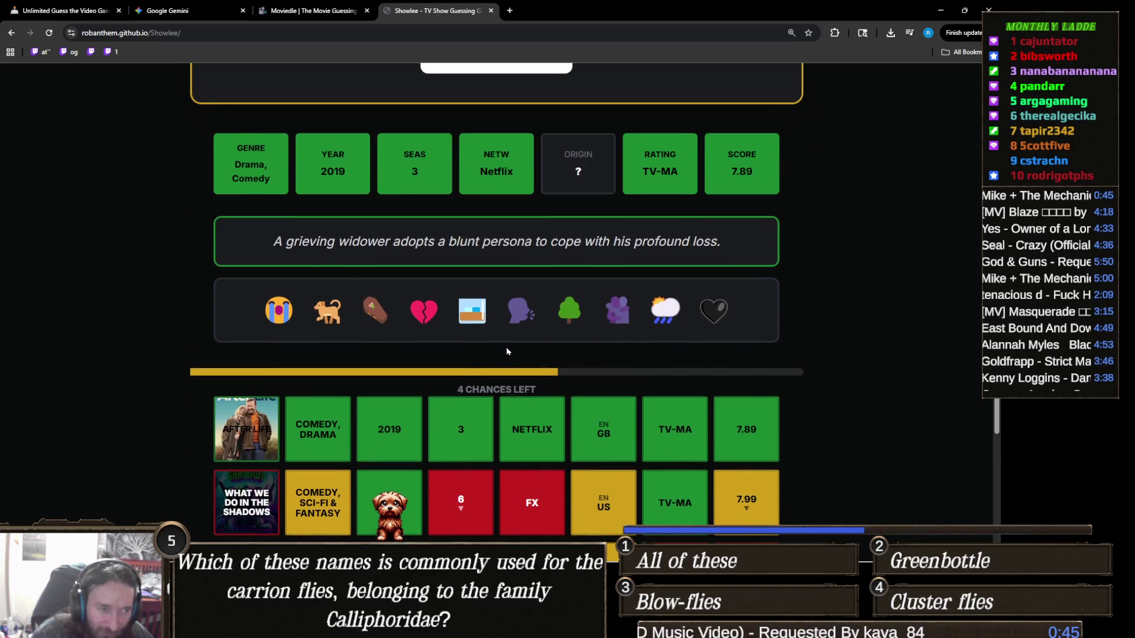
pyautogui.scroll(4, 506, 352)
pyautogui.click(549, 309)
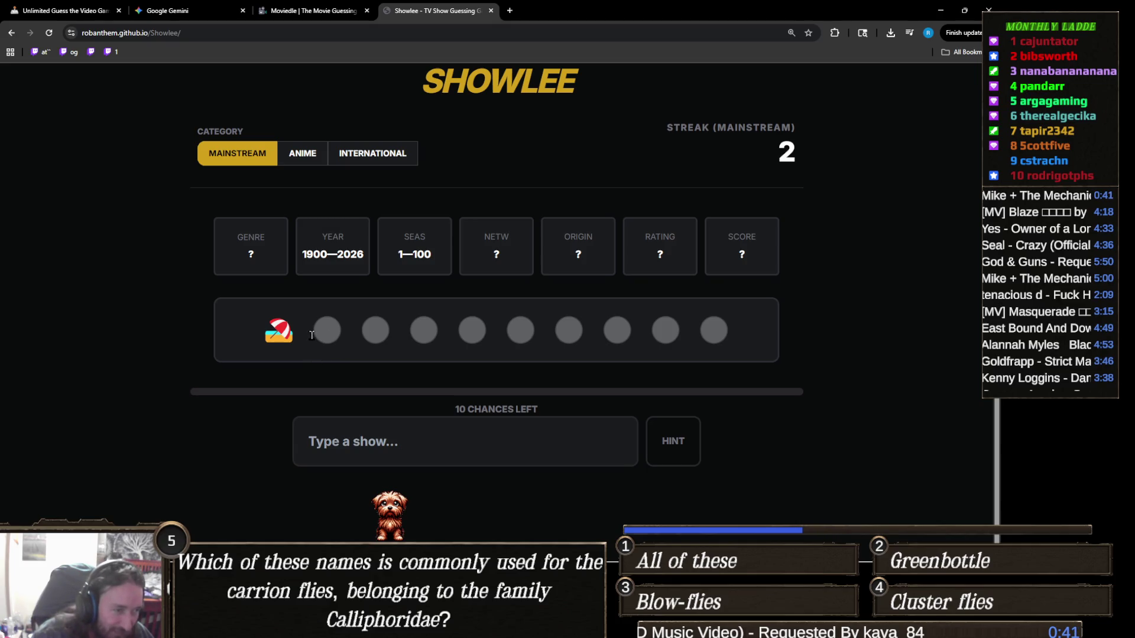
# Step: Guess The Summer I Turned Pretty, narrowing to a 1900–2021 Drama with 4–100 seasons
pyautogui.click(423, 447)
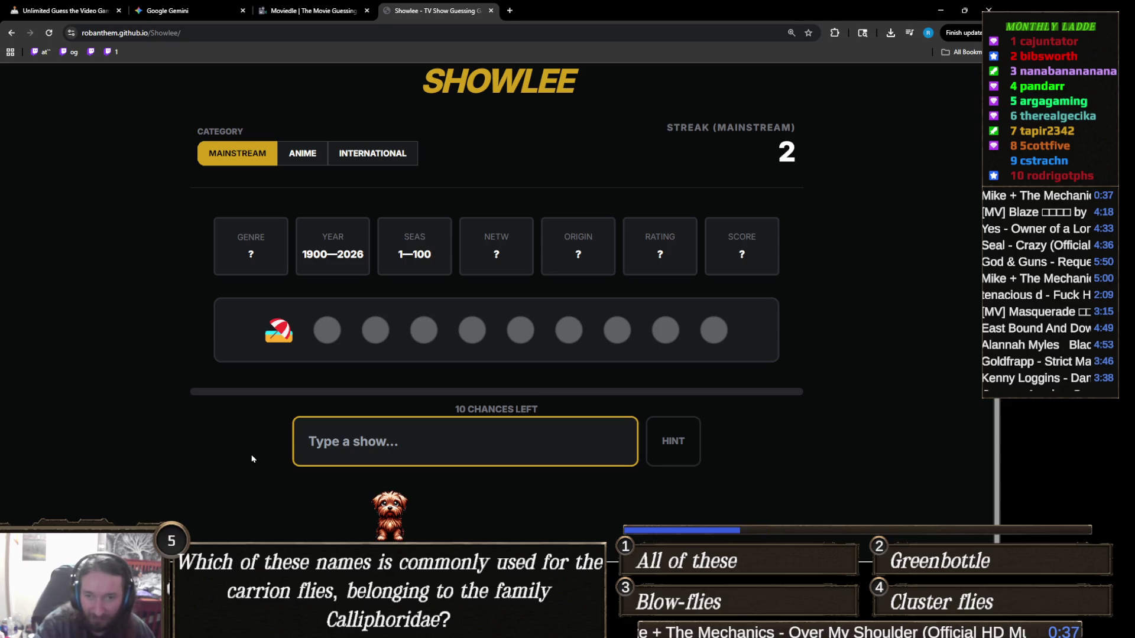
pyautogui.write('b')
pyautogui.press('BackSpace')
pyautogui.write('the summ')
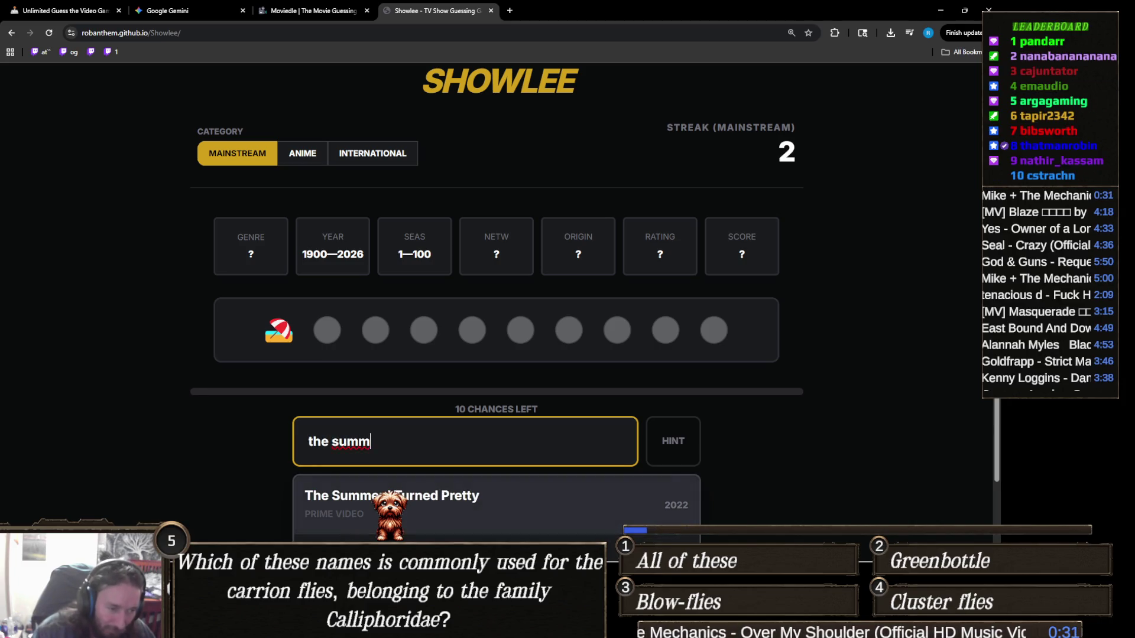
pyautogui.press('Return')
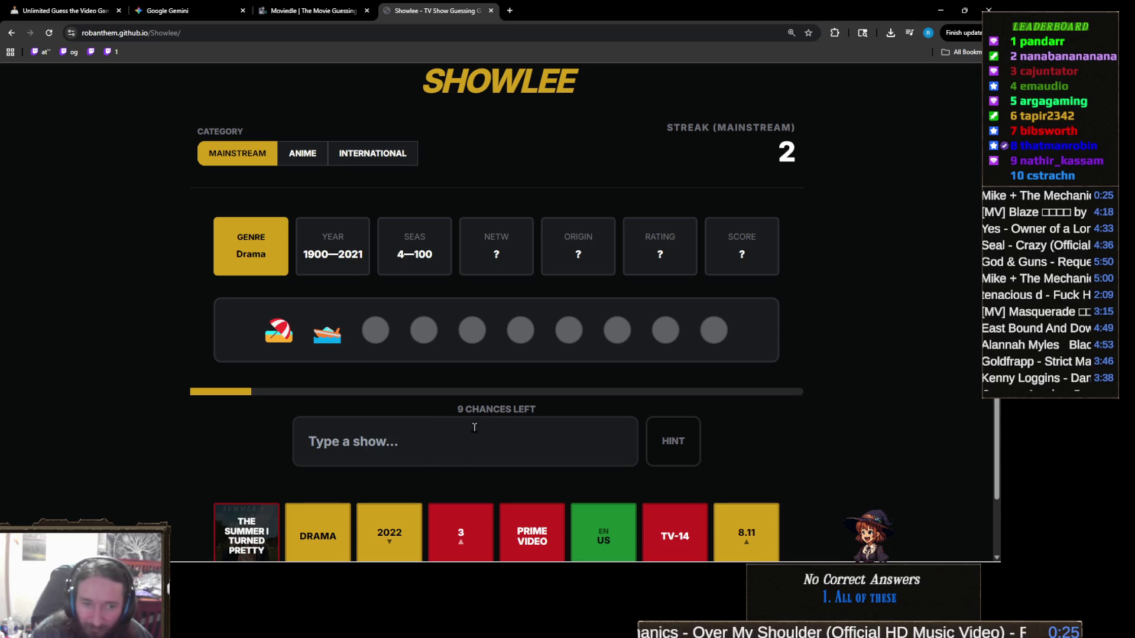
pyautogui.click(486, 445)
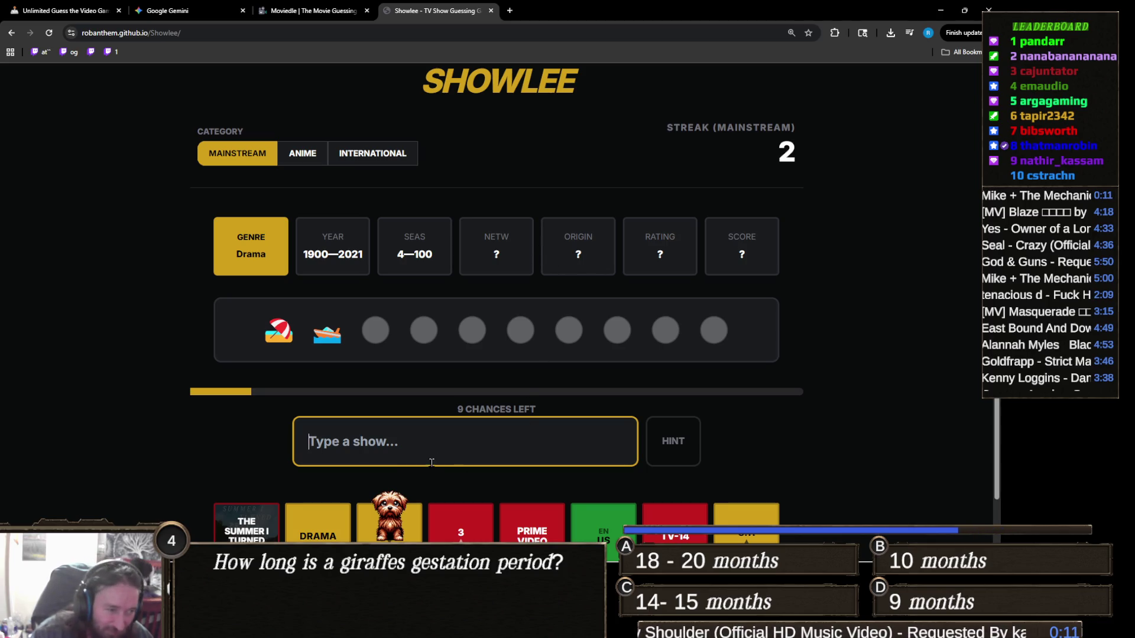
# Step: Type 'debbie' as a tentative guess, then erase it from the guess box
pyautogui.write('debbie')
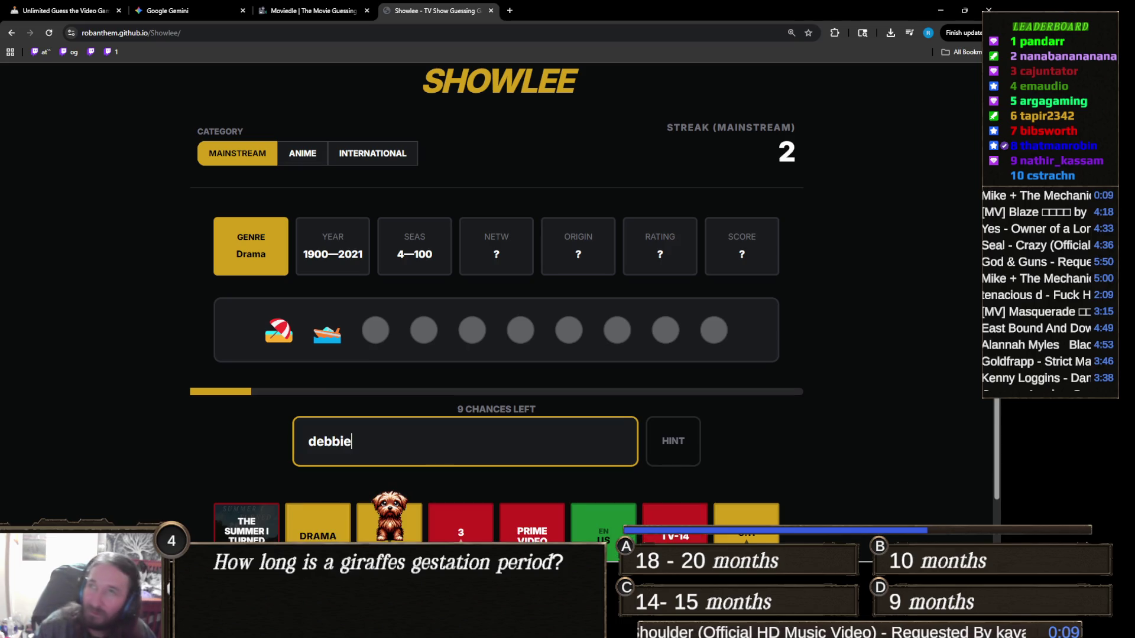
pyautogui.hotkey('alt', 'Tab')
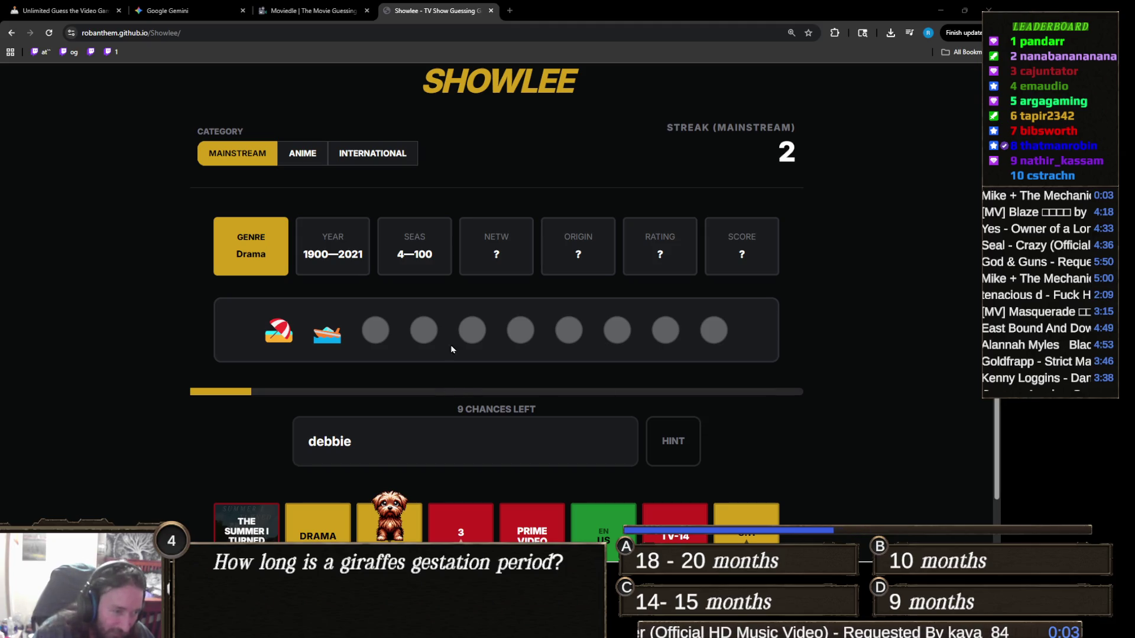
pyautogui.scroll(-1, 414, 342)
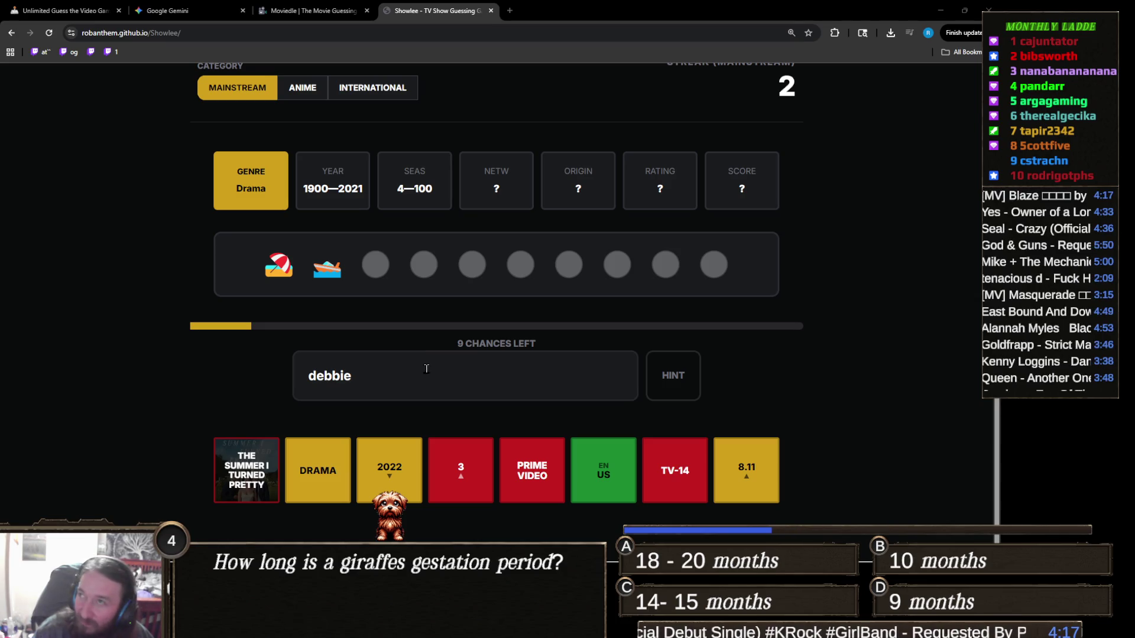
pyautogui.click(426, 369)
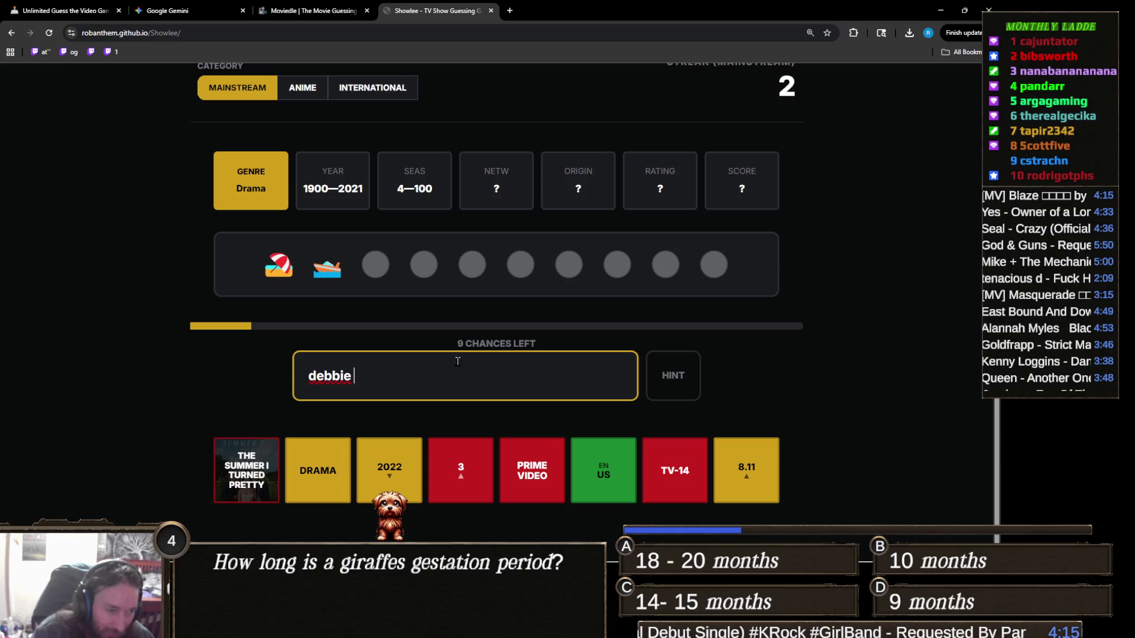
pyautogui.press('BackSpace')
pyautogui.press('BackSpace')
pyautogui.press('BackSpace')
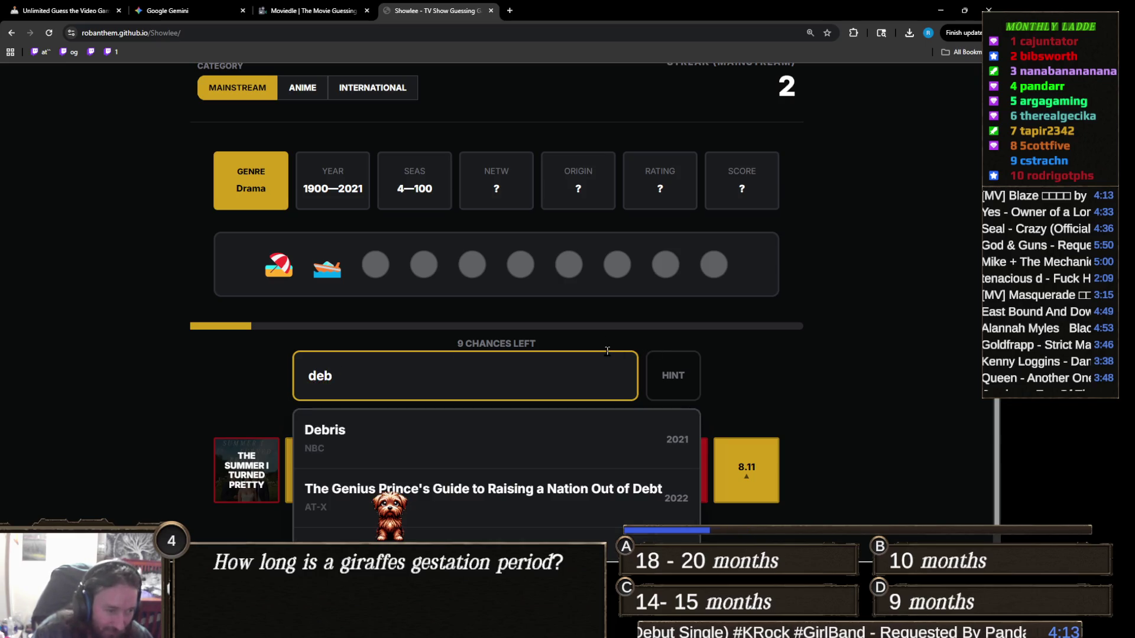
pyautogui.press('BackSpace')
pyautogui.press('BackSpace')
pyautogui.press('BackSpace')
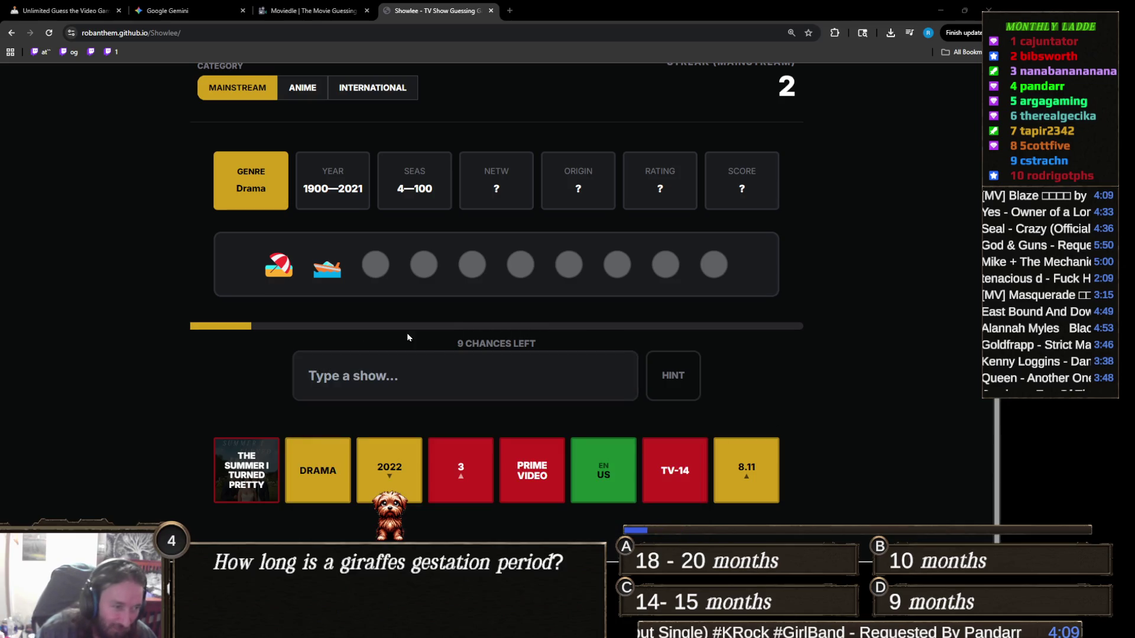
# Step: Guess Hawaii Five-0, narrowing to a 2011–2021 Drama, Action & Adventure show
pyautogui.click(398, 382)
pyautogui.write('h')
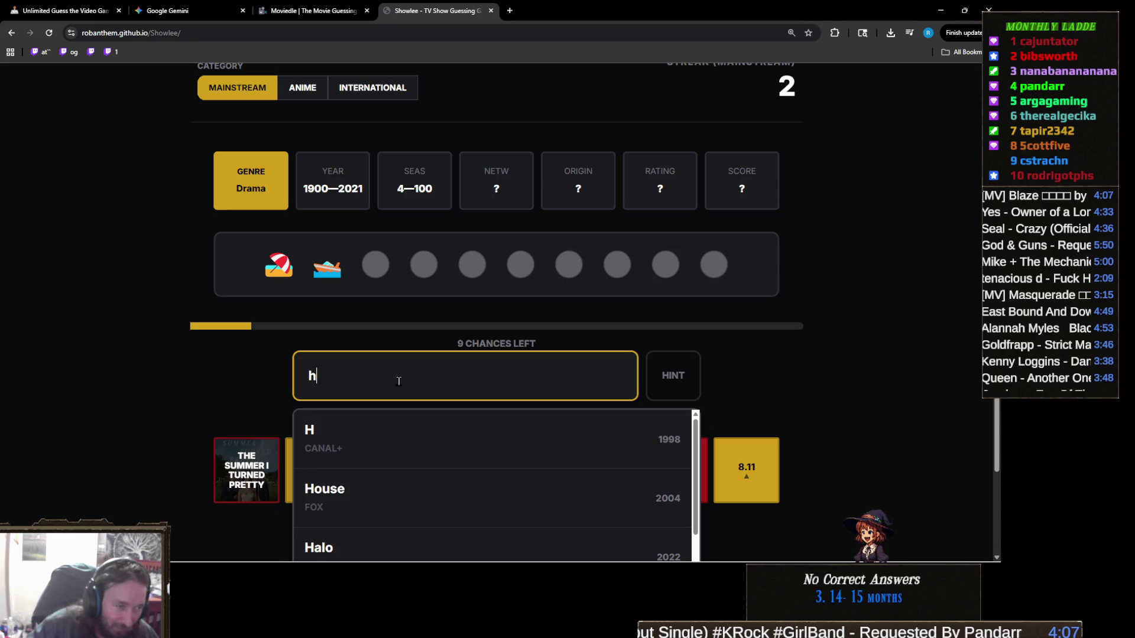
pyautogui.write('awaii')
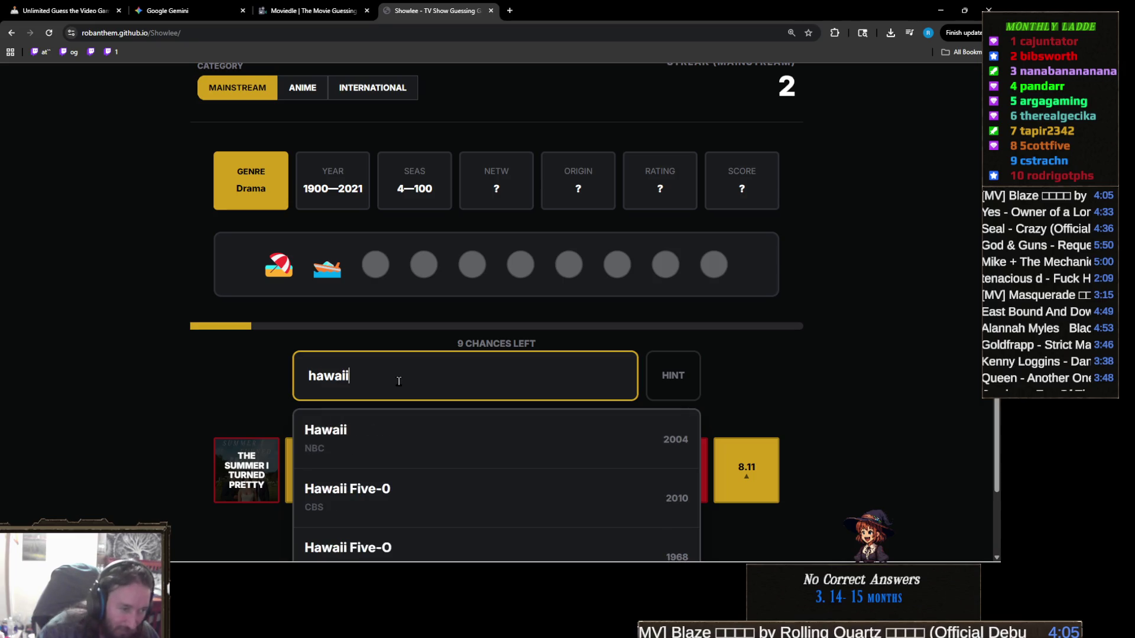
pyautogui.click(438, 479)
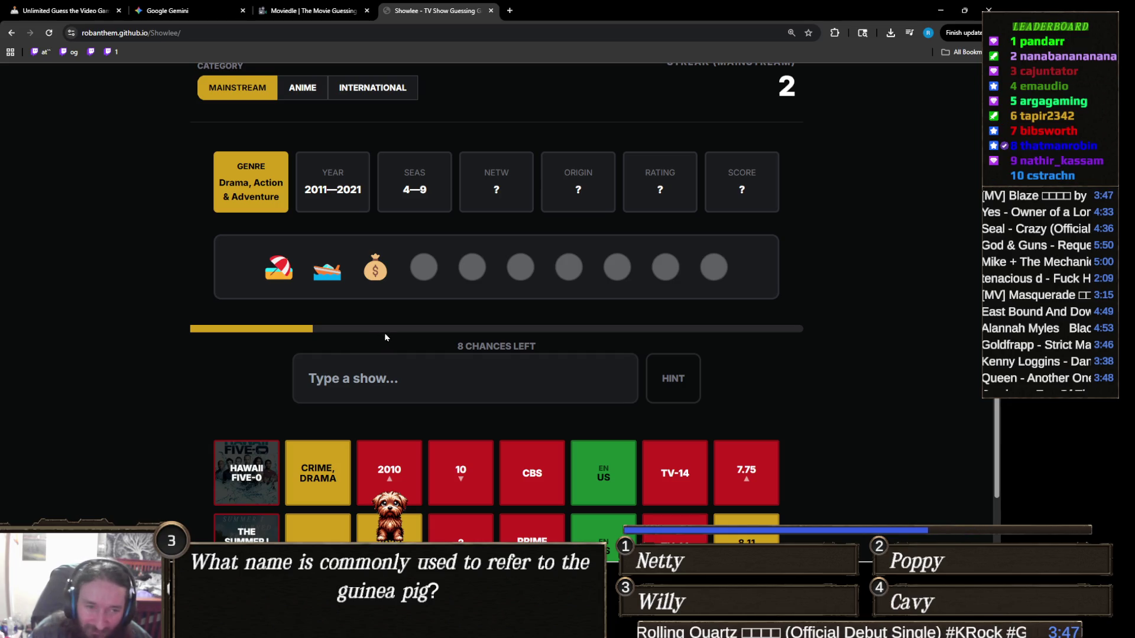
# Step: Guess GAP from the 'ga' suggestions
pyautogui.click(428, 380)
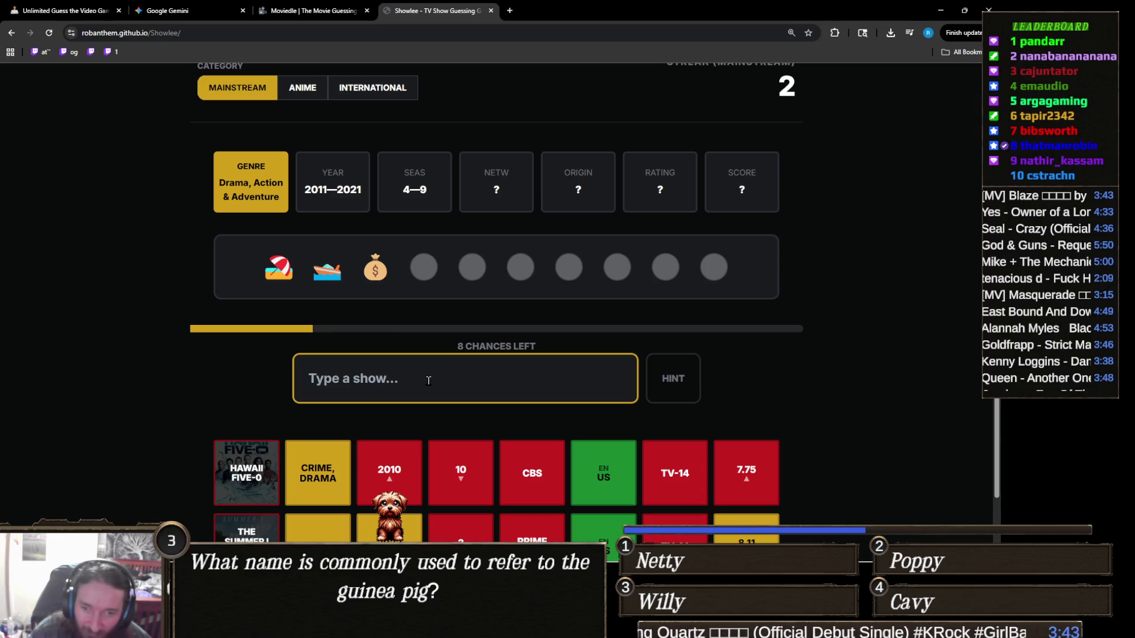
pyautogui.write('ga')
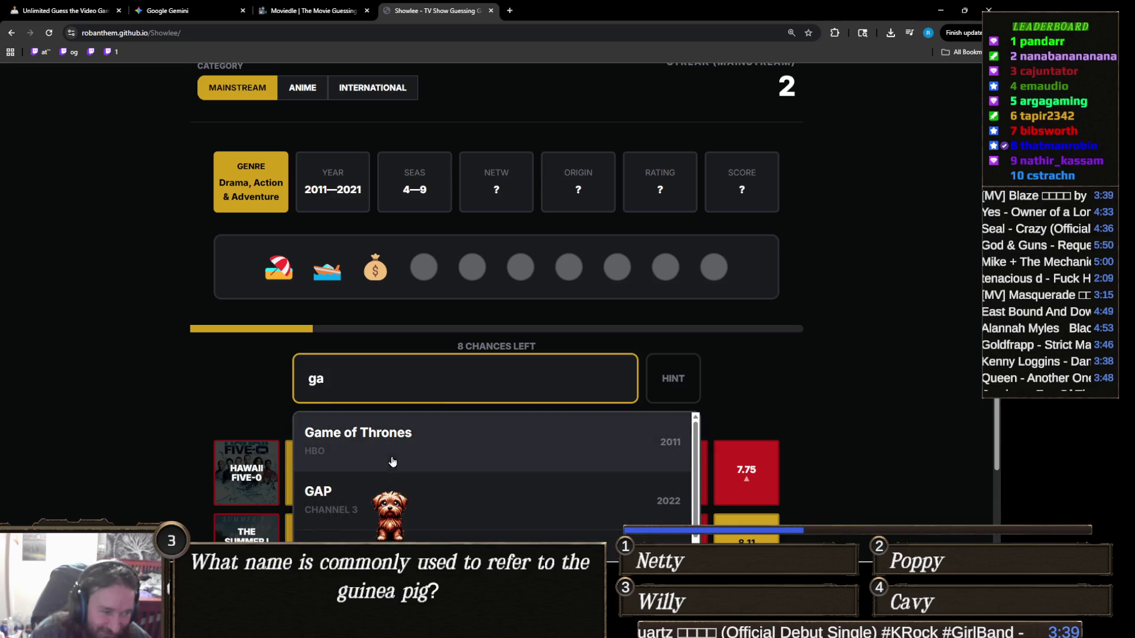
pyautogui.click(394, 491)
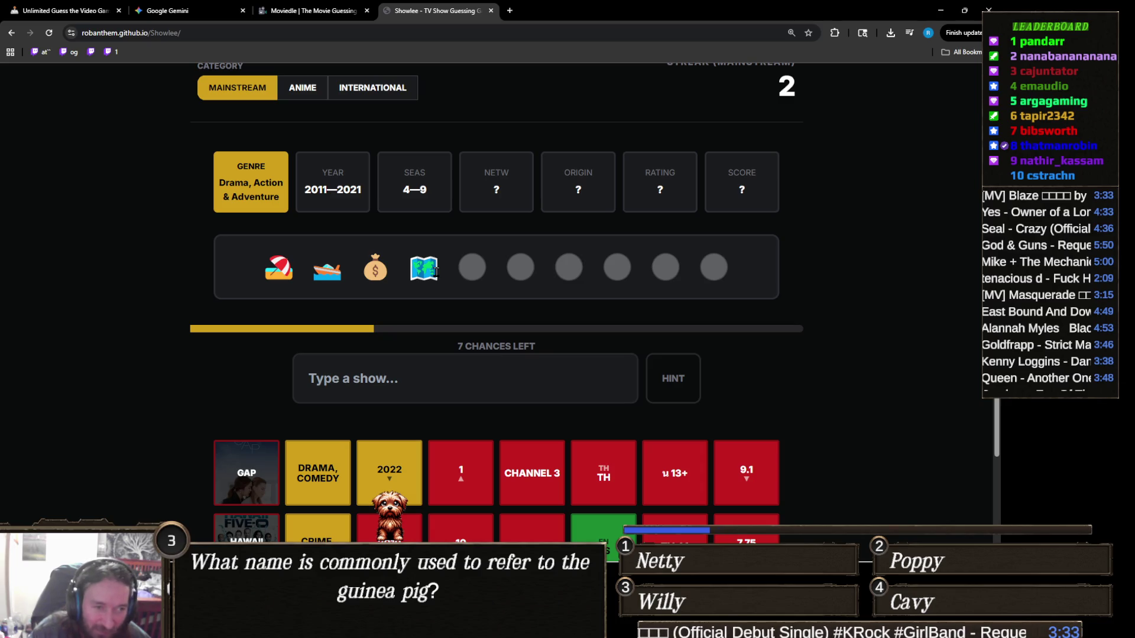
# Step: Guess Running Wild with Bear Grylls and reveal the text hint
pyautogui.click(561, 375)
pyautogui.write('bear gr')
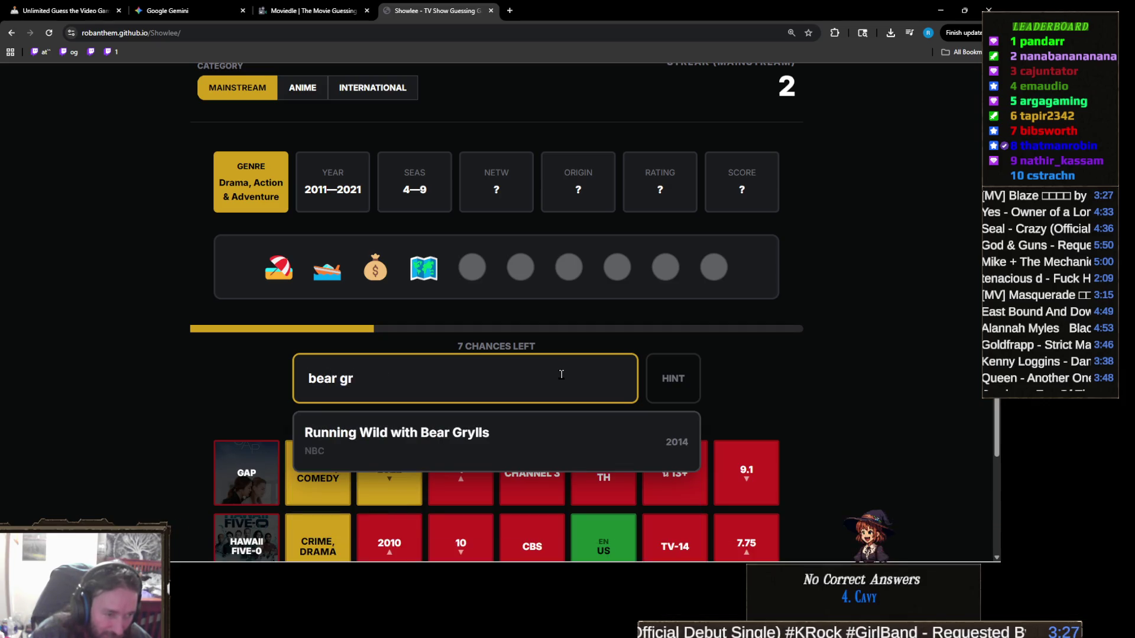
pyautogui.click(512, 430)
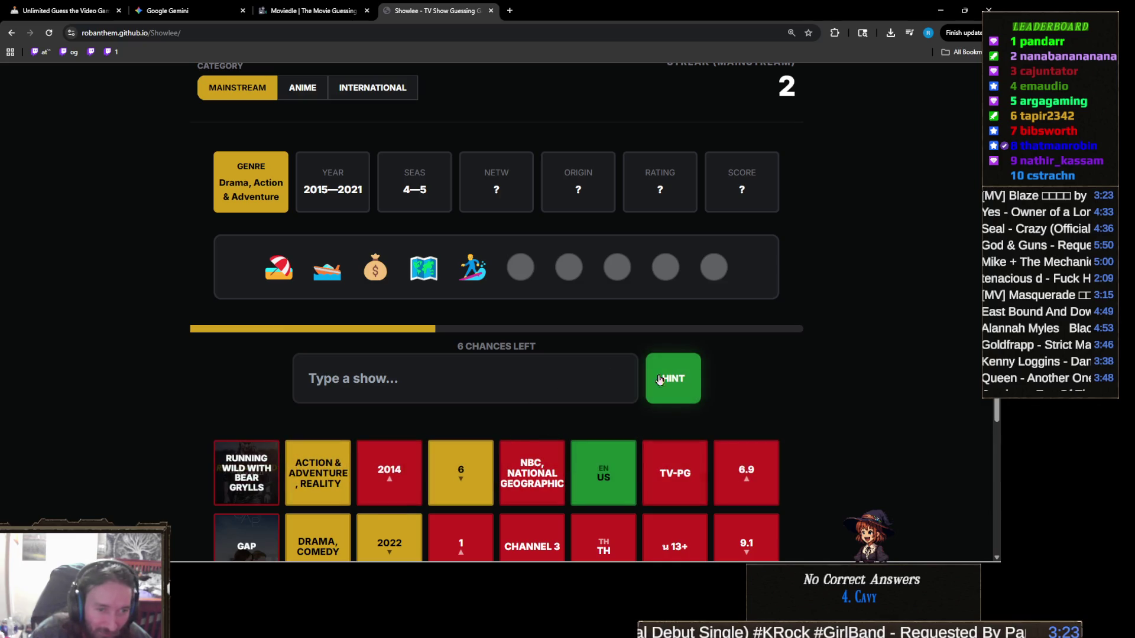
pyautogui.click(683, 379)
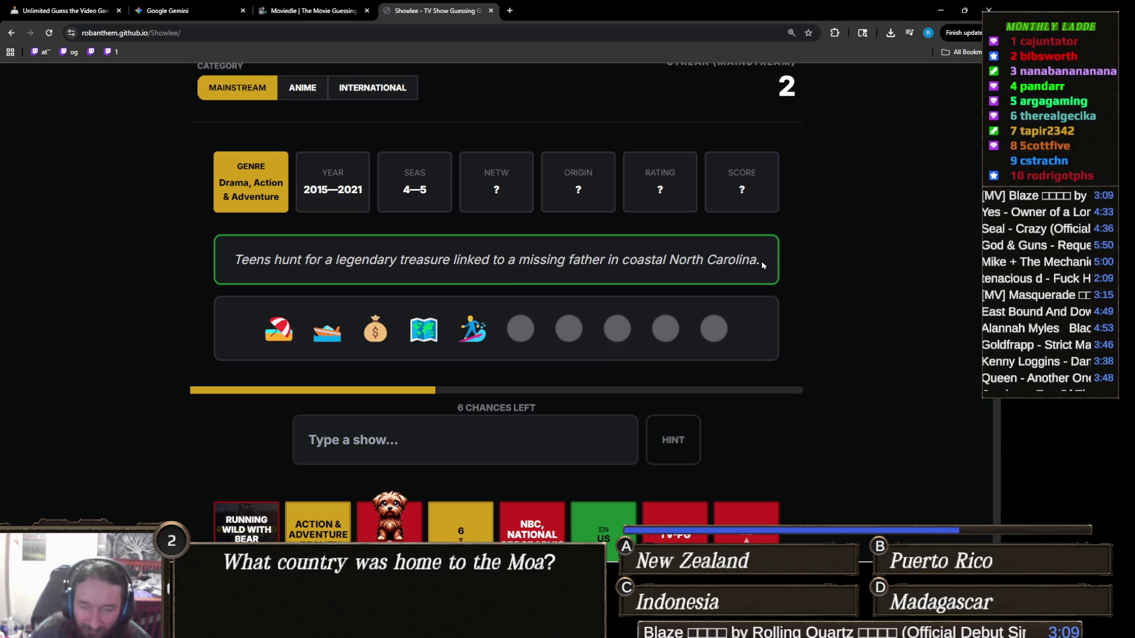
# Step: Search 'island' and browse the island-titled show suggestions before dismissing them
pyautogui.click(481, 422)
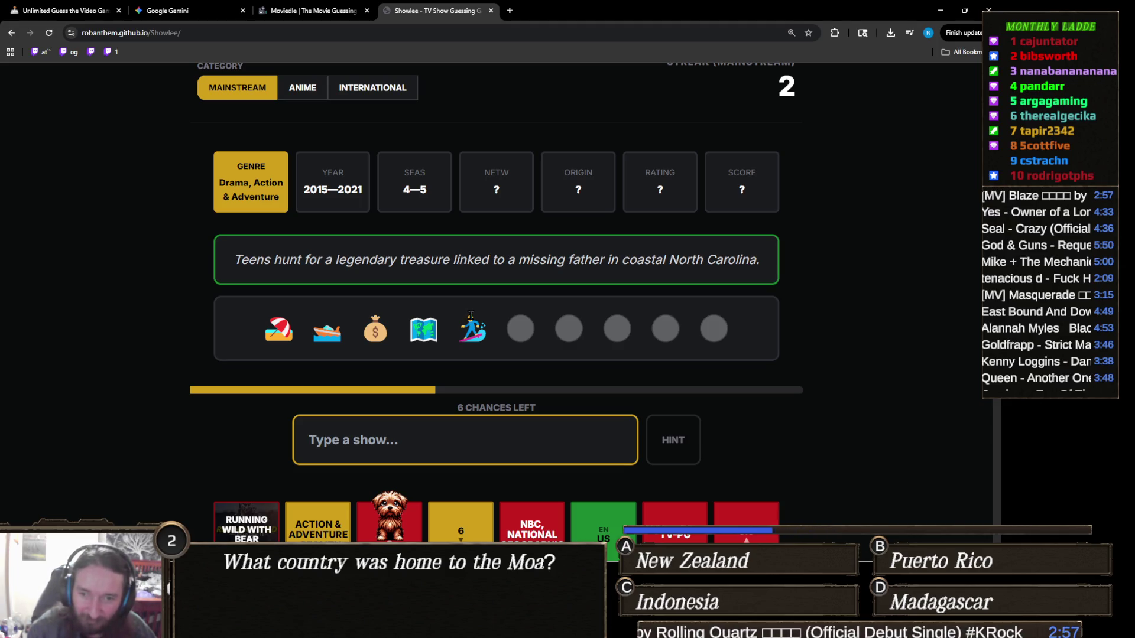
pyautogui.scroll(1, 515, 330)
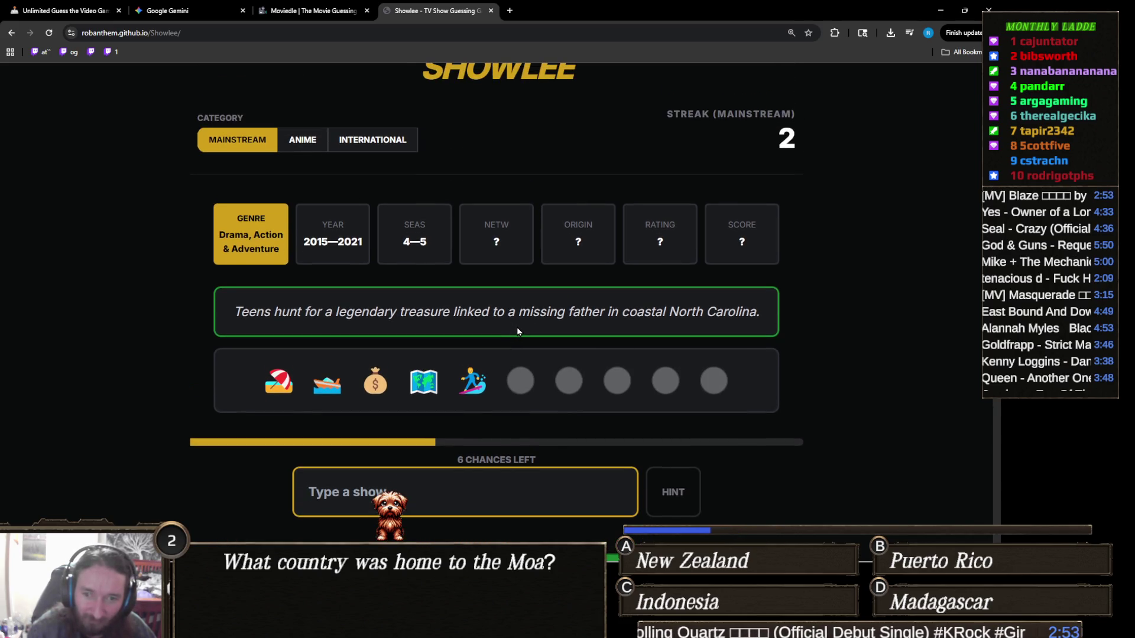
pyautogui.scroll(-2, 517, 328)
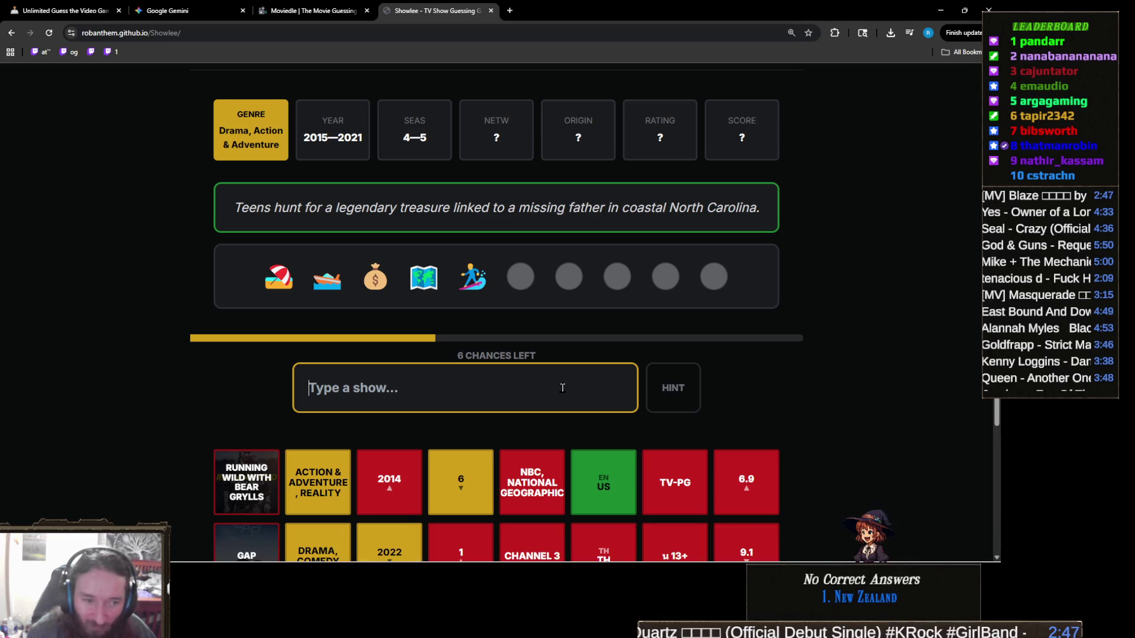
pyautogui.scroll(-1, 562, 388)
pyautogui.scroll(1, 562, 388)
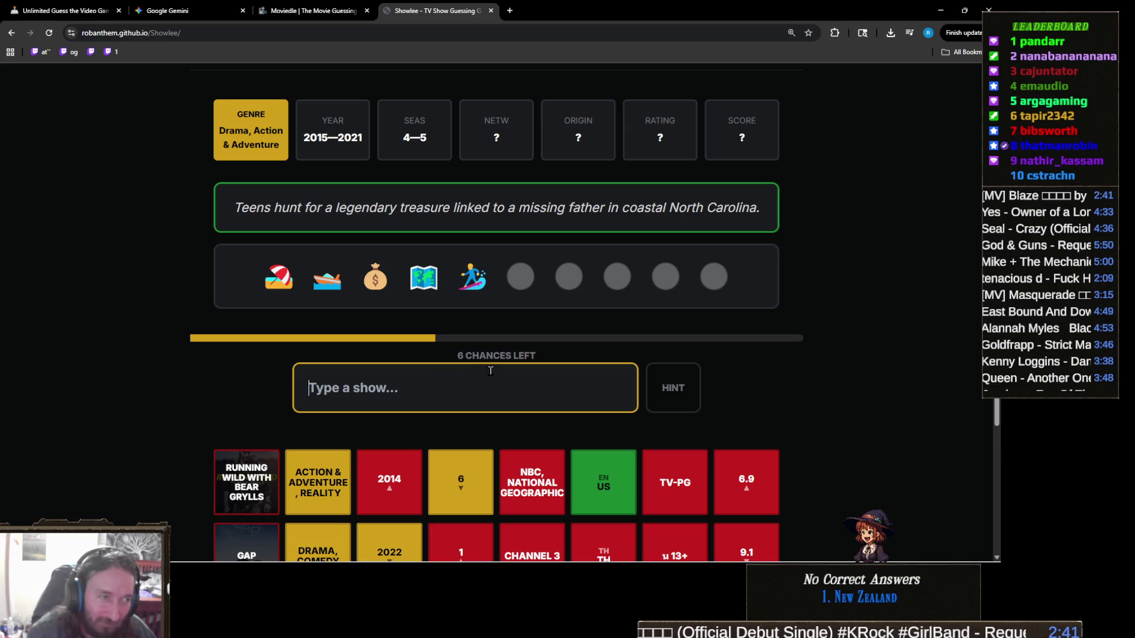
pyautogui.write('island')
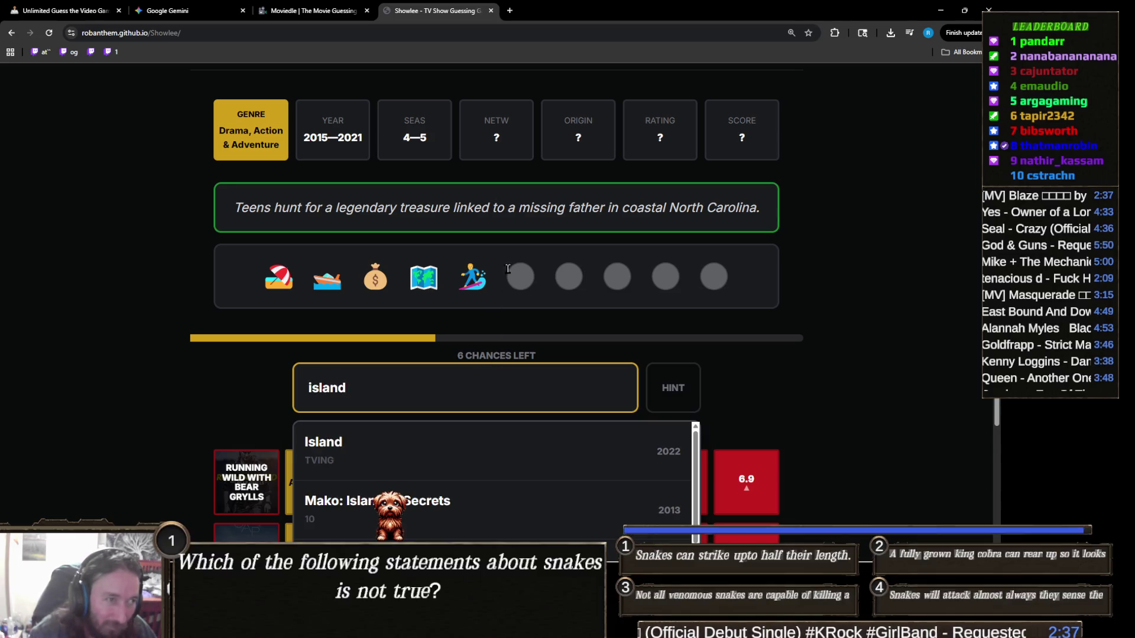
pyautogui.scroll(-2, 777, 346)
pyautogui.scroll(-1, 777, 346)
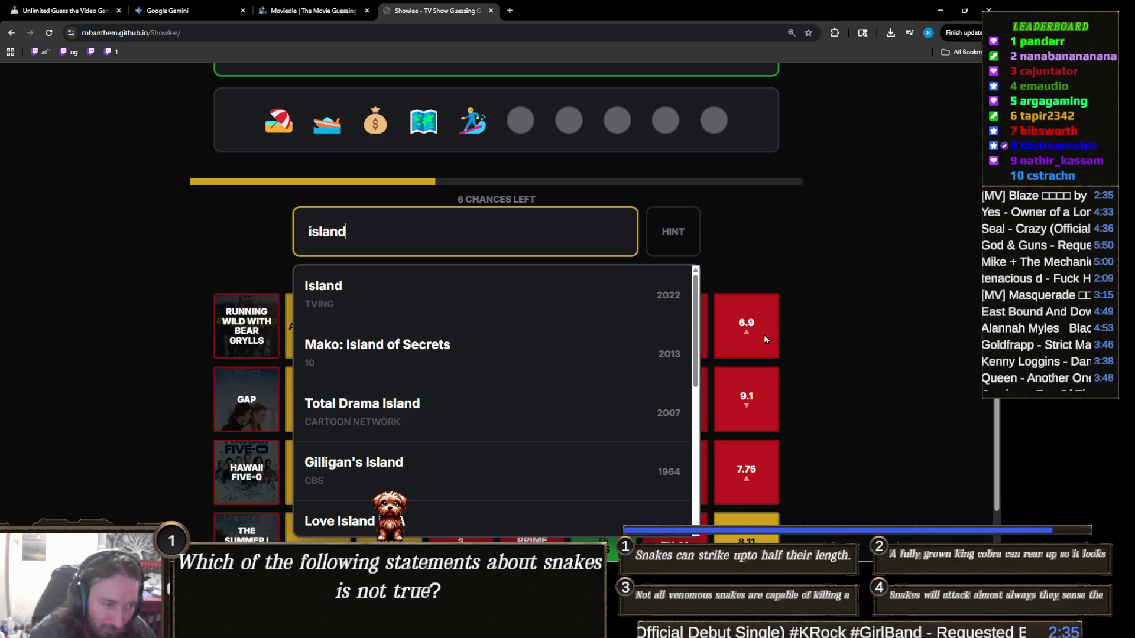
pyautogui.scroll(3, 763, 334)
pyautogui.scroll(-3, 762, 334)
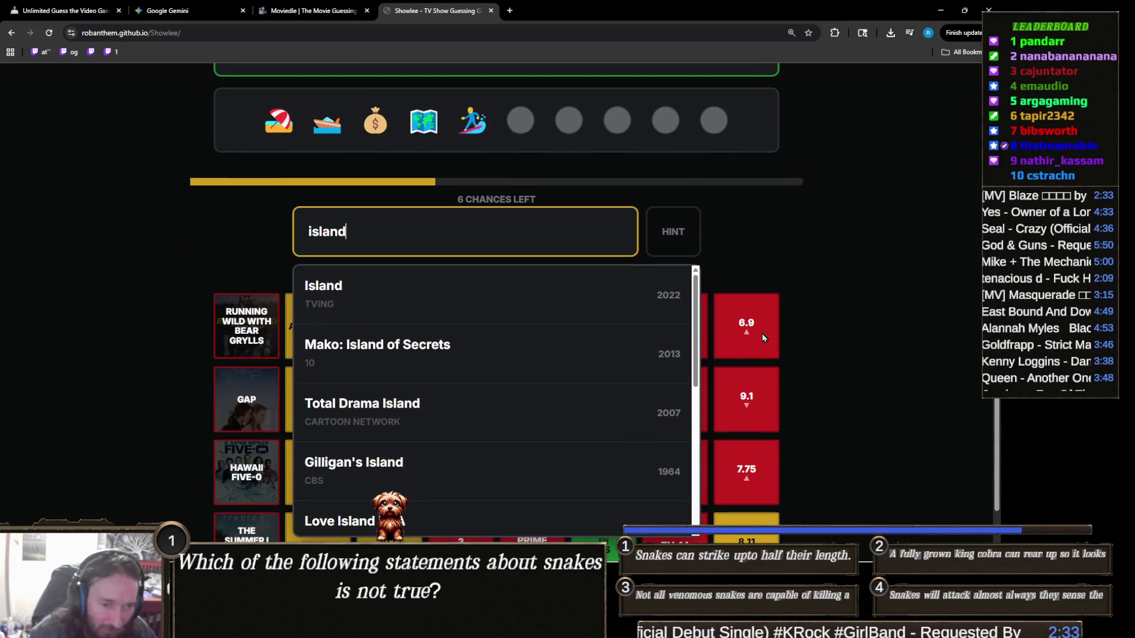
pyautogui.scroll(-2, 497, 363)
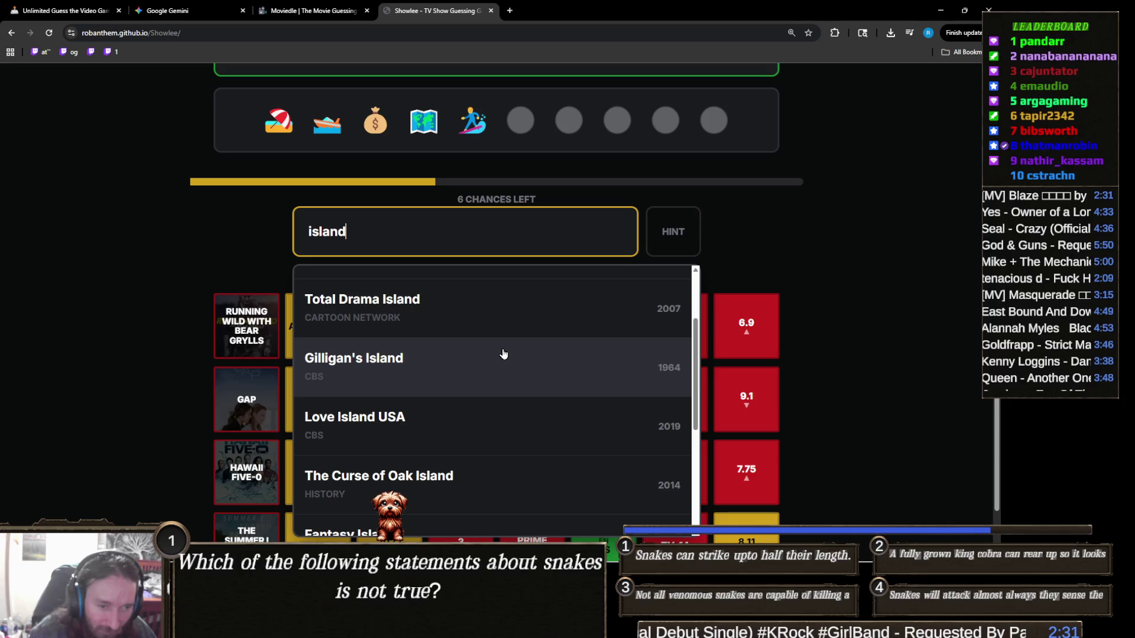
pyautogui.scroll(1, 760, 436)
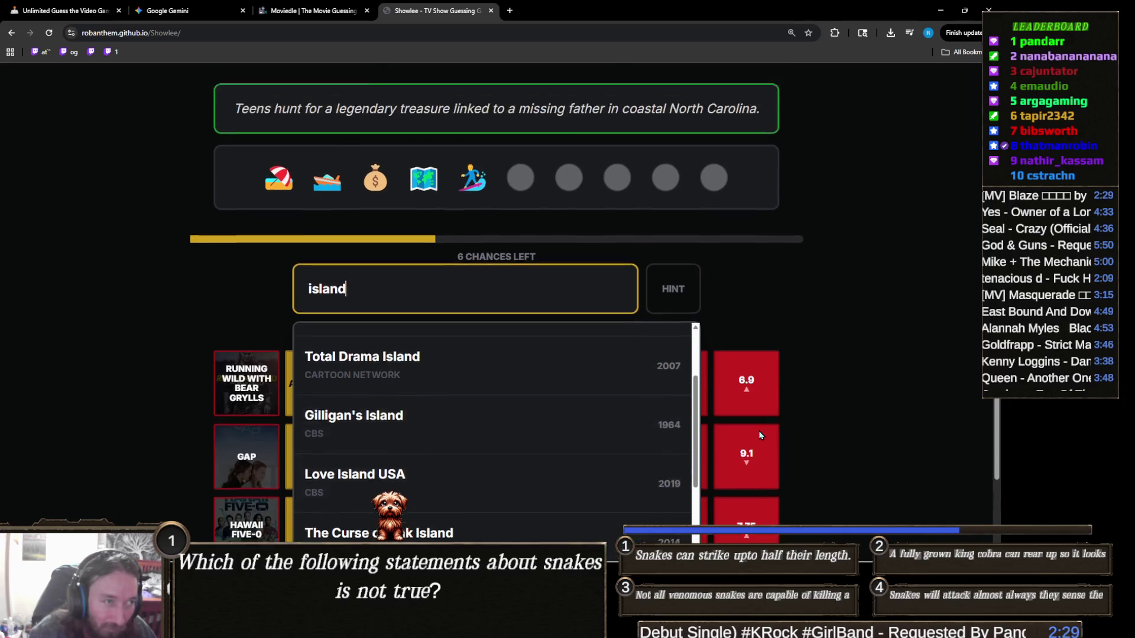
pyautogui.scroll(1, 761, 435)
pyautogui.click(777, 346)
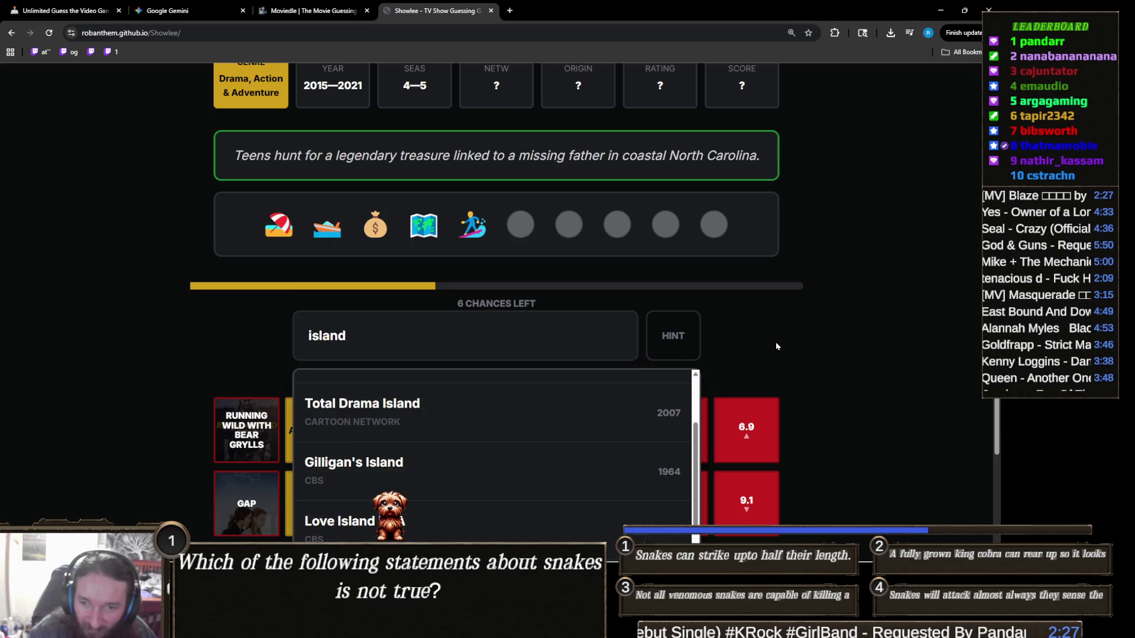
# Step: Replace the search with 'russian' and guess Russian Doll
pyautogui.scroll(1, 650, 424)
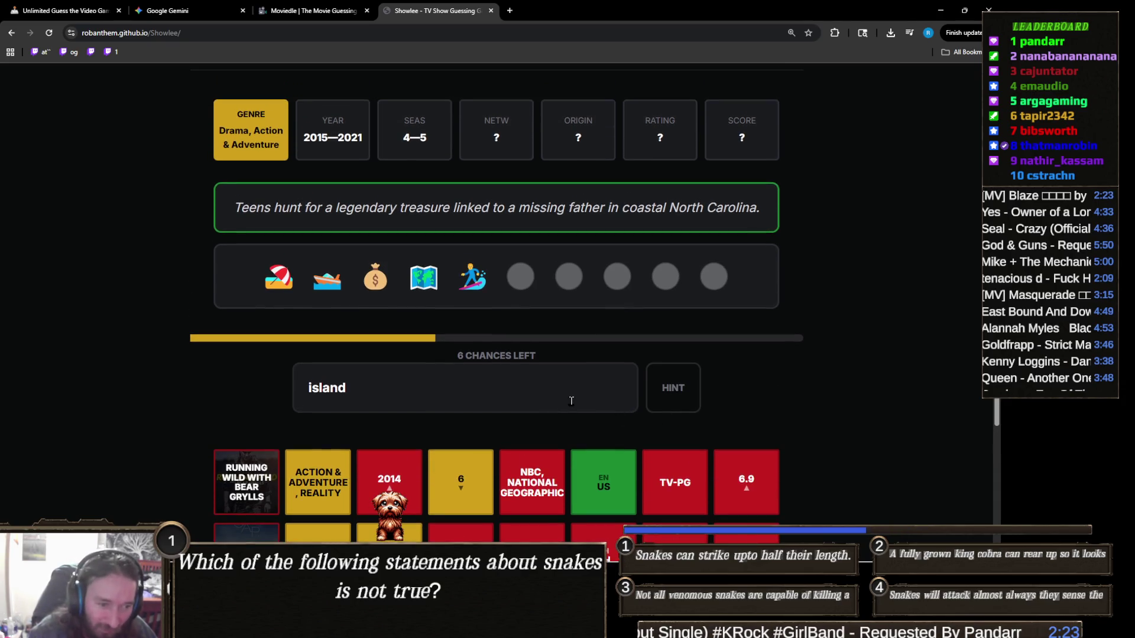
pyautogui.scroll(-5, 572, 403)
pyautogui.scroll(5, 527, 405)
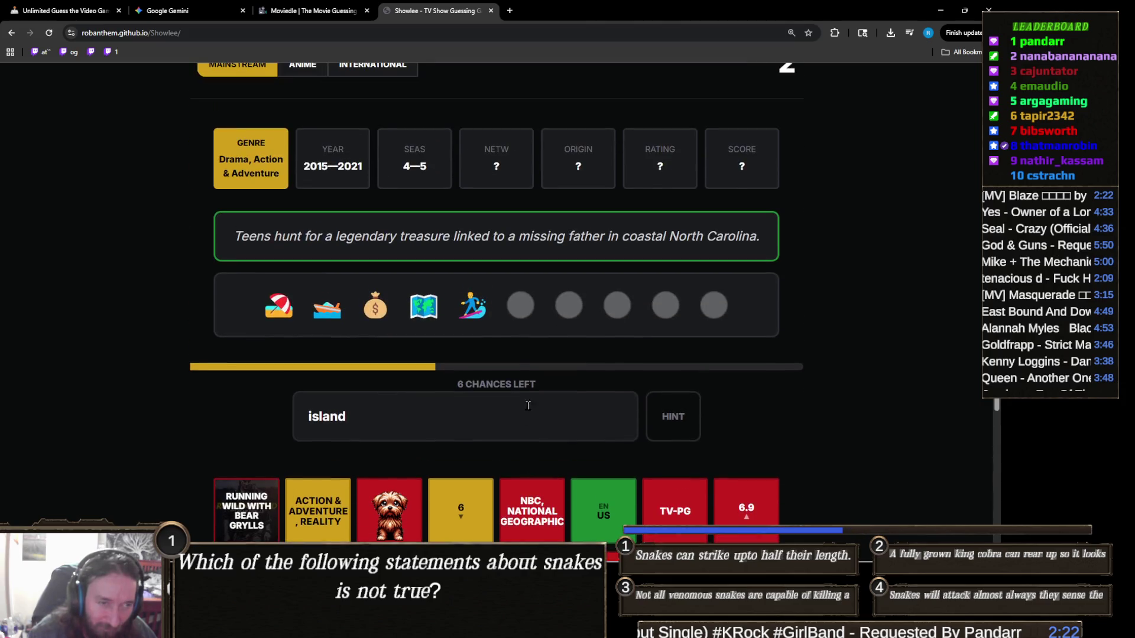
pyautogui.click(481, 405)
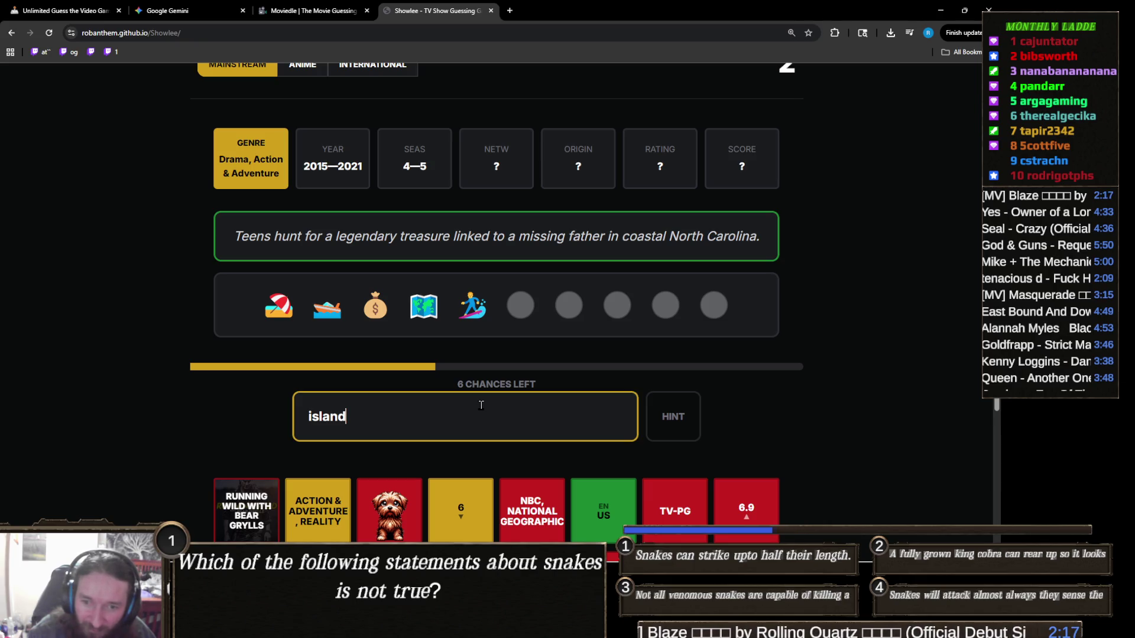
pyautogui.press('BackSpace')
pyautogui.press('BackSpace')
pyautogui.press('BackSpace')
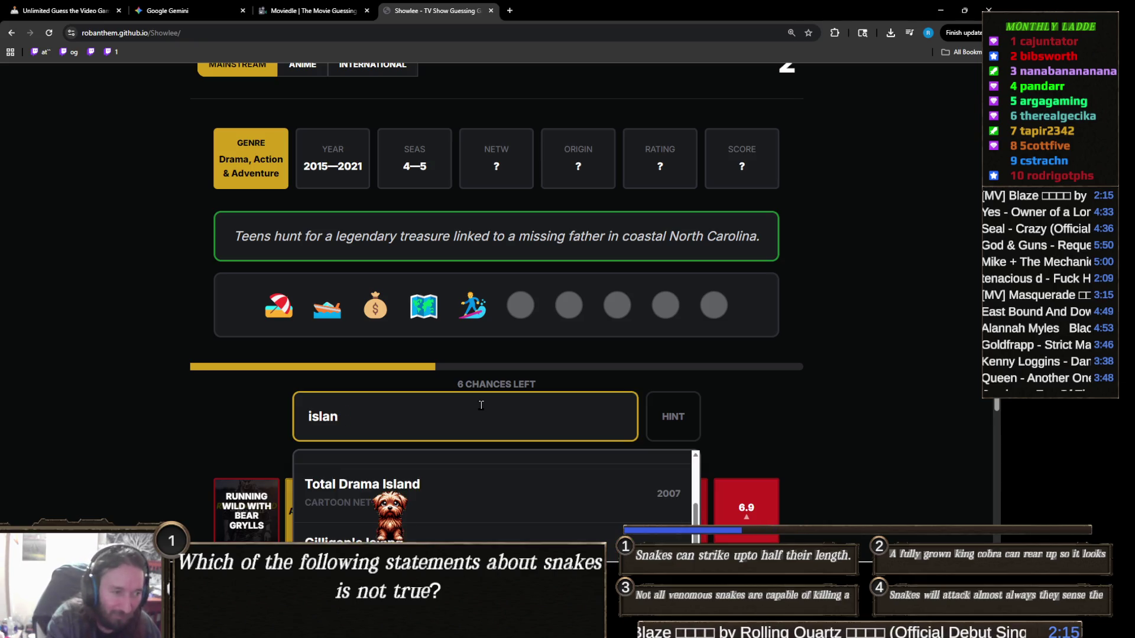
pyautogui.write('russian')
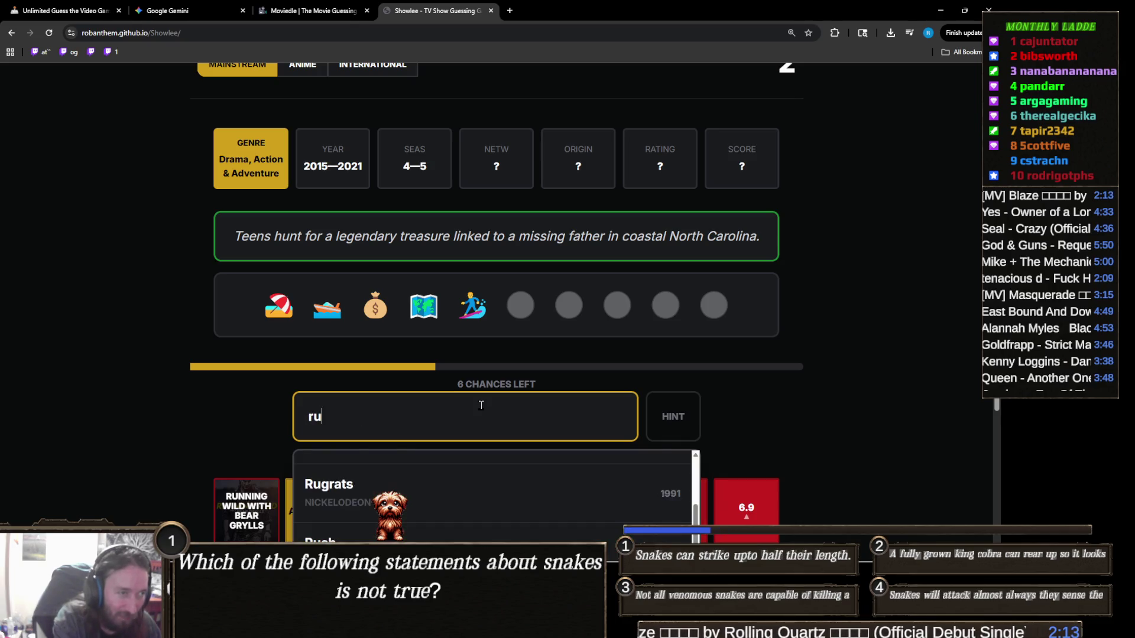
pyautogui.click(489, 481)
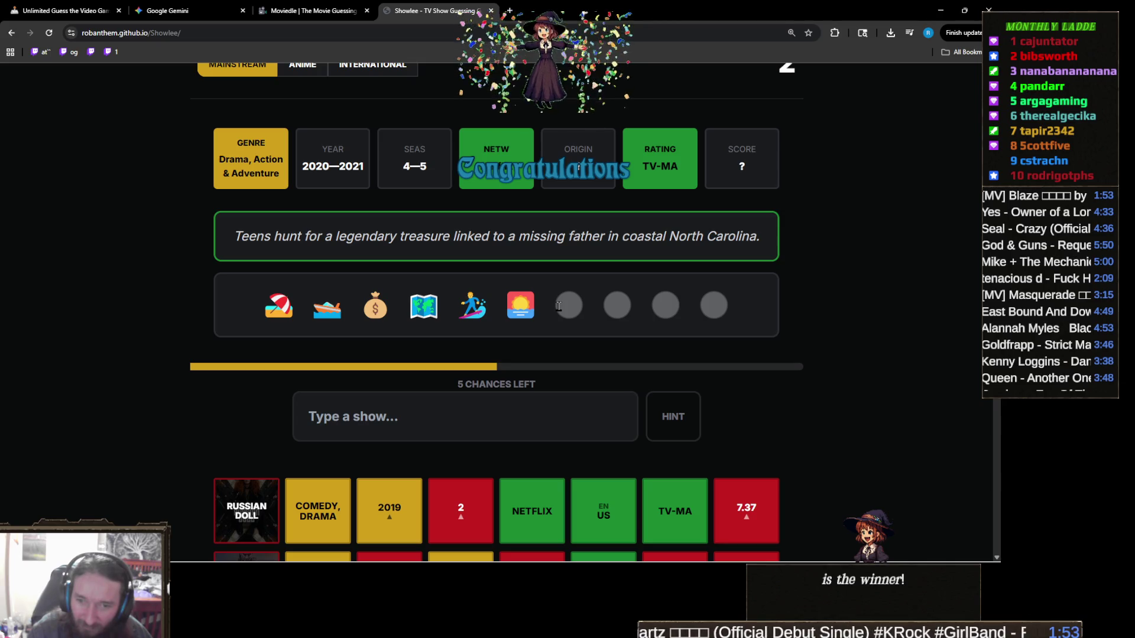
# Step: Search 'sunset' and guess Sunset Beach, revealing a seventh emoji clue
pyautogui.scroll(-1, 516, 380)
pyautogui.click(506, 370)
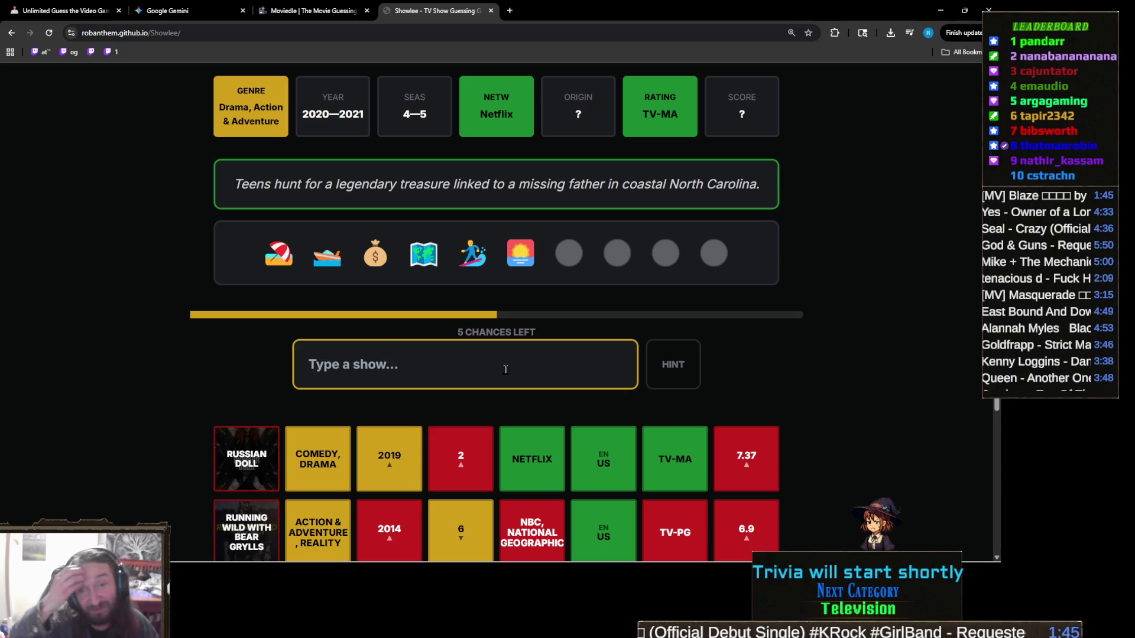
pyautogui.write('sun')
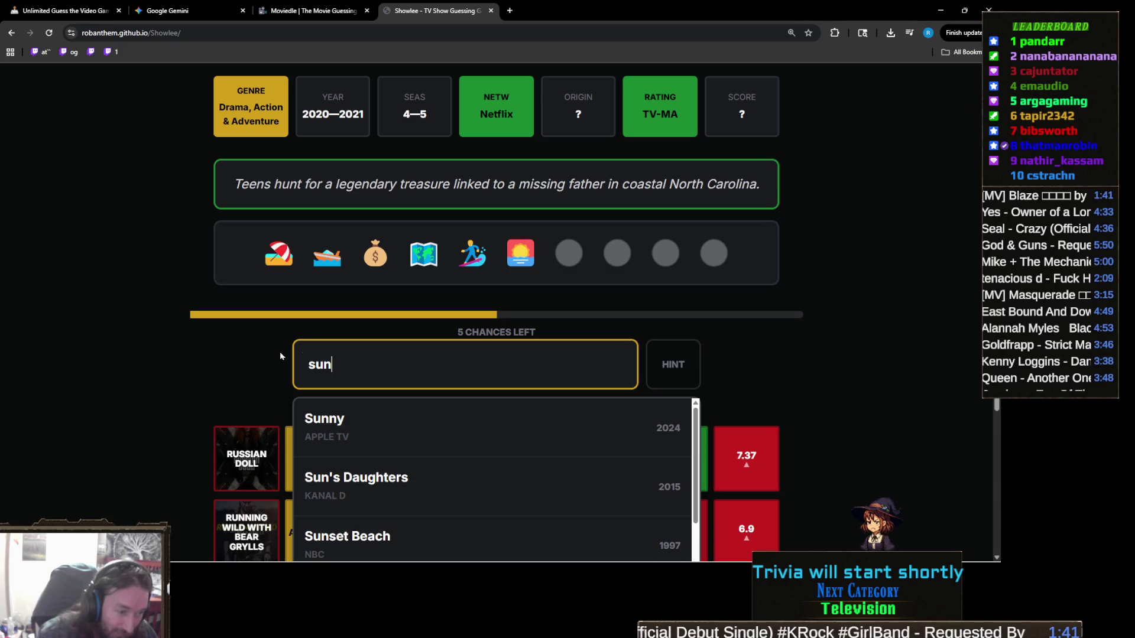
pyautogui.scroll(-1, 266, 416)
pyautogui.scroll(-1, 265, 416)
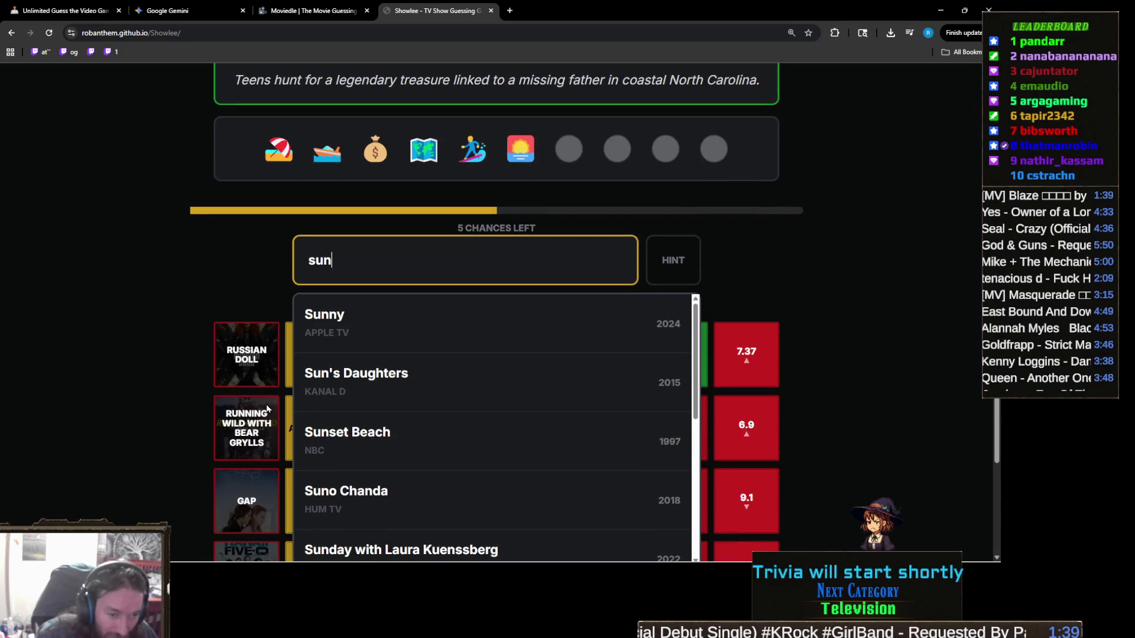
pyautogui.write('set')
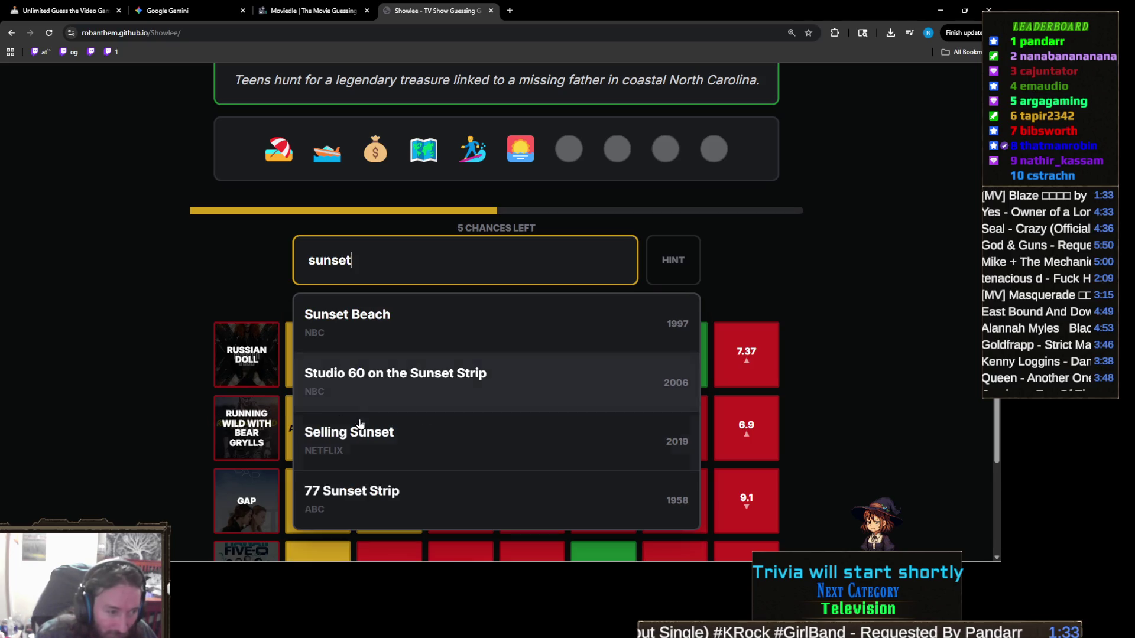
pyautogui.scroll(3, 200, 409)
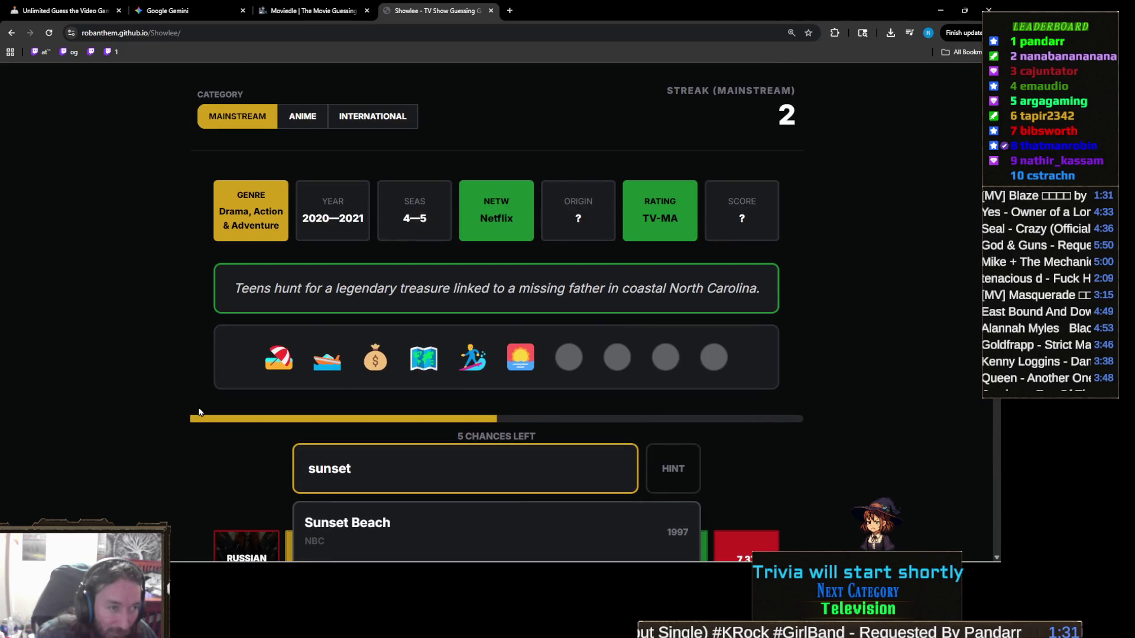
pyautogui.scroll(-4, 200, 409)
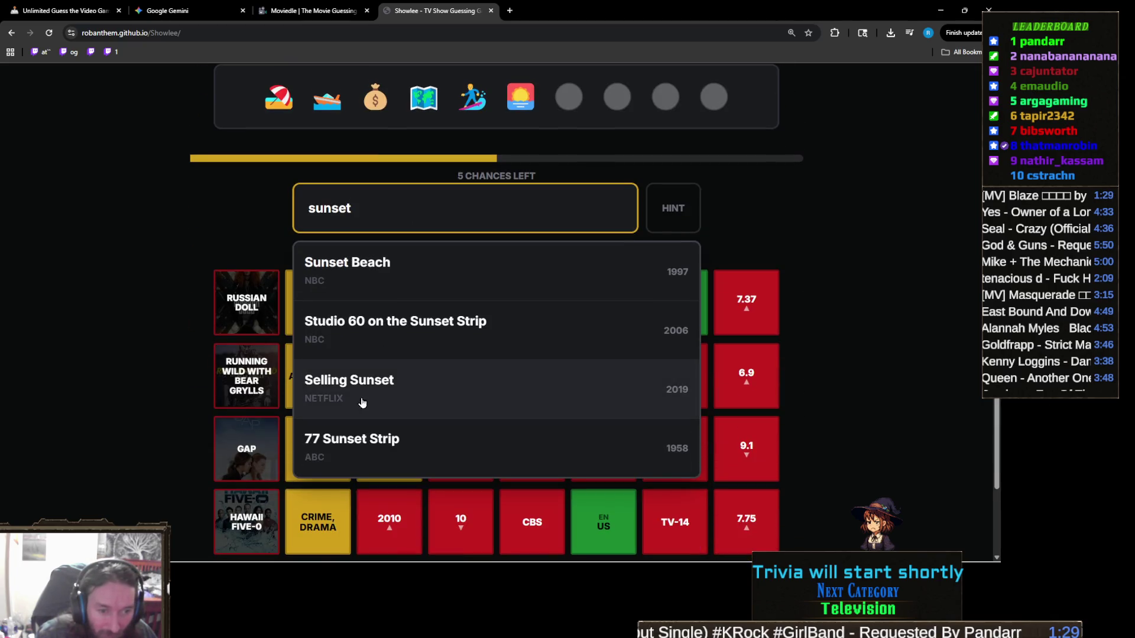
pyautogui.scroll(1, 117, 332)
pyautogui.hotkey('ctrl', 'a')
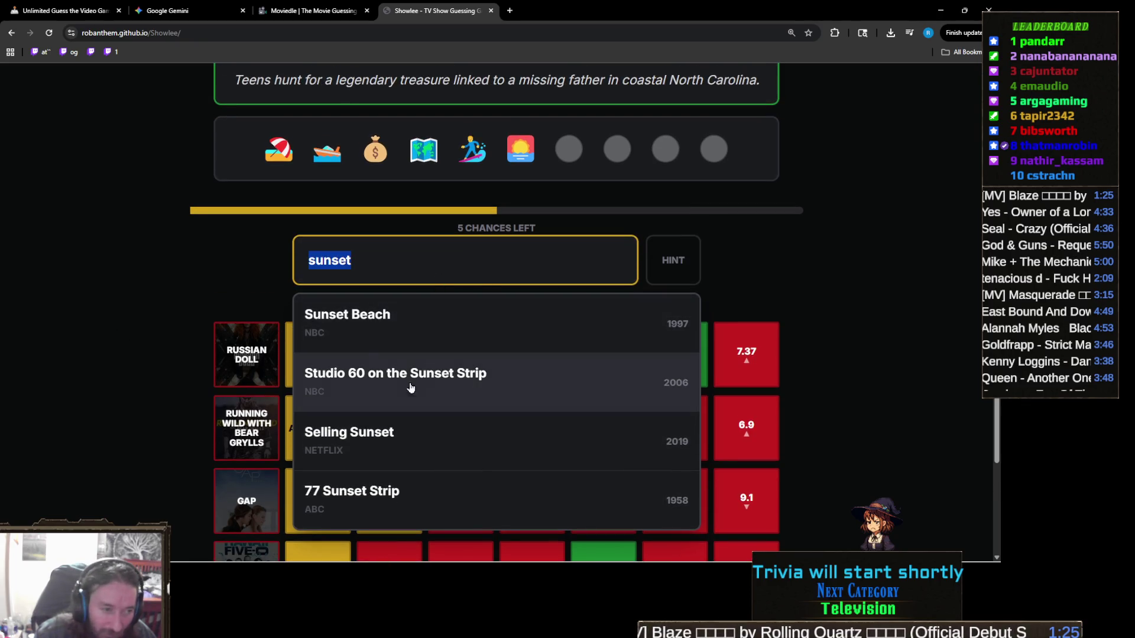
pyautogui.click(375, 314)
# Step: Spend the last chances on Game of Thrones, Halo, Grimm and The 100, then start a new game
pyautogui.click(431, 280)
pyautogui.write('ga')
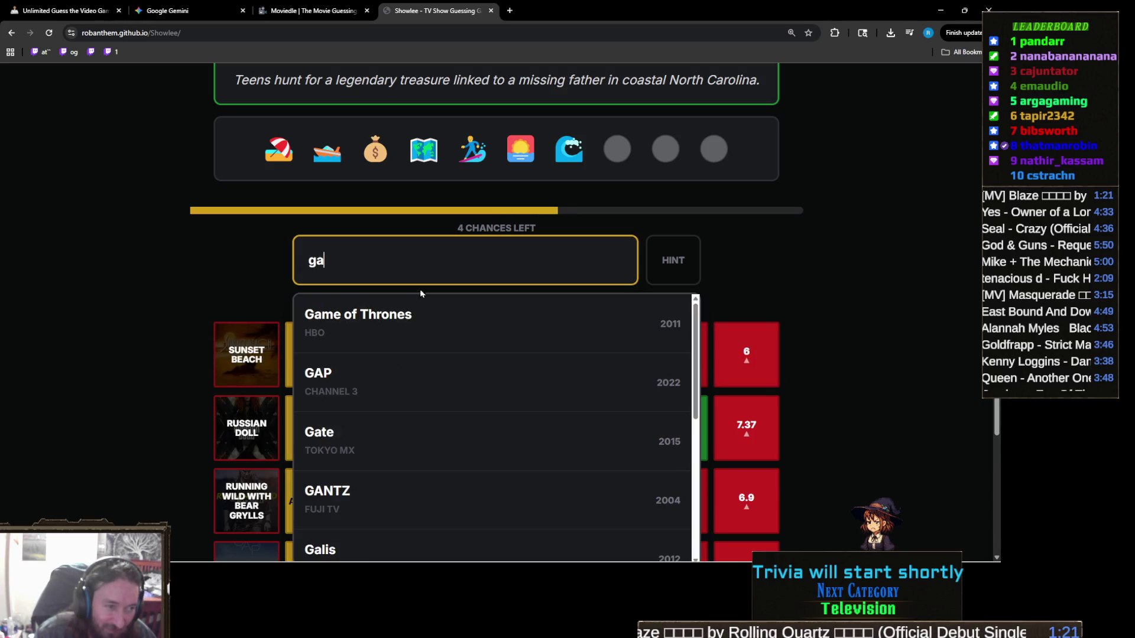
pyautogui.click(378, 312)
pyautogui.write('h')
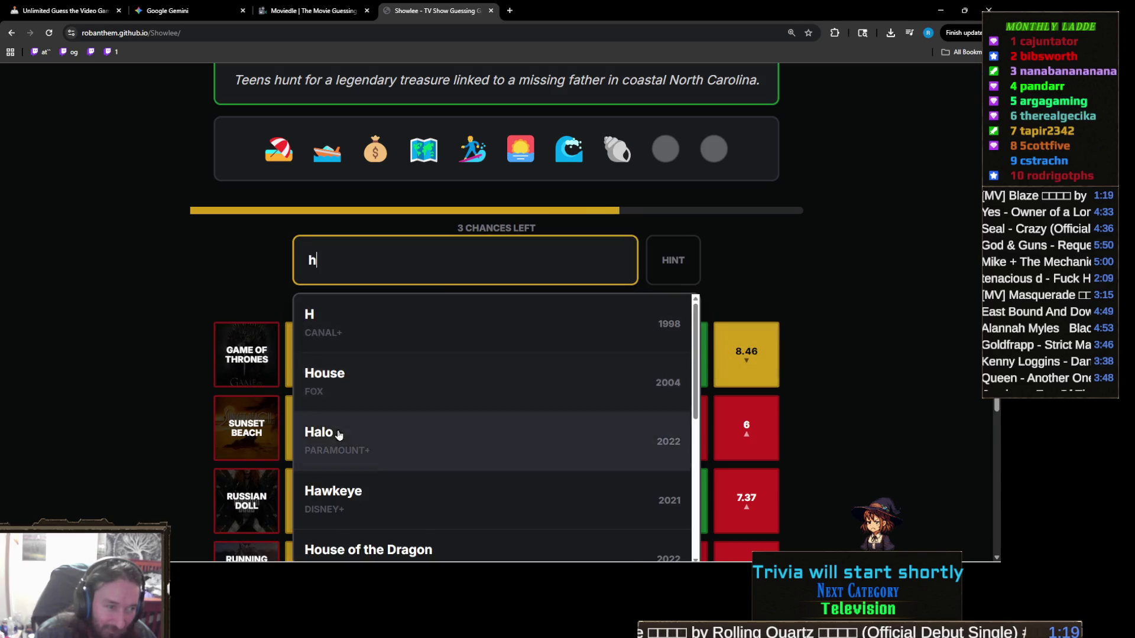
pyautogui.click(337, 436)
pyautogui.write('g')
pyautogui.click(432, 470)
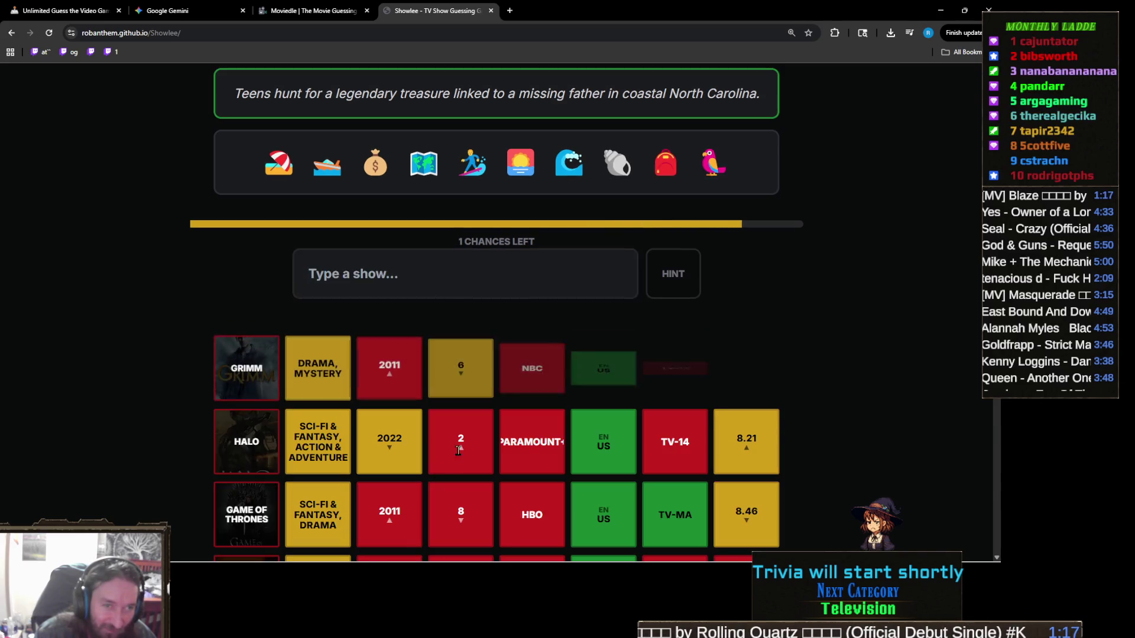
pyautogui.write('t')
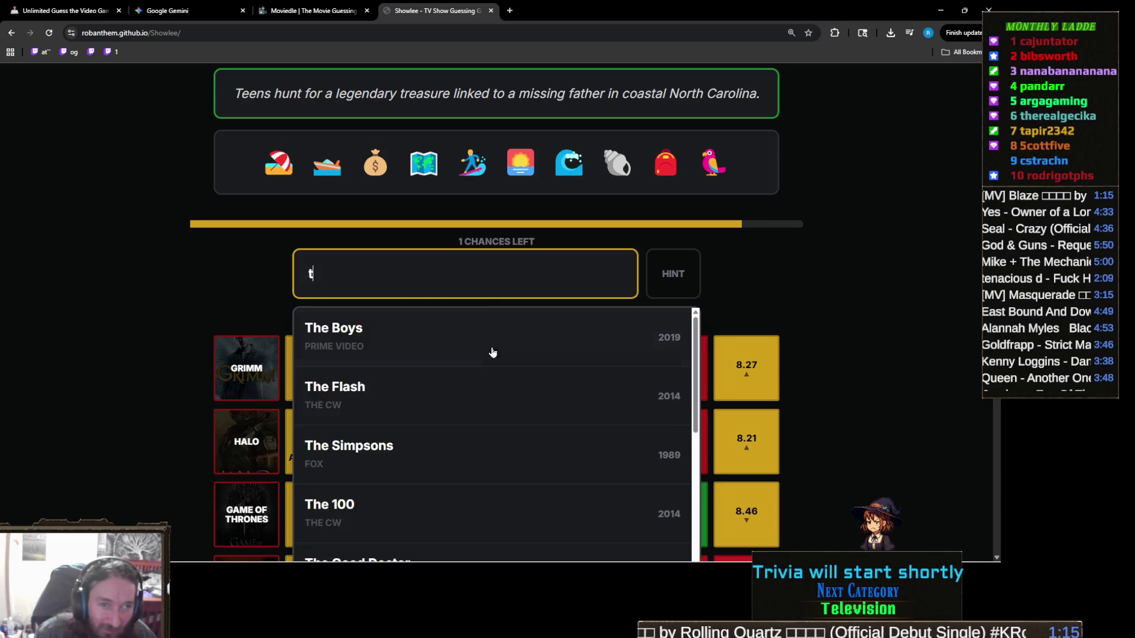
pyautogui.click(417, 501)
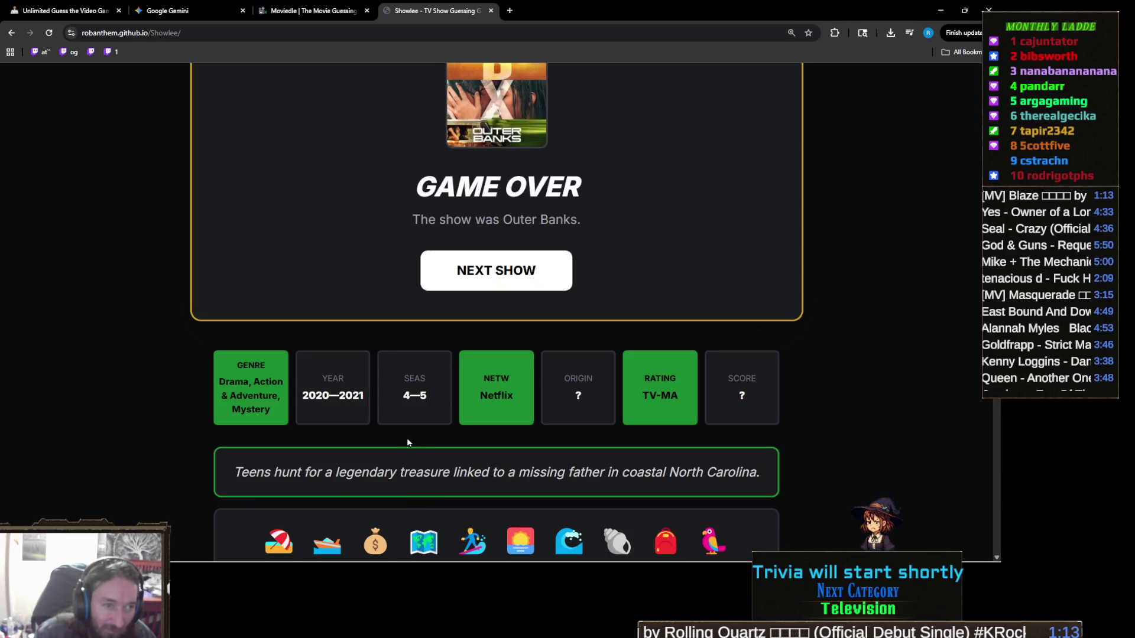
pyautogui.scroll(2, 424, 395)
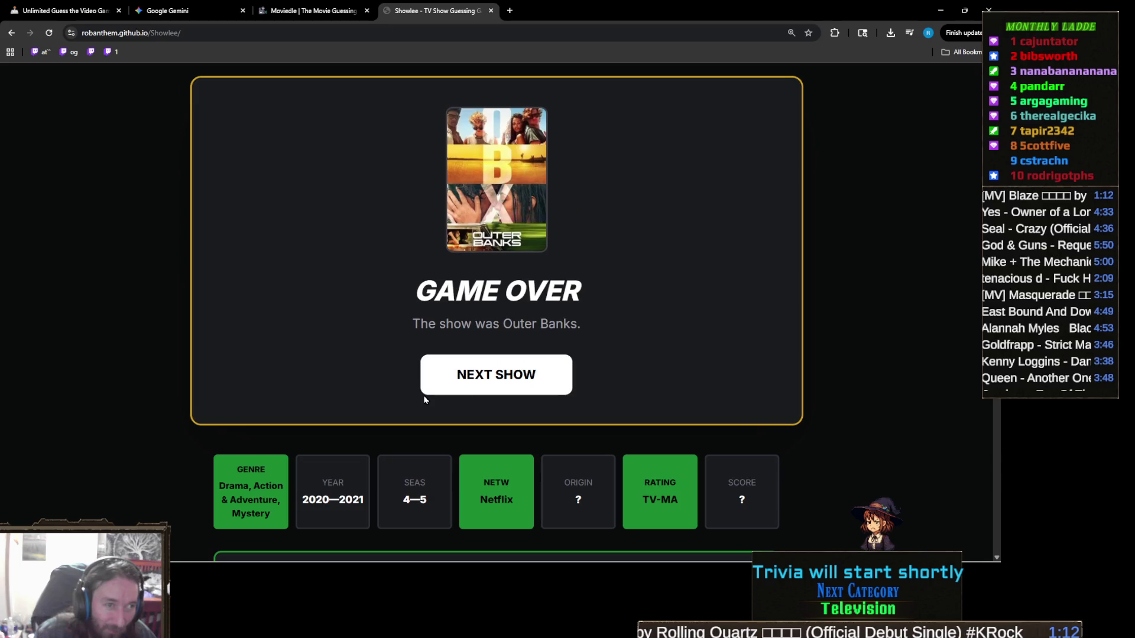
pyautogui.click(524, 376)
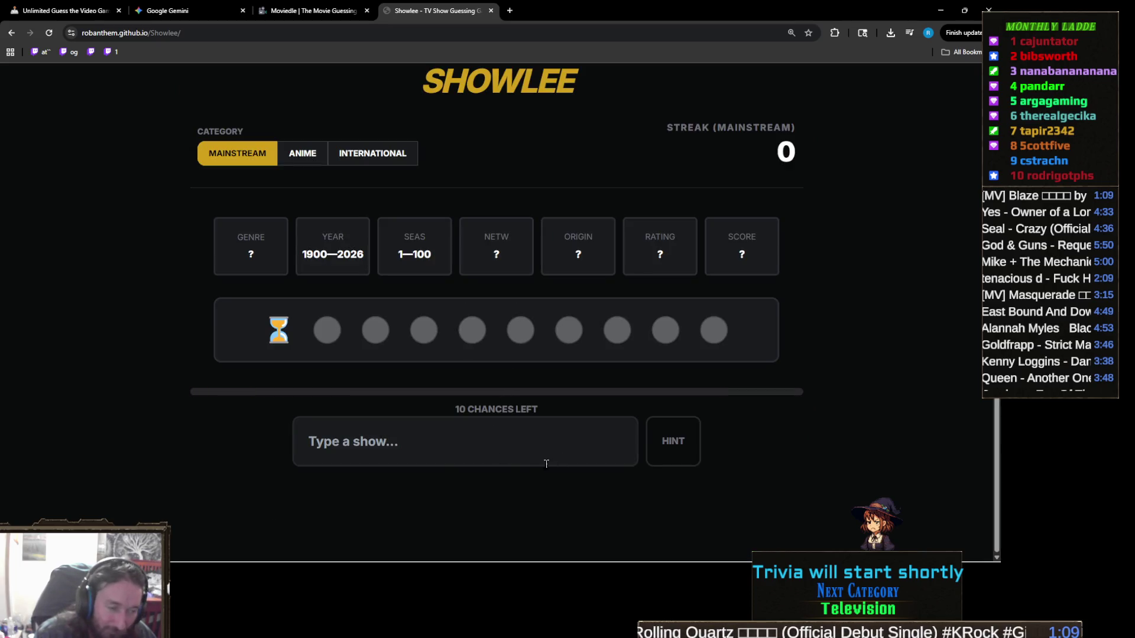
# Step: Guess Doctor Who from the 'doctor wh' suggestions
pyautogui.click(513, 446)
pyautogui.write('doctor')
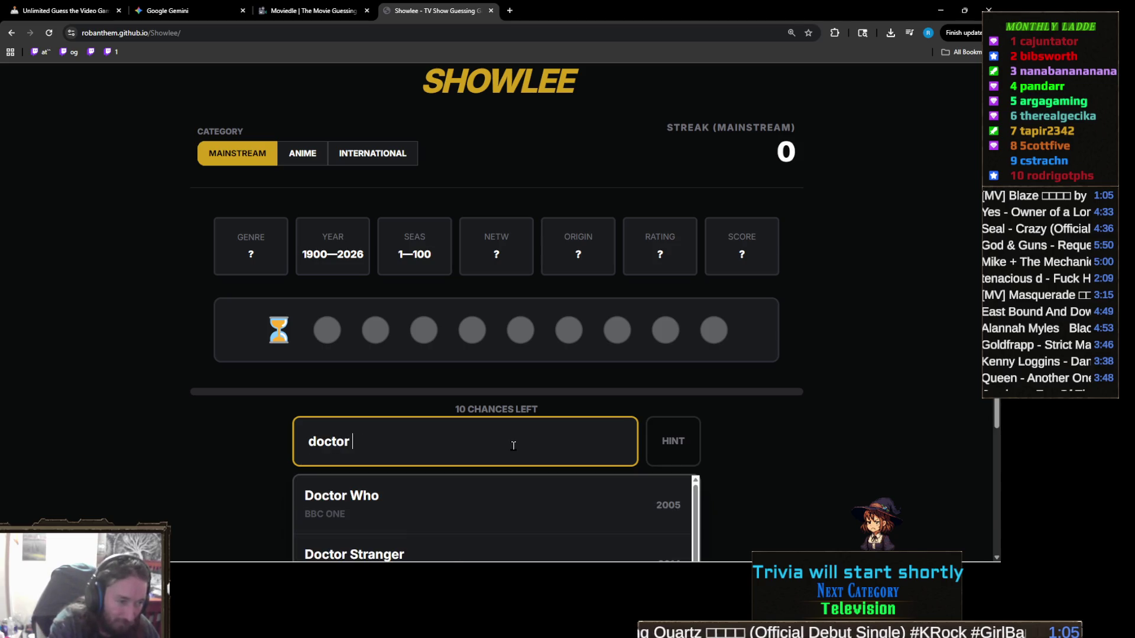
pyautogui.write(' wh')
pyautogui.click(495, 508)
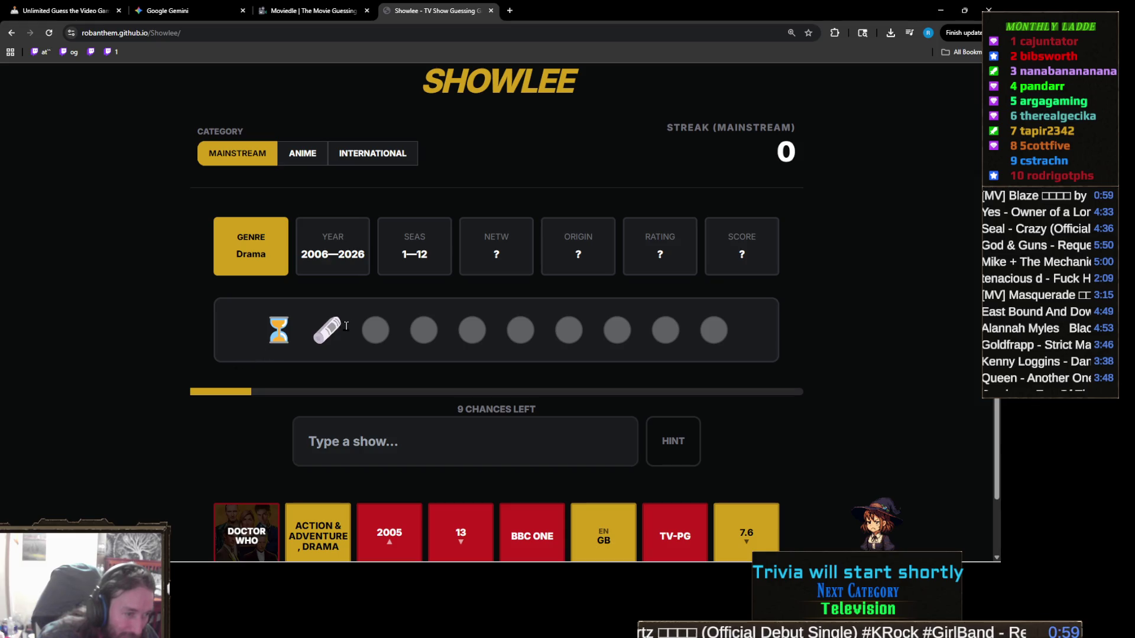
# Step: Inspect the bandage emoji clue and the narrowed 2006–2026 Drama results
pyautogui.doubleClick(318, 326)
pyautogui.click(372, 315)
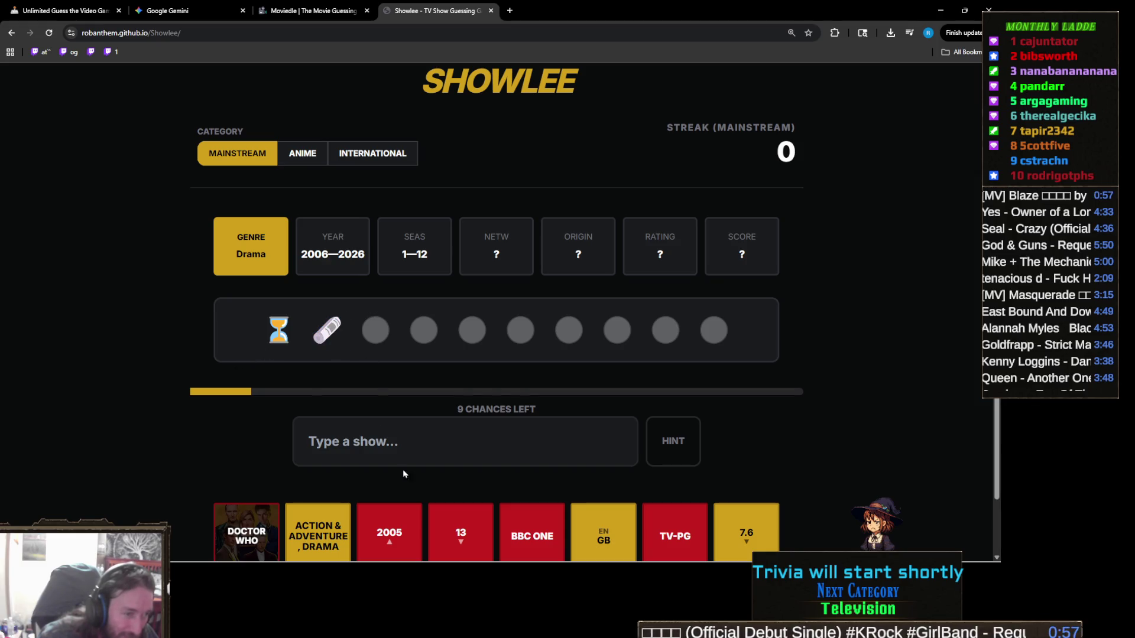
pyautogui.keyDown('ctrl'); pyautogui.scroll(8, 302, 395); pyautogui.keyUp('ctrl')
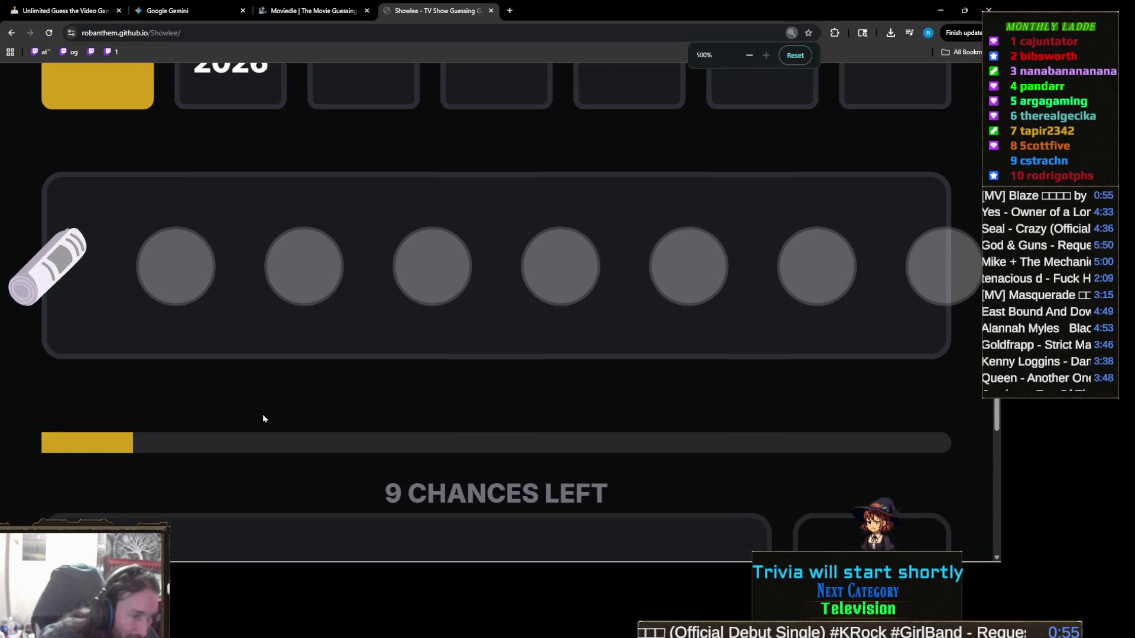
pyautogui.keyDown('ctrl'); pyautogui.scroll(-5, 200, 381); pyautogui.keyUp('ctrl')
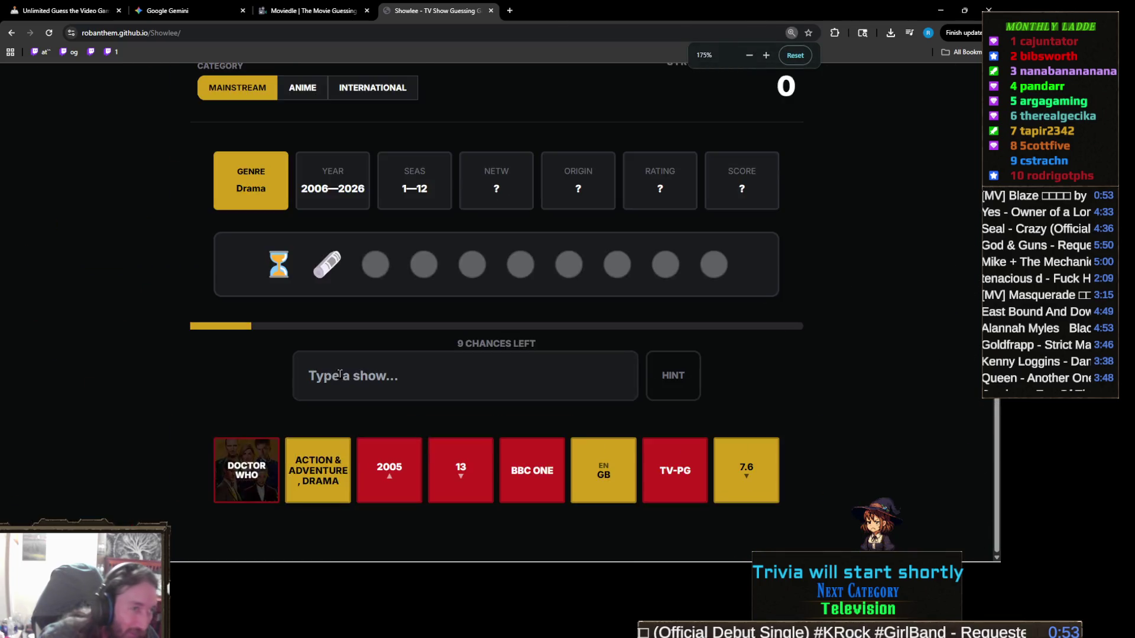
pyautogui.scroll(-2, 428, 398)
pyautogui.keyDown('ctrl'); pyautogui.scroll(1, 435, 413); pyautogui.keyUp('ctrl')
pyautogui.keyDown('ctrl'); pyautogui.scroll(-1, 435, 414); pyautogui.keyUp('ctrl')
# Step: Guess 12 Monkeys from the '12 m' suggestions
pyautogui.click(433, 397)
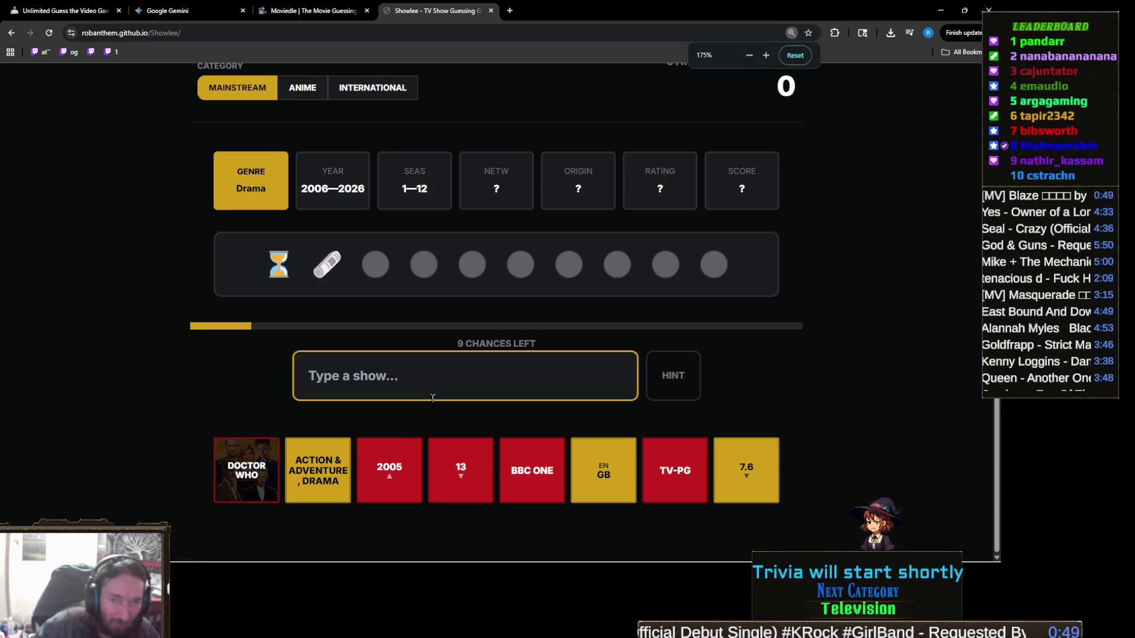
pyautogui.write('12 m')
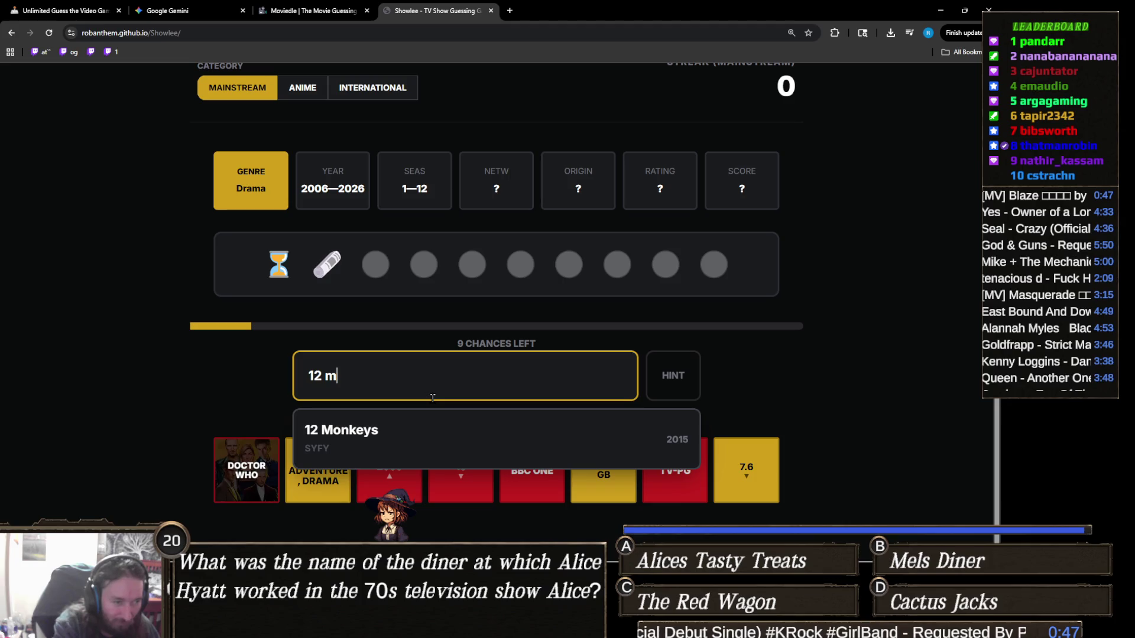
pyautogui.click(418, 441)
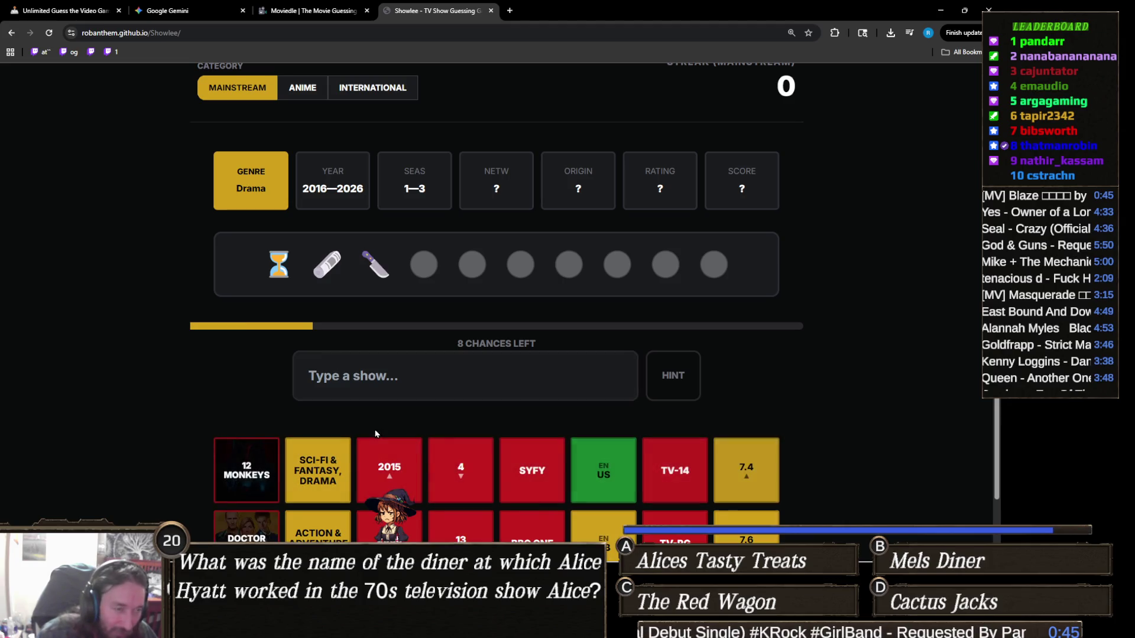
# Step: Examine the bandage emoji clue, then guess The First 48
pyautogui.click(449, 371)
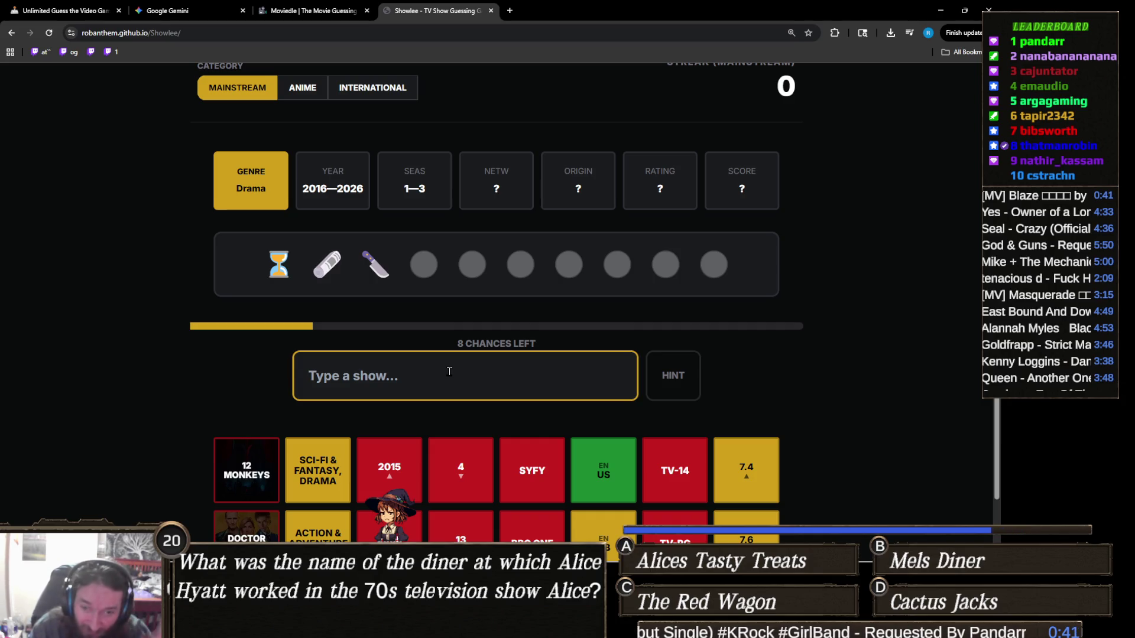
pyautogui.doubleClick(340, 265)
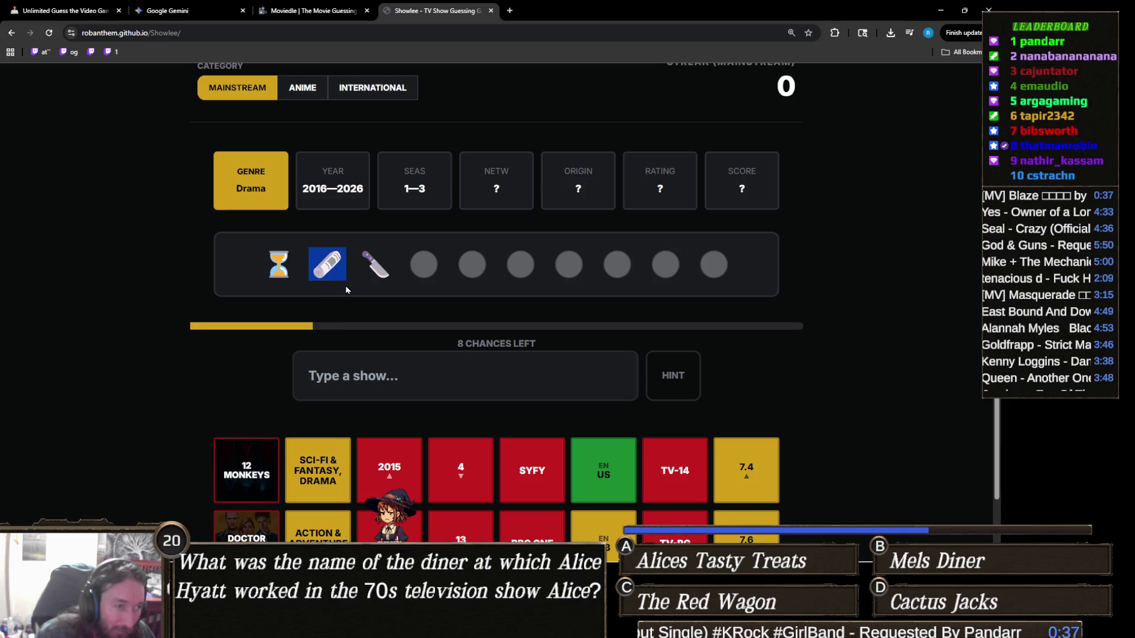
pyautogui.click(349, 284)
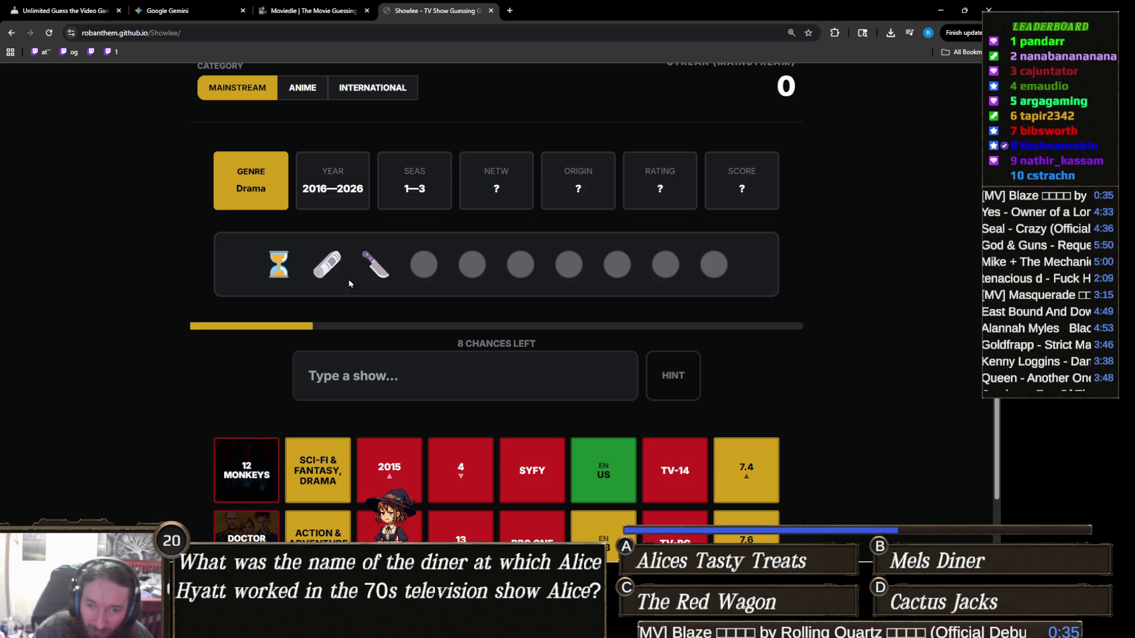
pyautogui.doubleClick(330, 273)
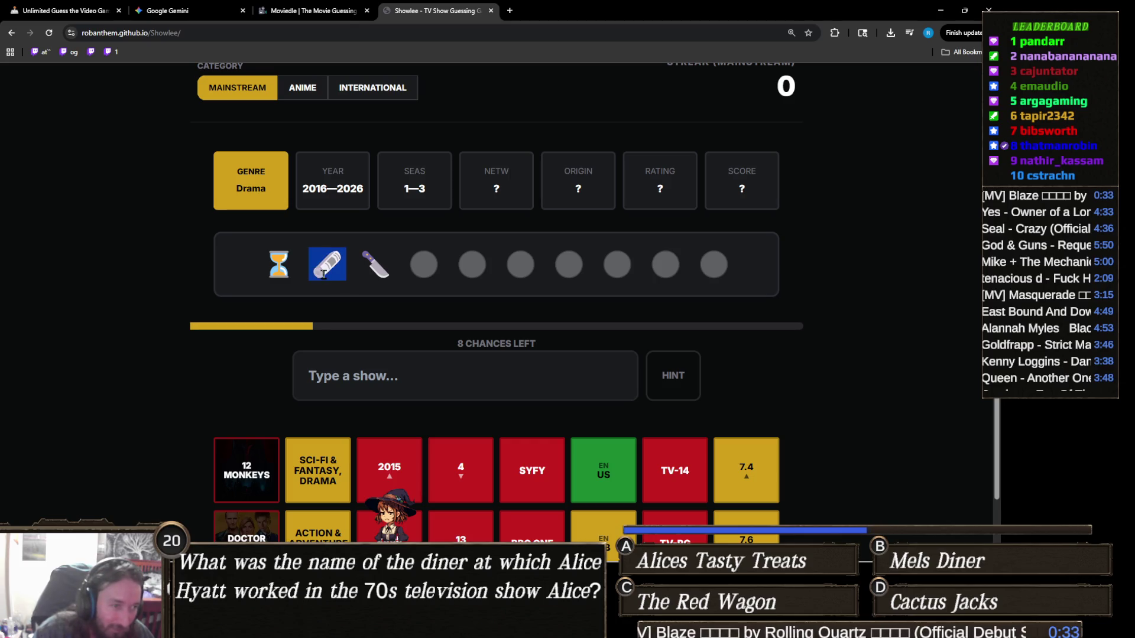
pyautogui.hotkey('alt', 'Tab')
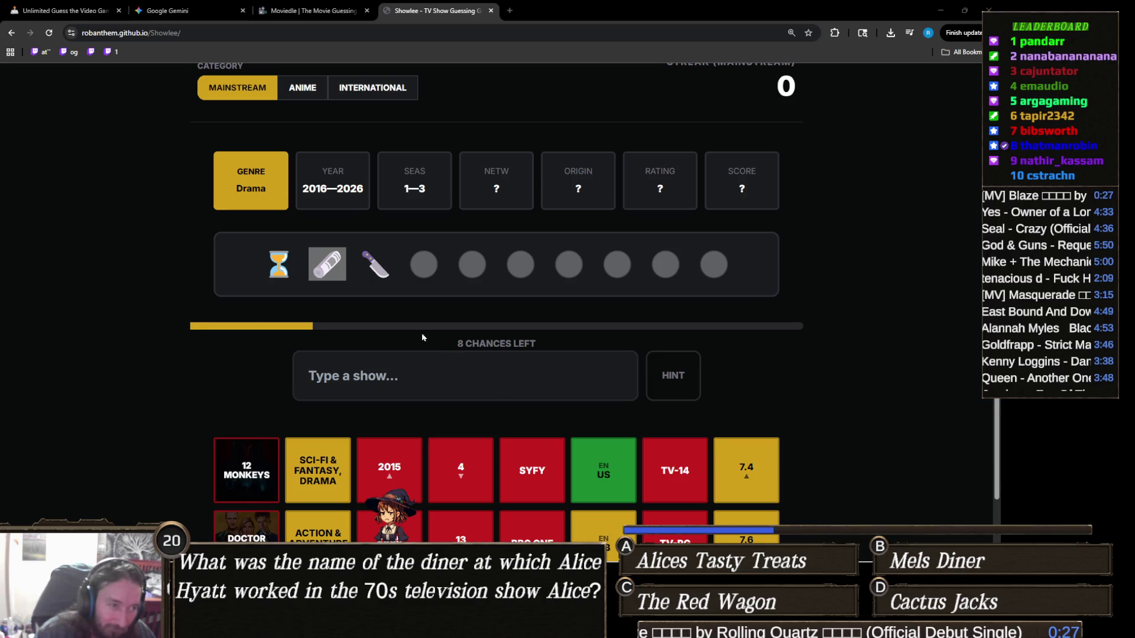
pyautogui.click(399, 379)
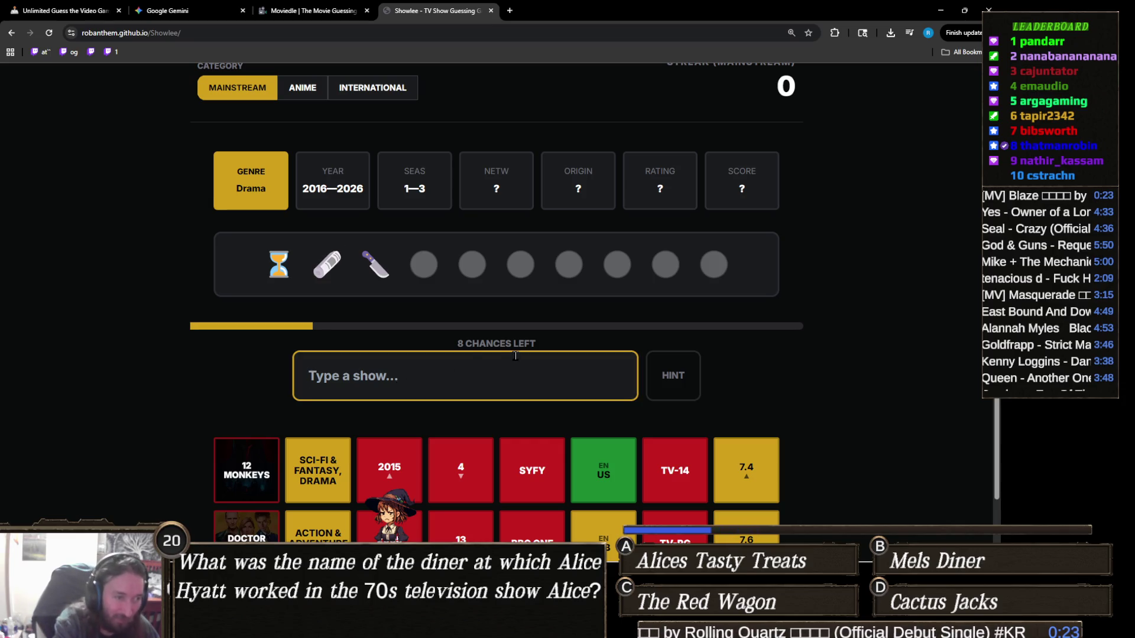
pyautogui.write('first 4')
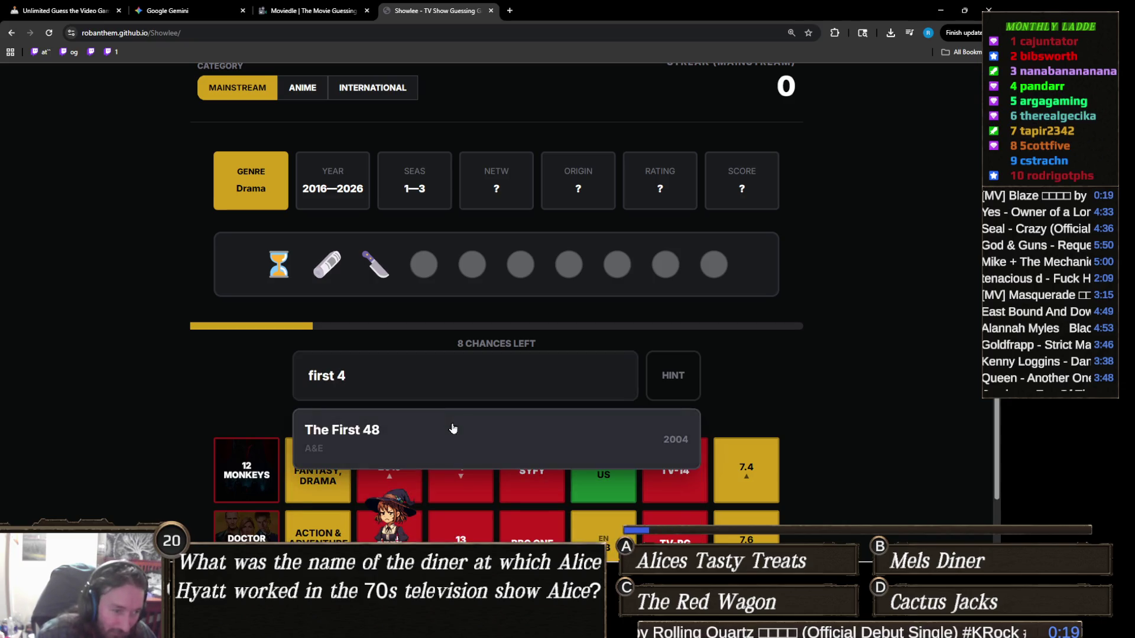
pyautogui.click(451, 428)
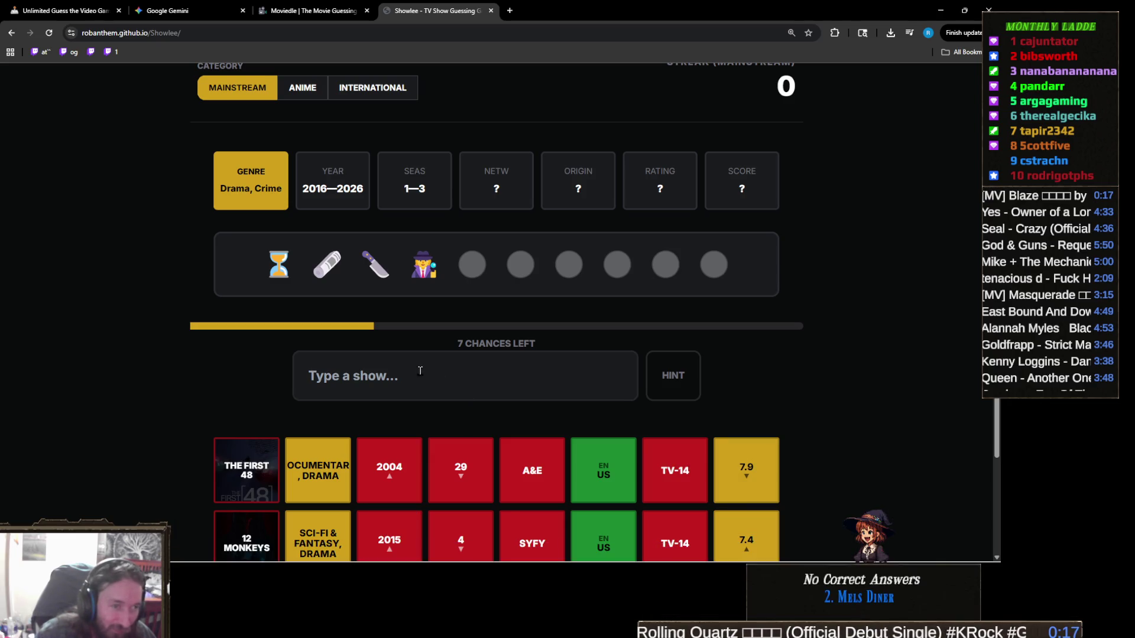
# Step: Guess VICE News Tonight, narrowing to a 2017–2026 Drama, Crime with 1–3 seasons
pyautogui.click(455, 380)
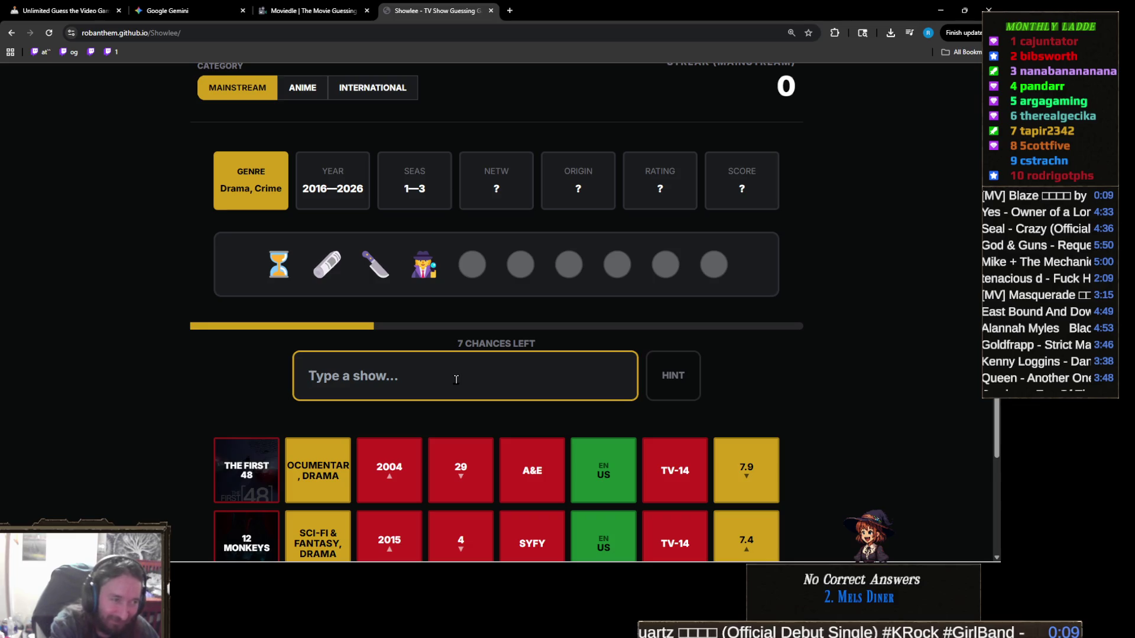
pyautogui.write('news')
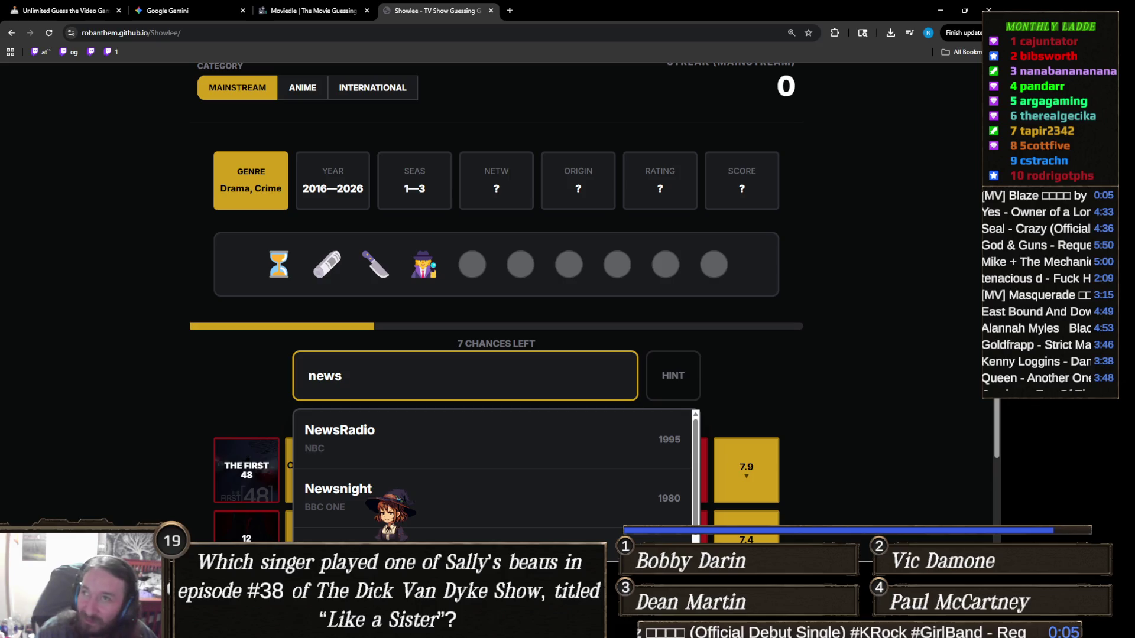
pyautogui.hotkey('alt', 'Tab')
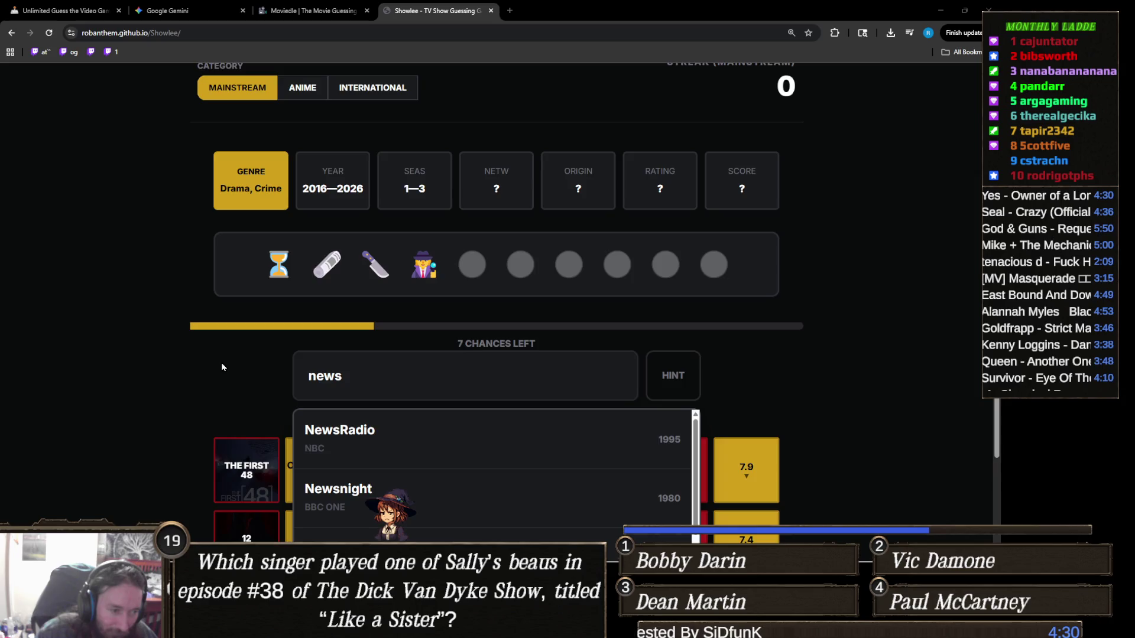
pyautogui.scroll(-2, 221, 363)
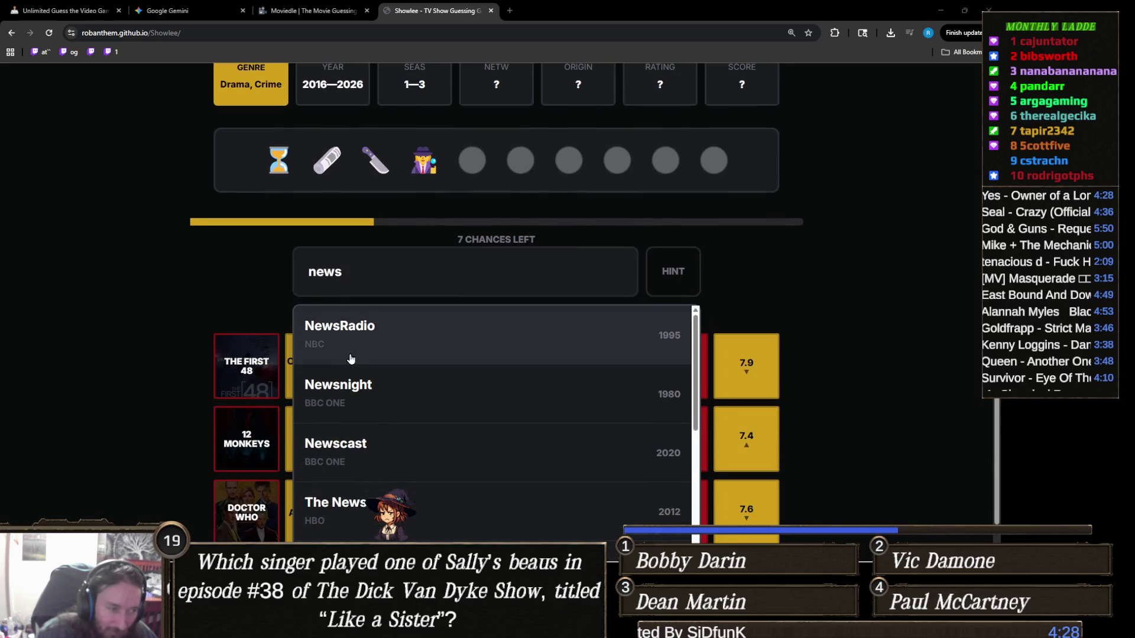
pyautogui.scroll(-3, 451, 392)
pyautogui.scroll(-1, 451, 392)
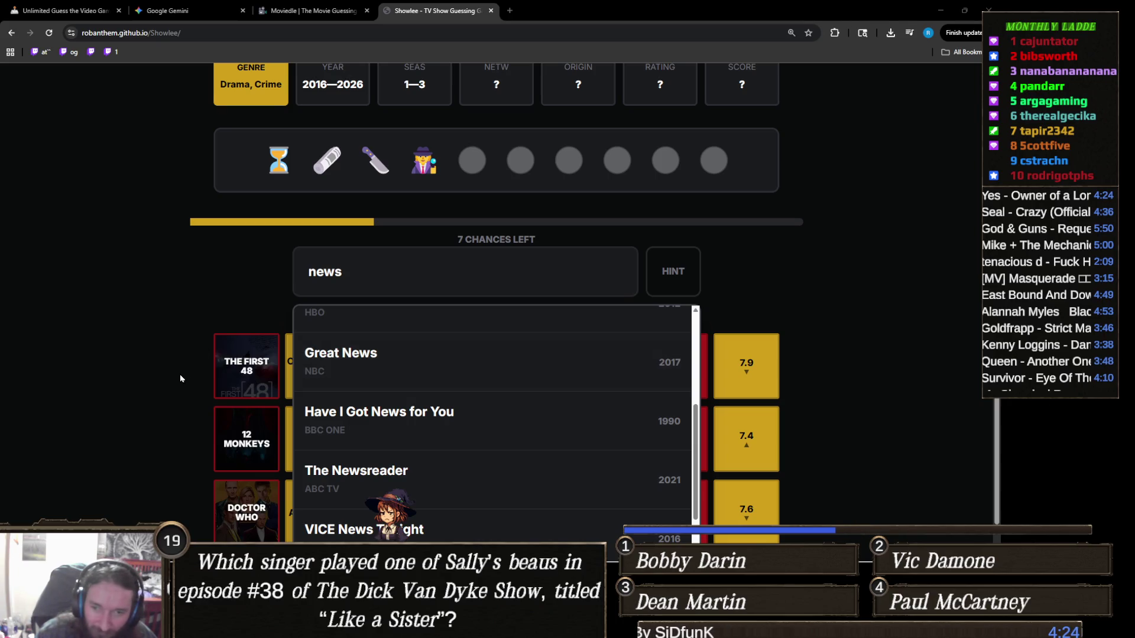
pyautogui.scroll(-1, 181, 379)
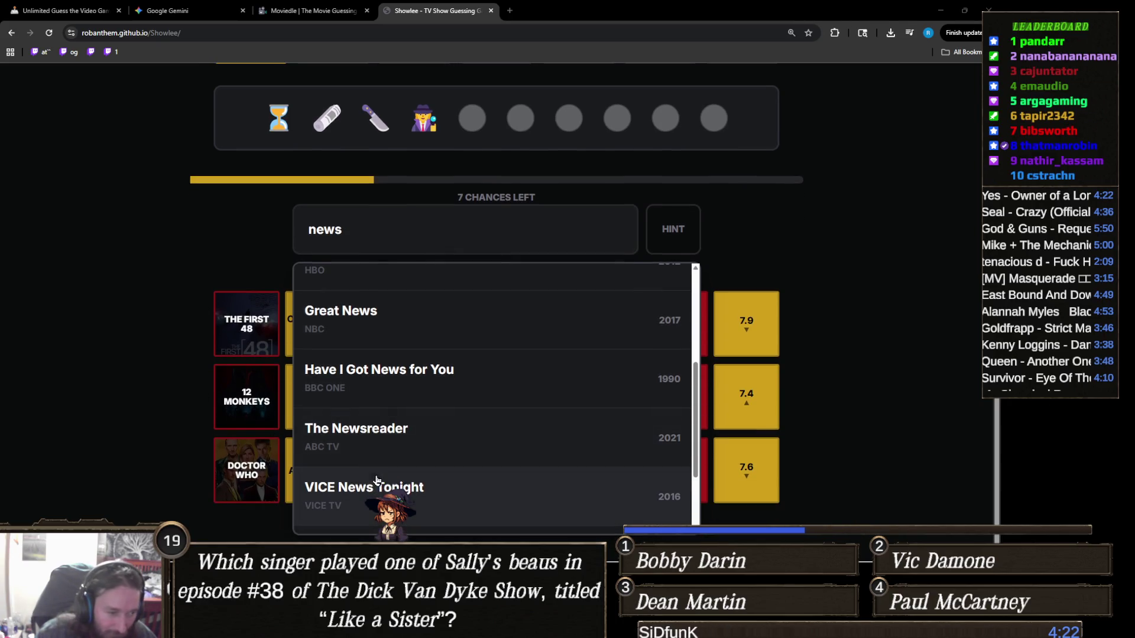
pyautogui.click(402, 487)
pyautogui.scroll(2, 439, 377)
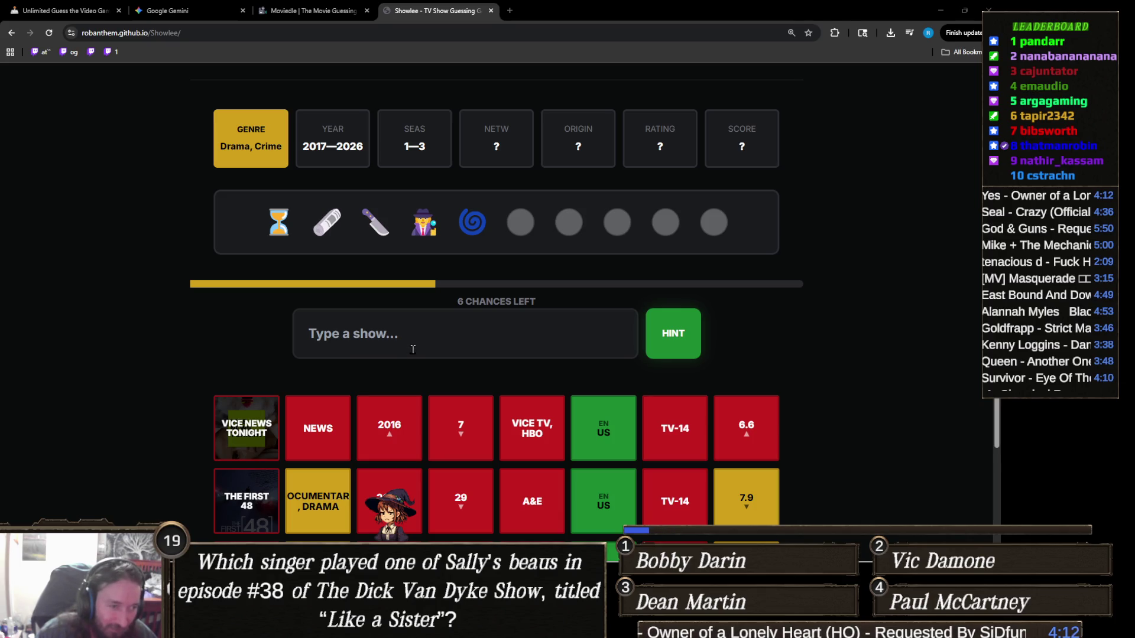
pyautogui.click(439, 344)
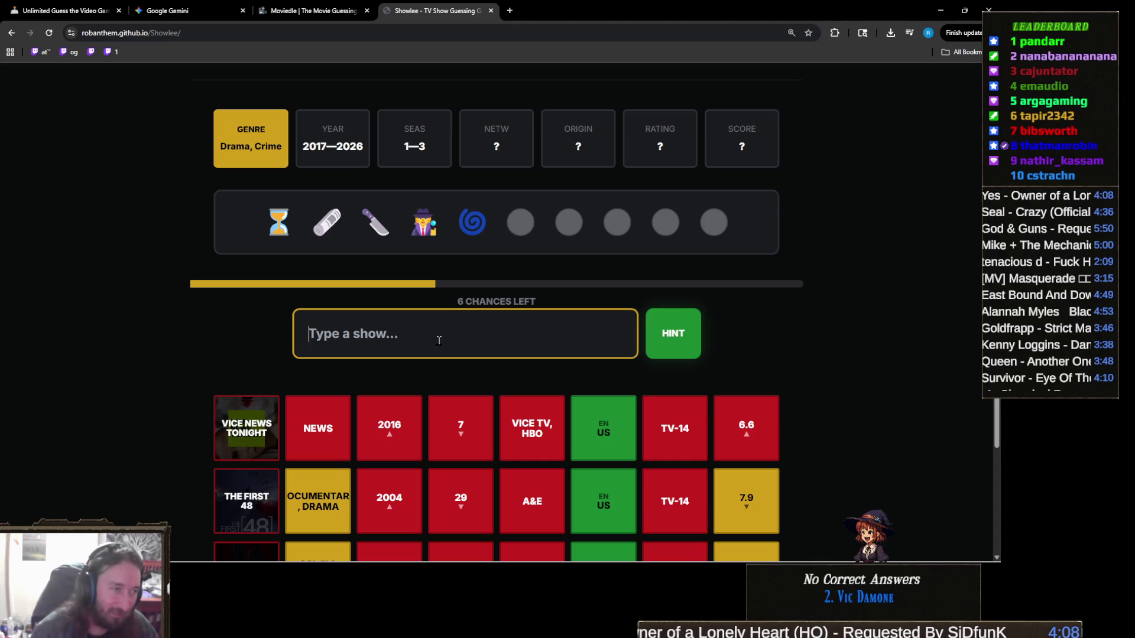
pyautogui.scroll(-3, 439, 341)
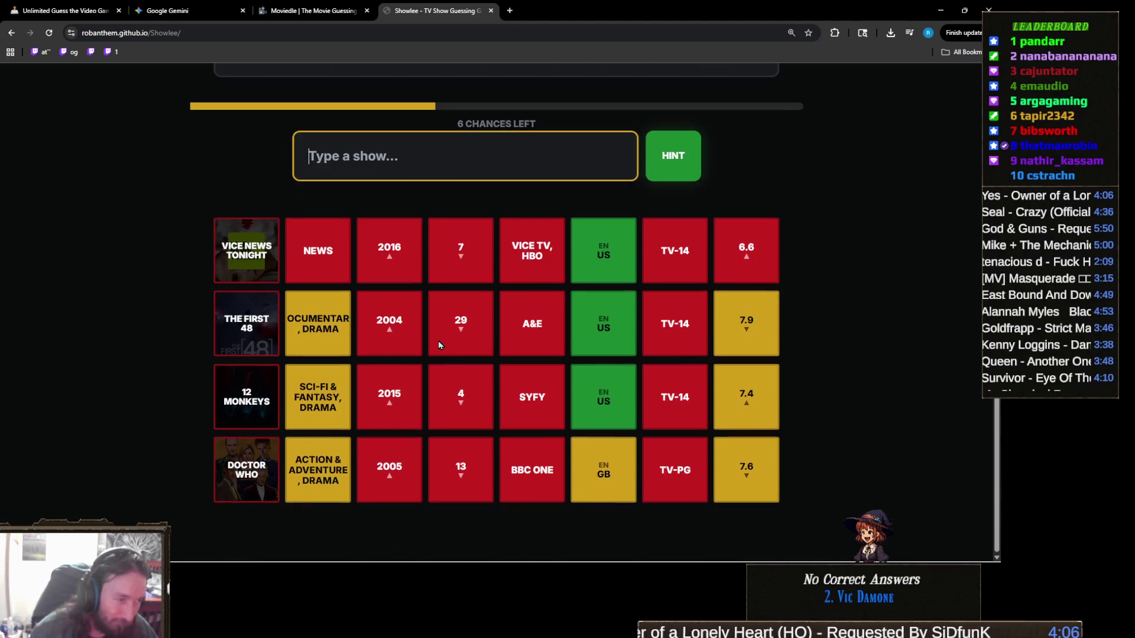
pyautogui.scroll(3, 438, 341)
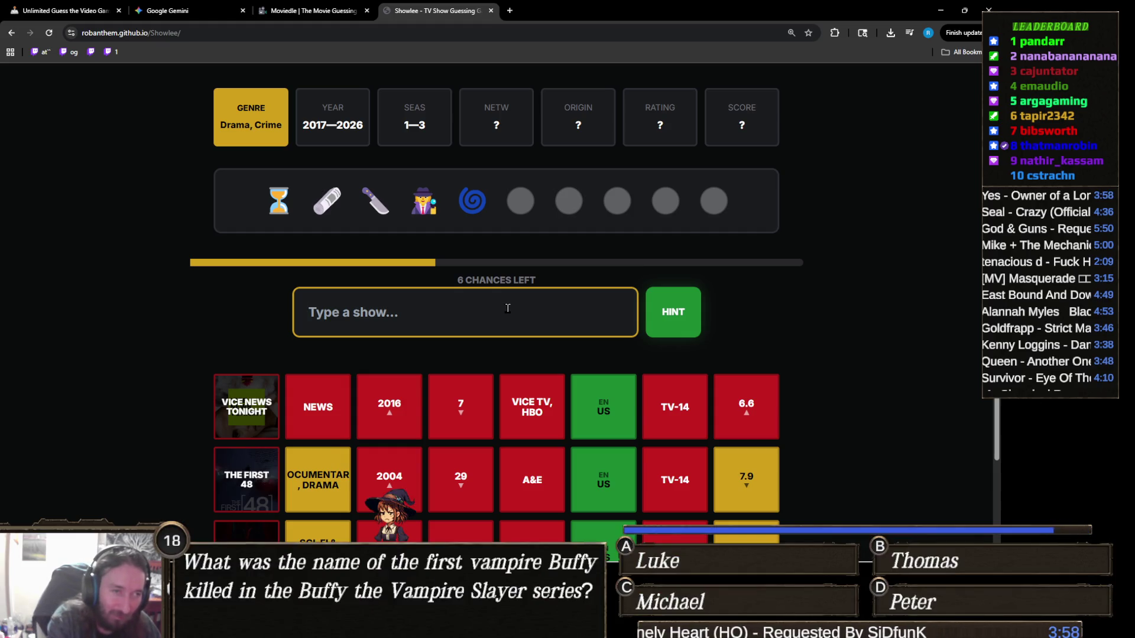
pyautogui.write('the m')
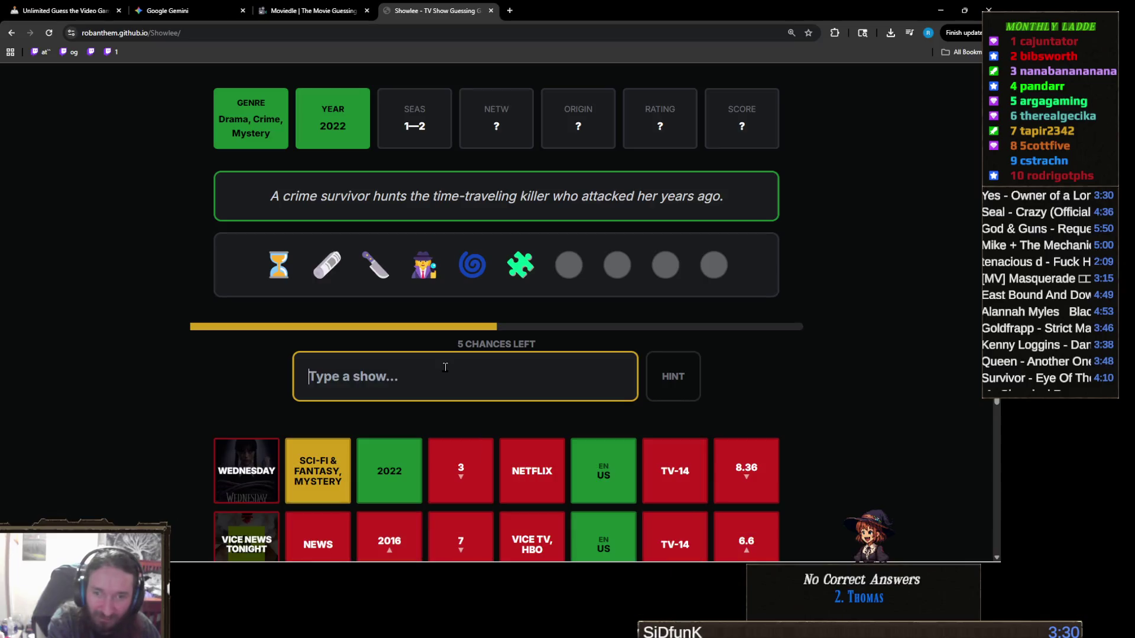
pyautogui.write('surrend')
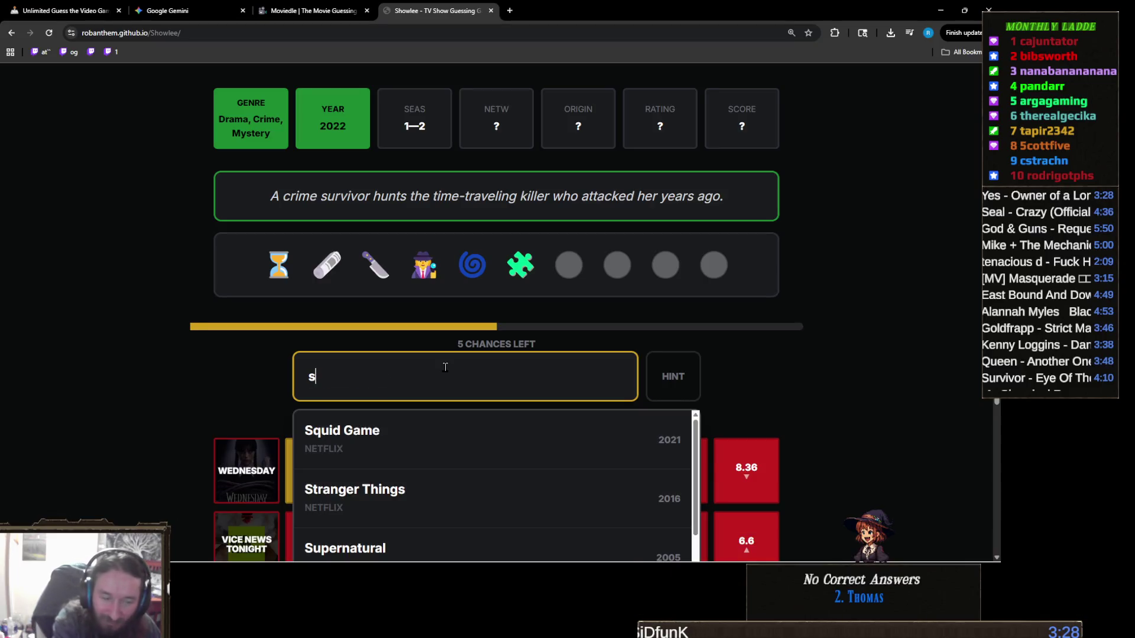
pyautogui.hotkey('ctrl', 'a')
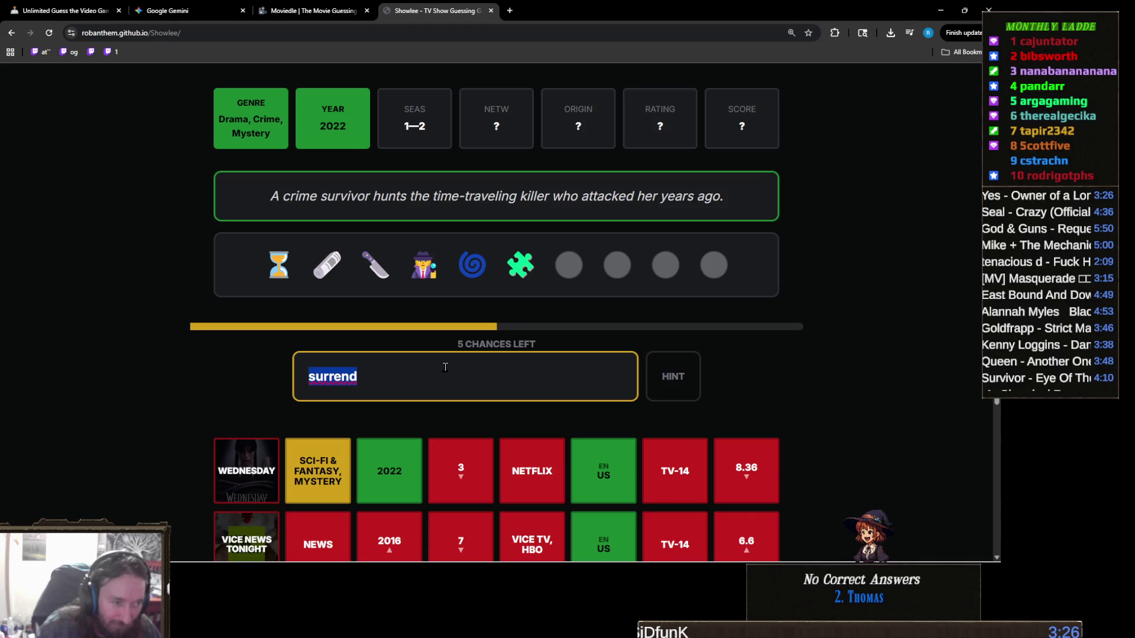
pyautogui.press('BackSpace')
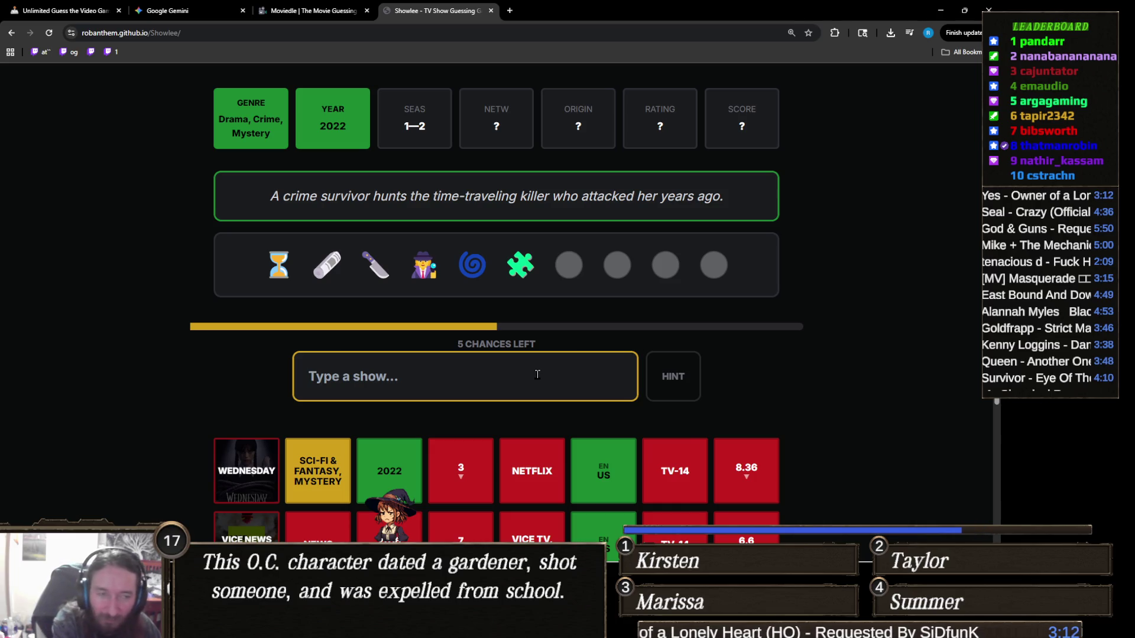
pyautogui.write('jessic')
pyautogui.hotkey('ctrl', 'a')
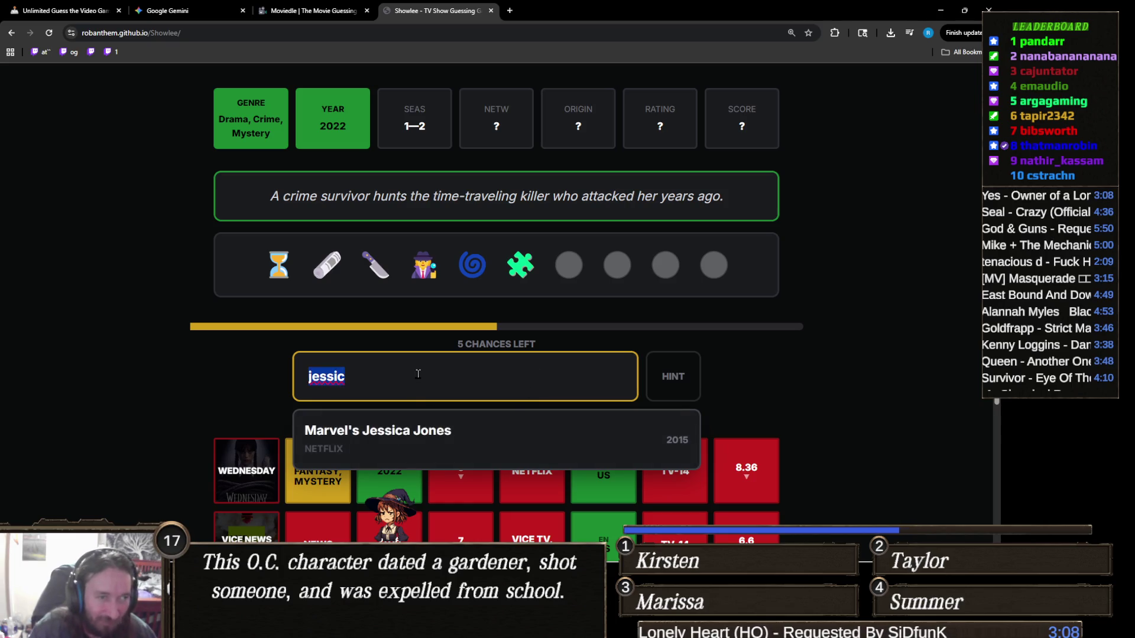
pyautogui.press('BackSpace')
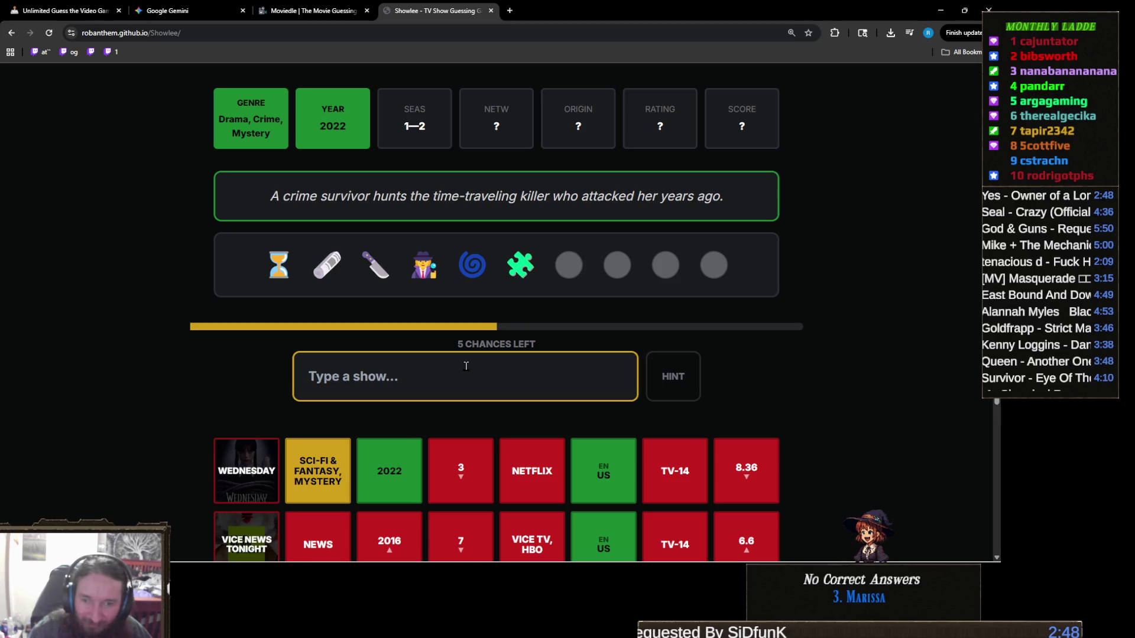
pyautogui.write('h')
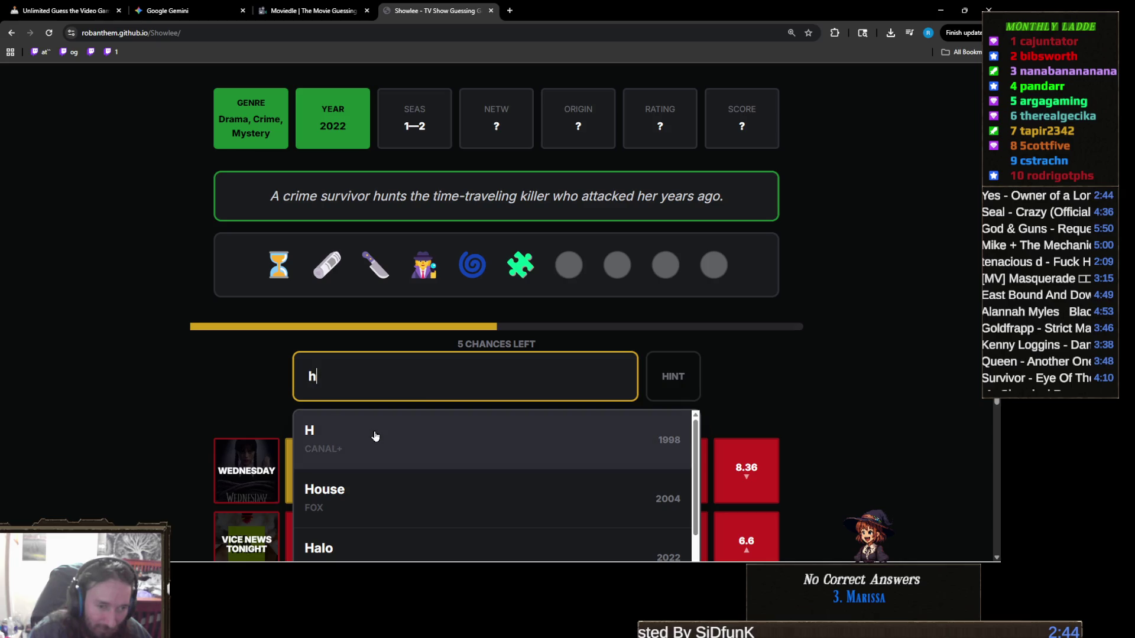
# Step: Guess Halo, House and Attack on Titan in quick succession
pyautogui.scroll(-1, 374, 436)
pyautogui.click(402, 495)
pyautogui.click(450, 392)
pyautogui.write('h')
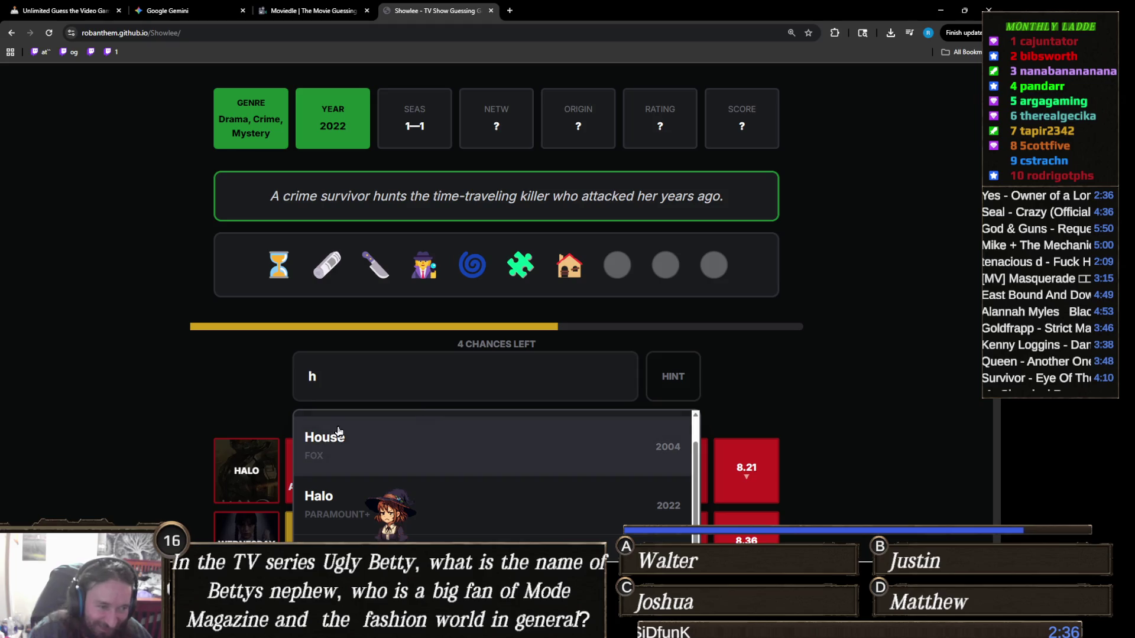
pyautogui.click(342, 437)
pyautogui.click(389, 383)
pyautogui.write('at')
pyautogui.press('Return')
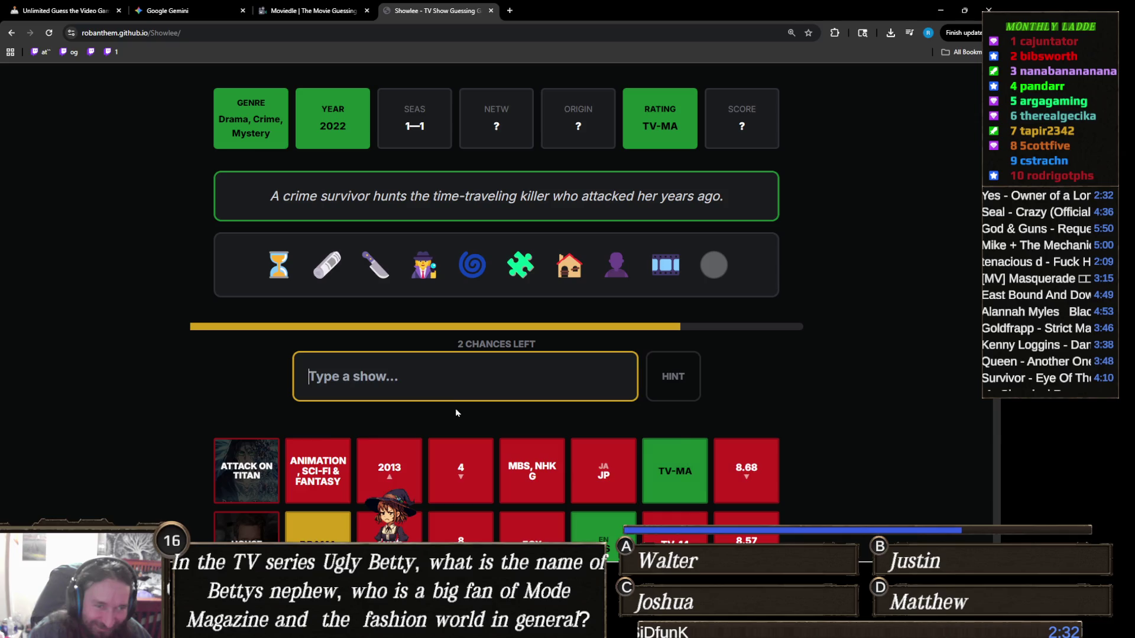
# Step: Guess Better Call Saul and a final show, ending the round with Shining Girls revealed
pyautogui.write('b')
pyautogui.press('Down')
pyautogui.press('Return')
pyautogui.click(471, 394)
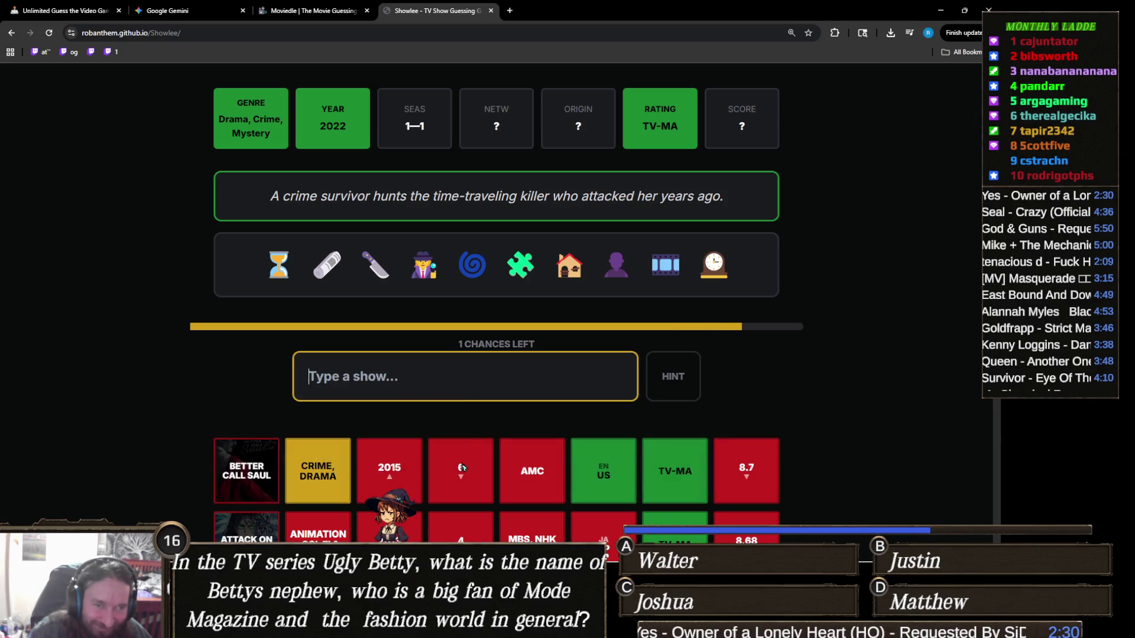
pyautogui.write('t')
pyautogui.click(446, 499)
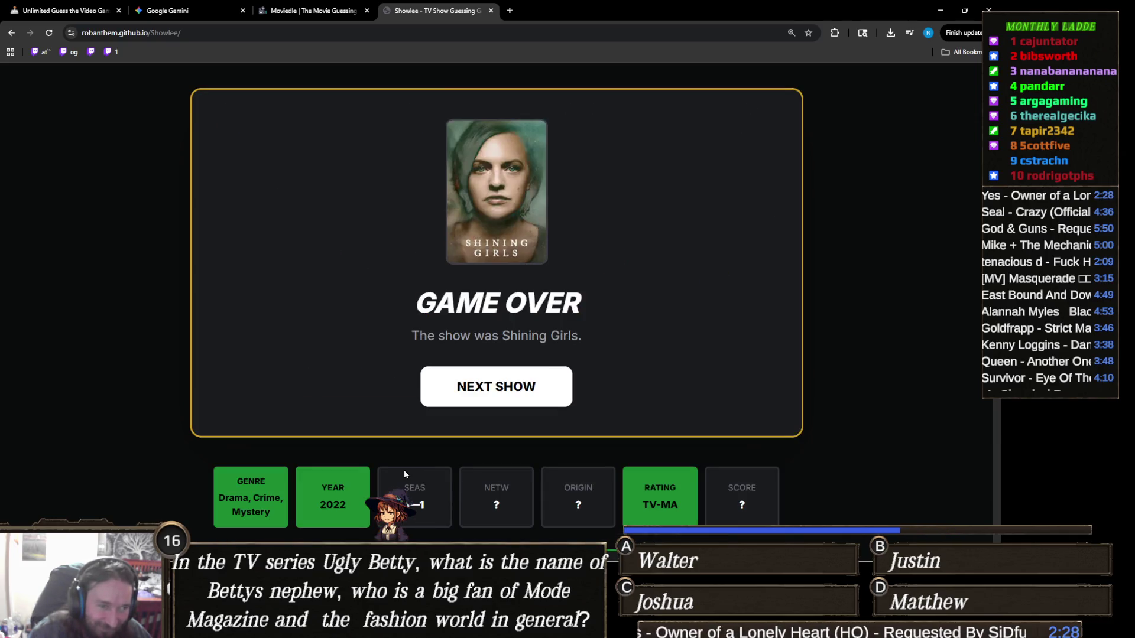
# Step: Start a new Showlee round and guess The Care Bears, matching the 1985 year
pyautogui.click(550, 386)
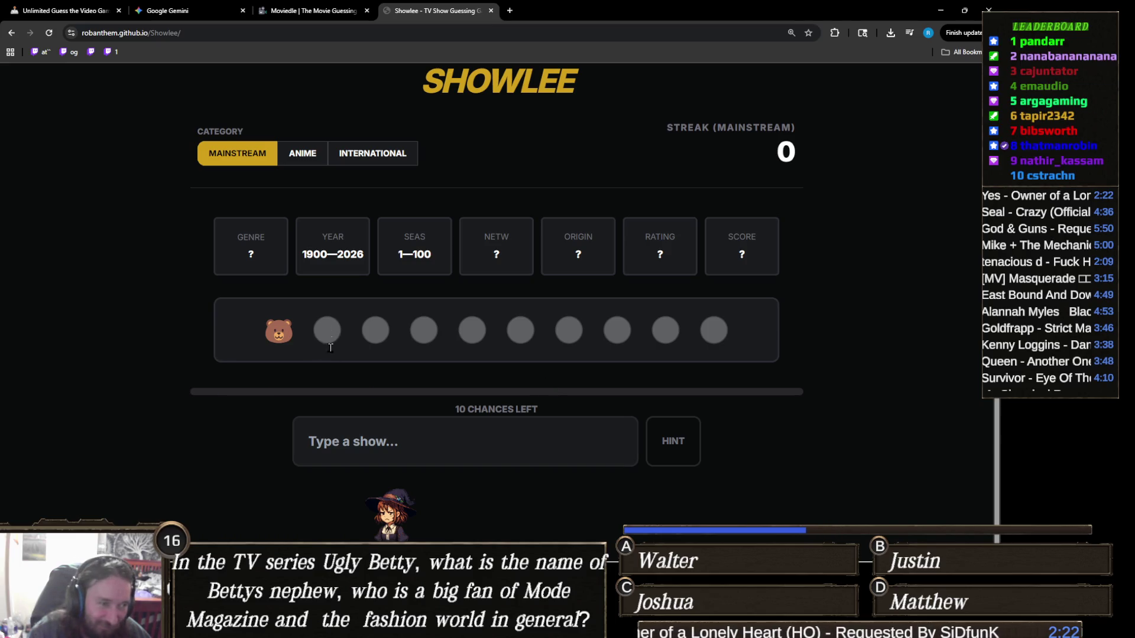
pyautogui.click(533, 444)
pyautogui.write('care bea')
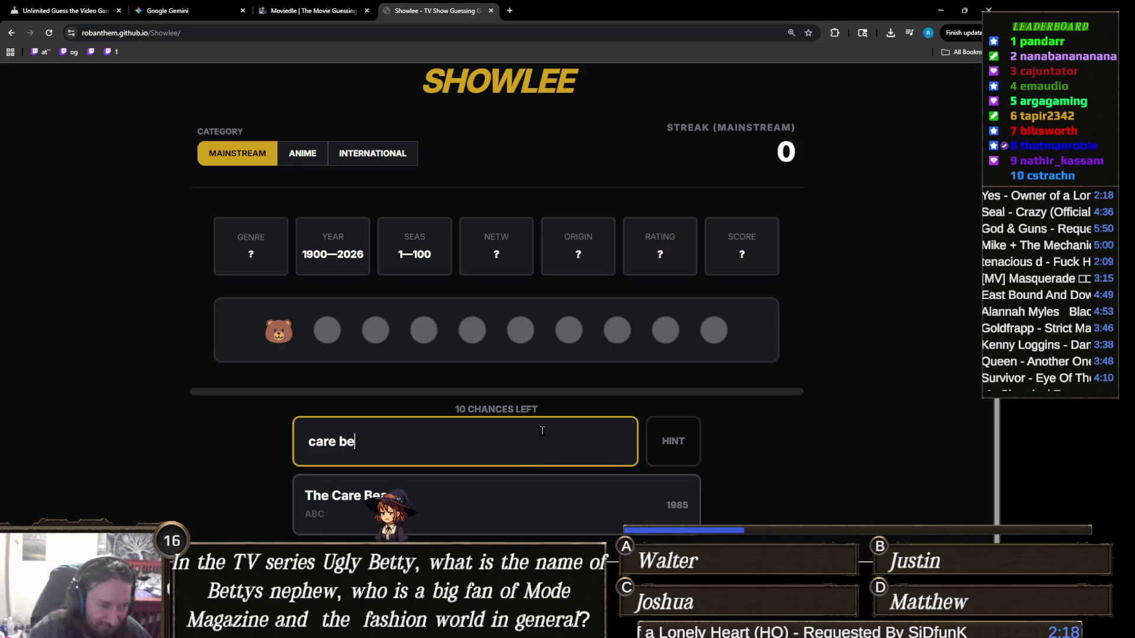
pyautogui.click(357, 502)
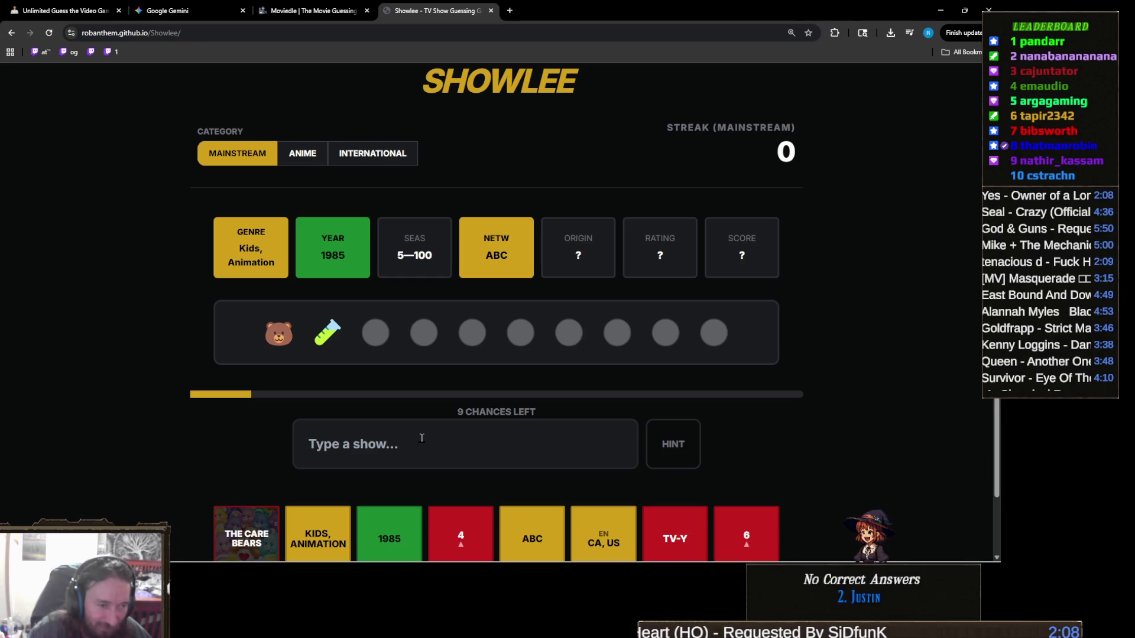
# Step: Enter 'bear' in the guess field and browse the matching show suggestions
pyautogui.click(421, 438)
pyautogui.write('bear')
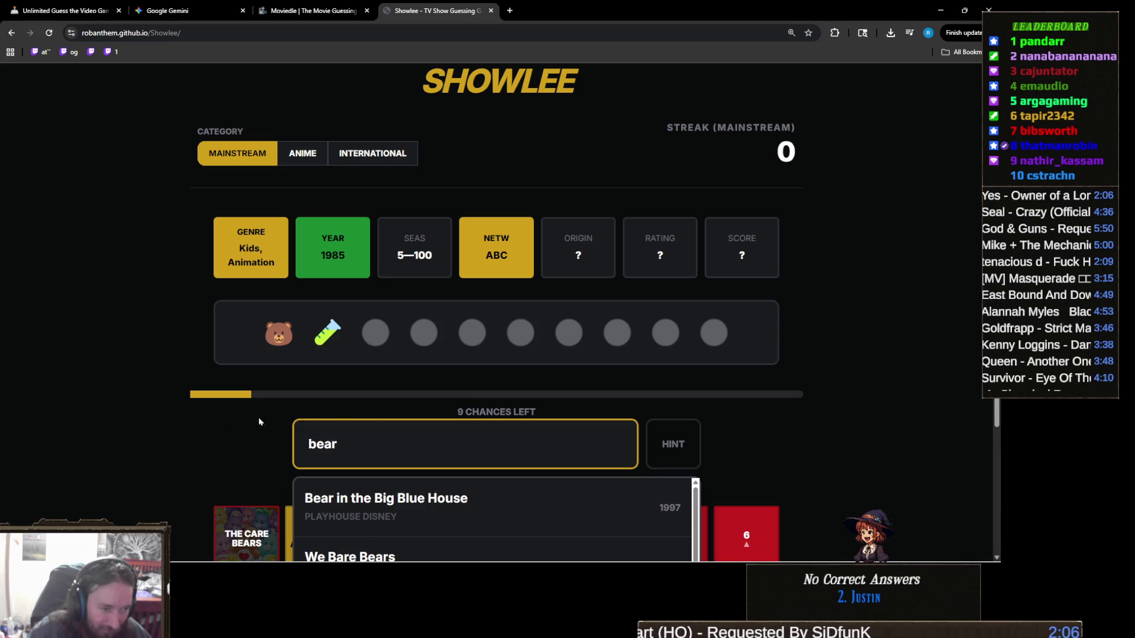
pyautogui.scroll(-3, 248, 417)
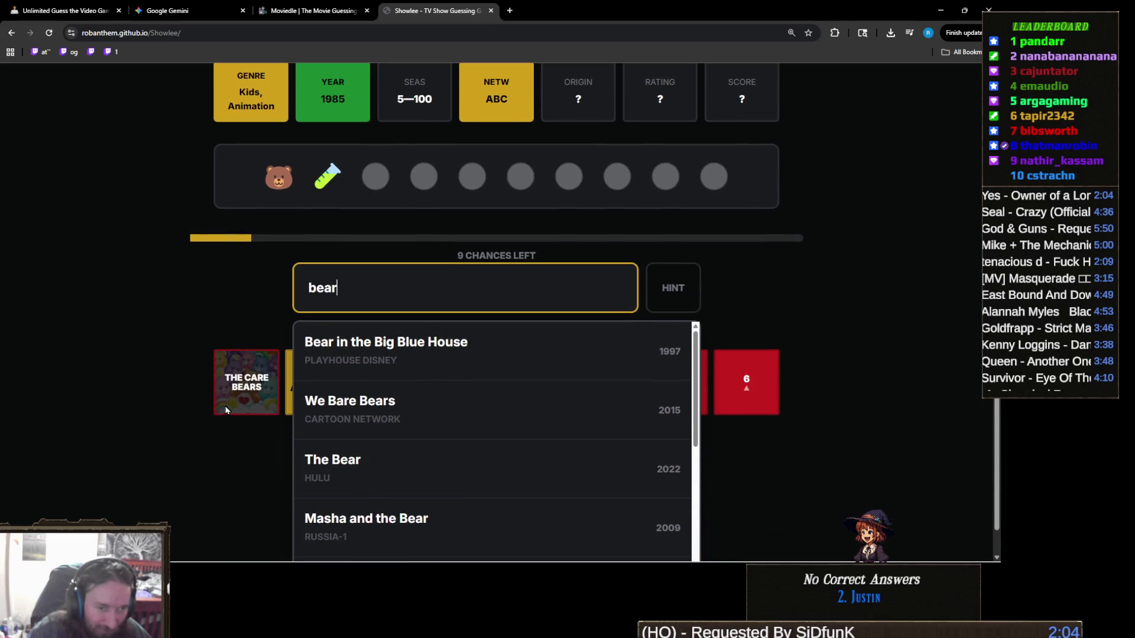
pyautogui.scroll(-3, 433, 431)
pyautogui.scroll(-3, 435, 430)
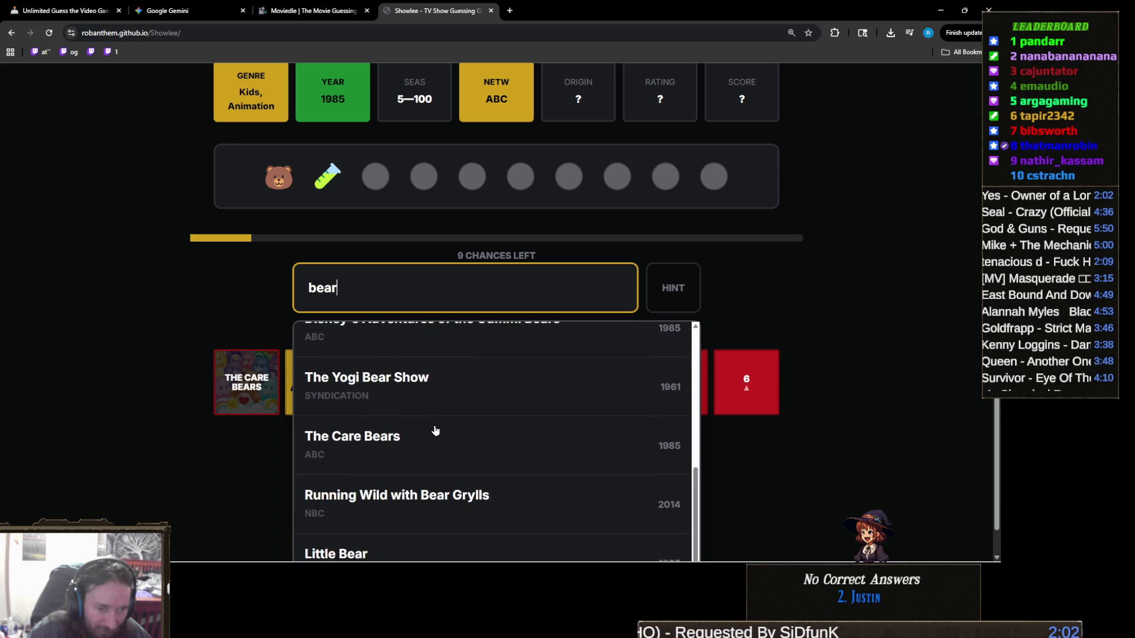
pyautogui.scroll(2, 423, 465)
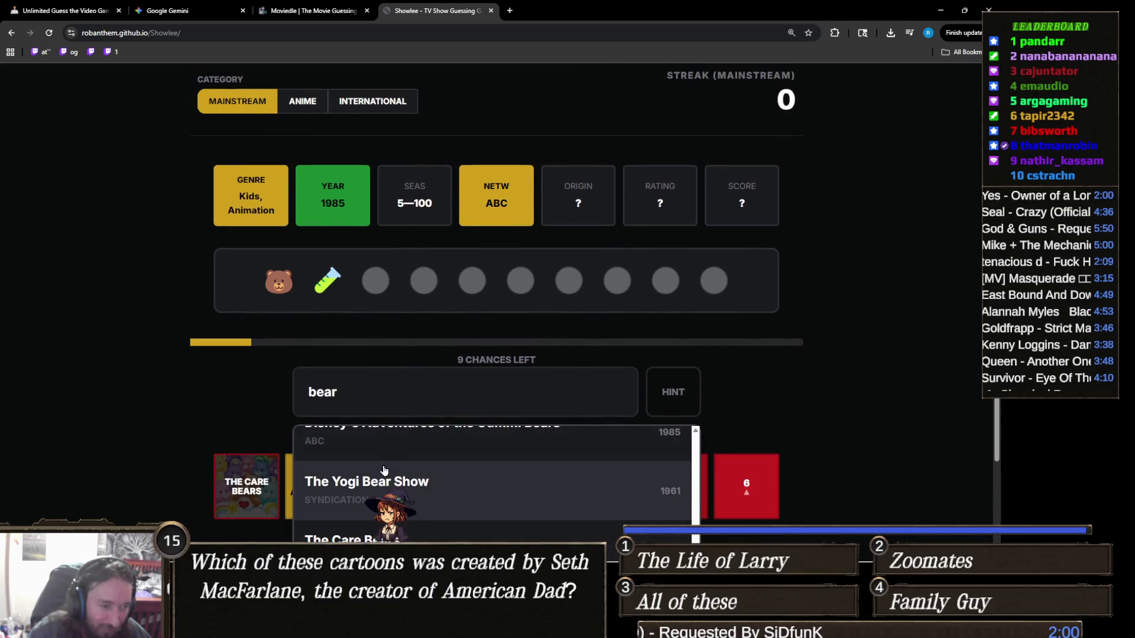
# Step: Guess The Yogi Bear Show, Gen V and The Walking Dead
pyautogui.click(384, 471)
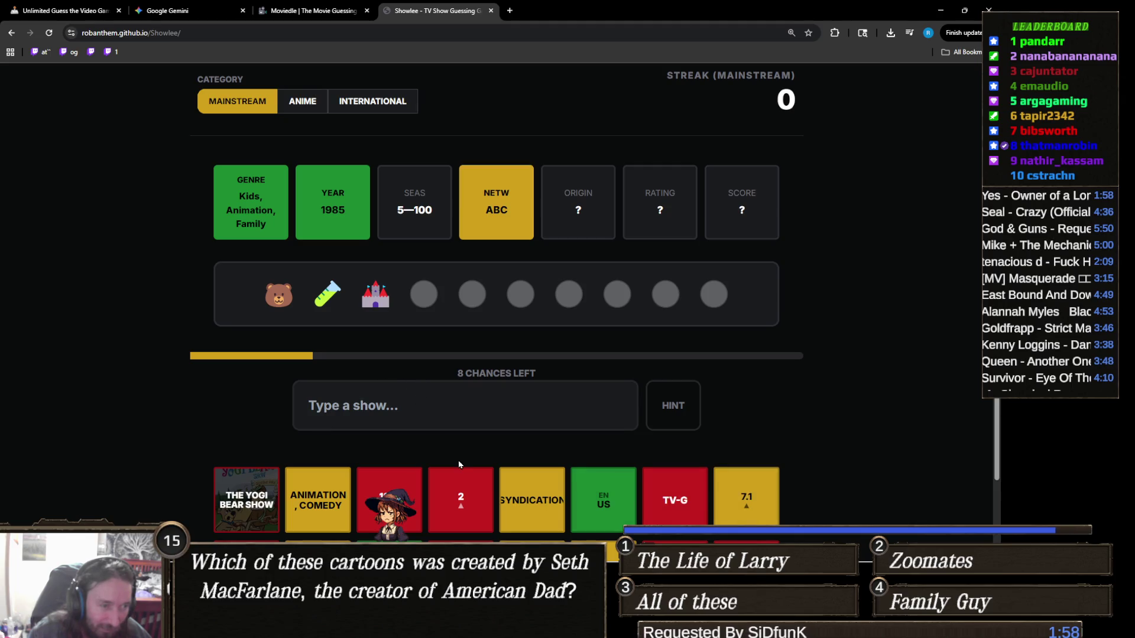
pyautogui.click(452, 426)
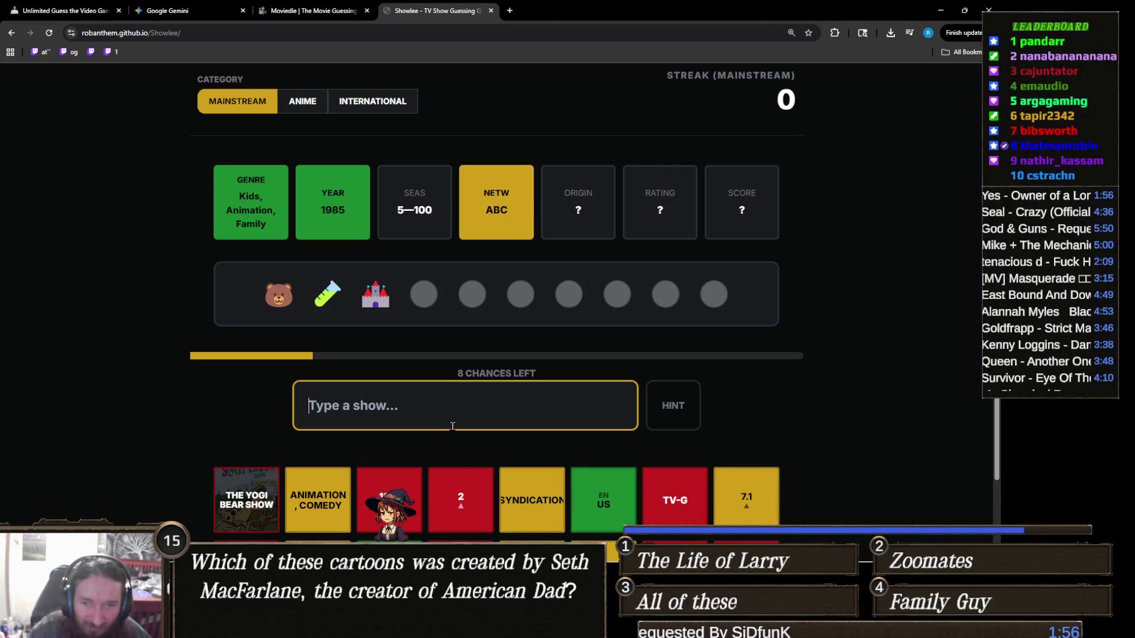
pyautogui.write('g')
pyautogui.click(441, 483)
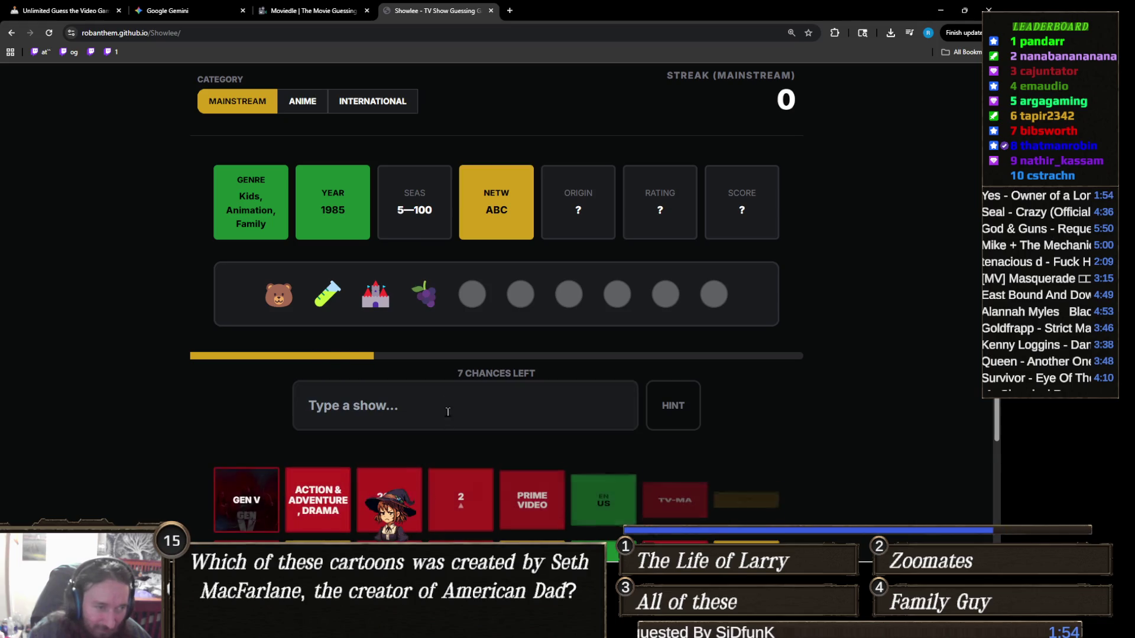
pyautogui.write('t')
pyautogui.click(448, 476)
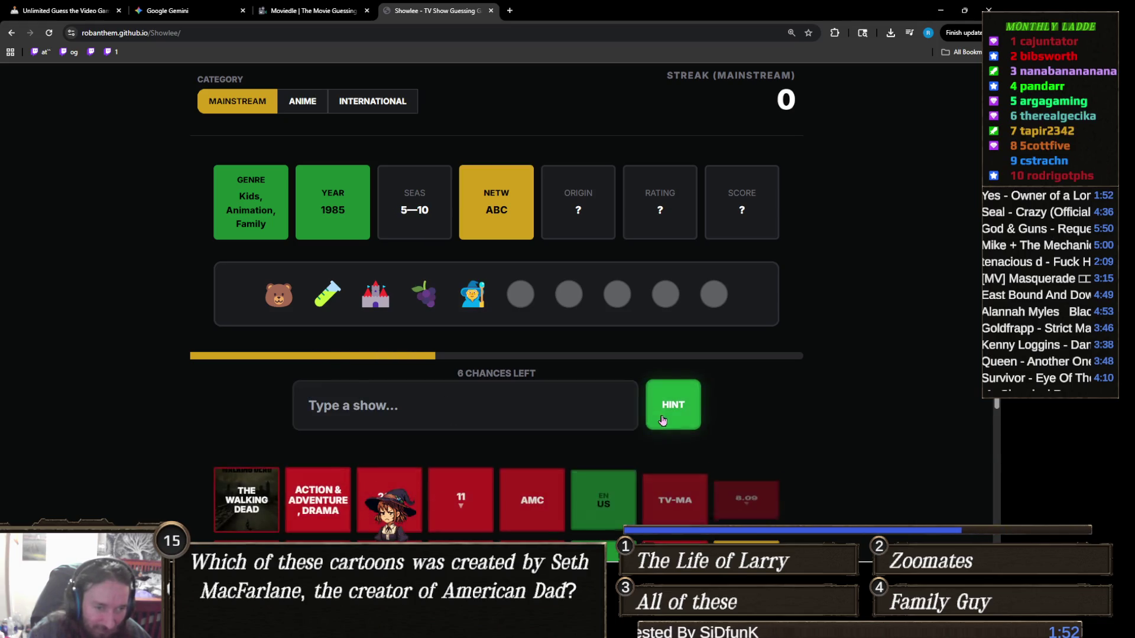
# Step: Reveal the plot hint, solve with Disney's Adventures of the Gummi Bears, and switch to Unity
pyautogui.click(673, 407)
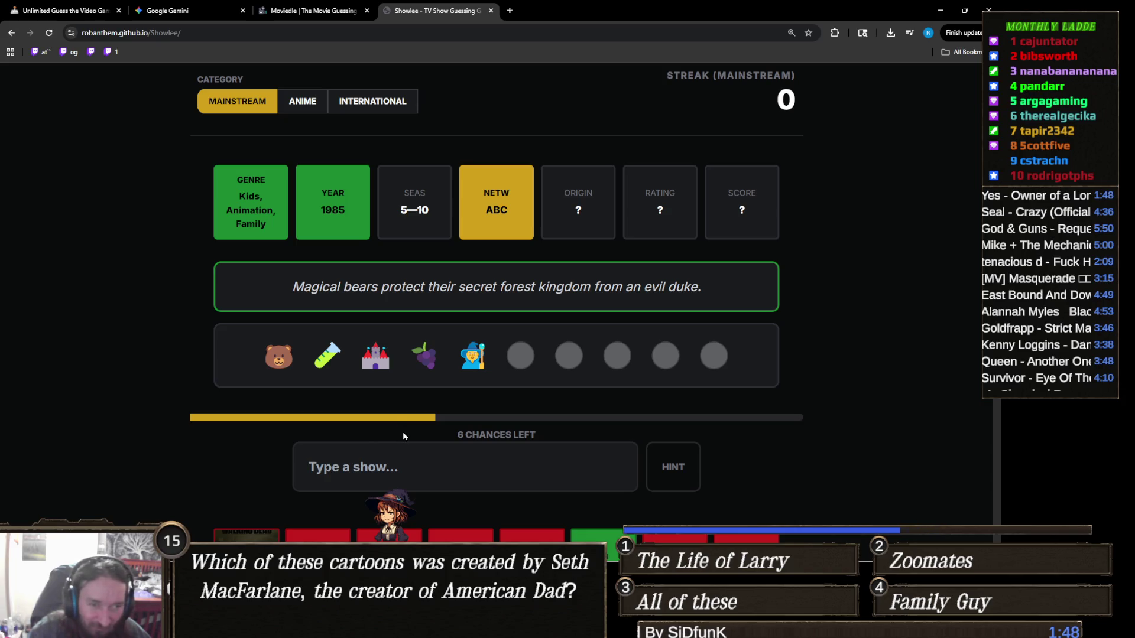
pyautogui.click(414, 463)
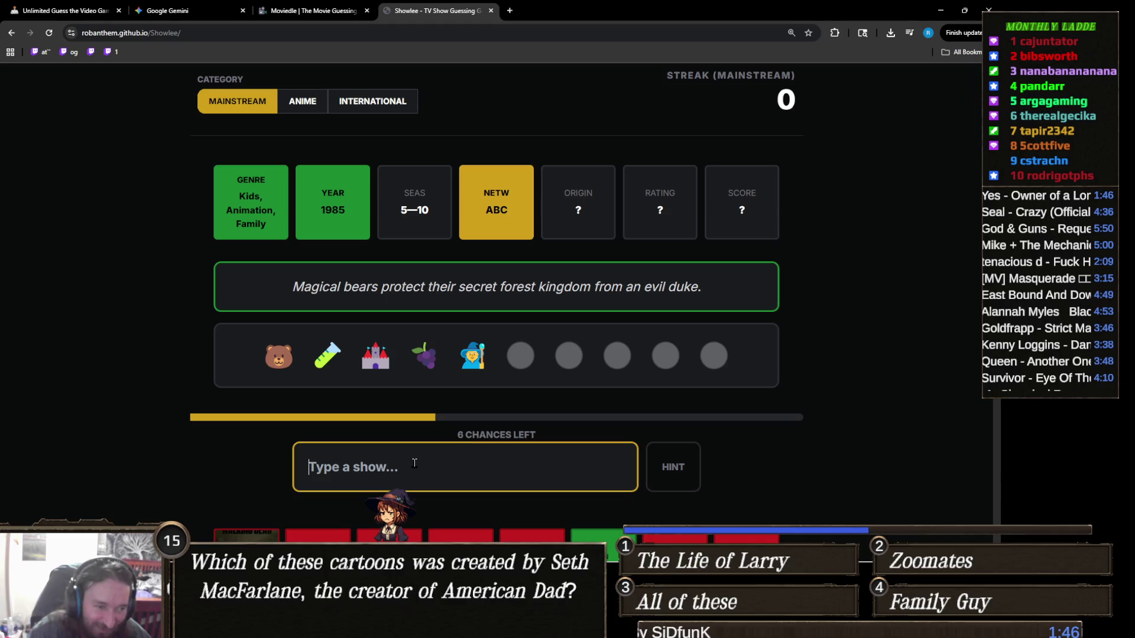
pyautogui.write('gummi')
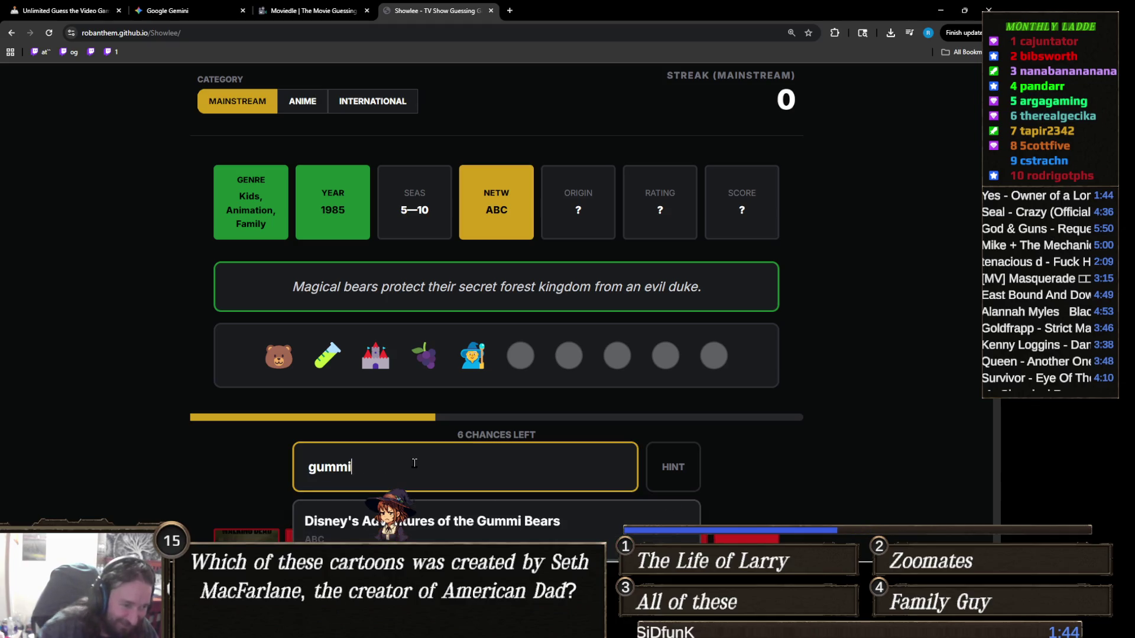
pyautogui.scroll(-2, 284, 454)
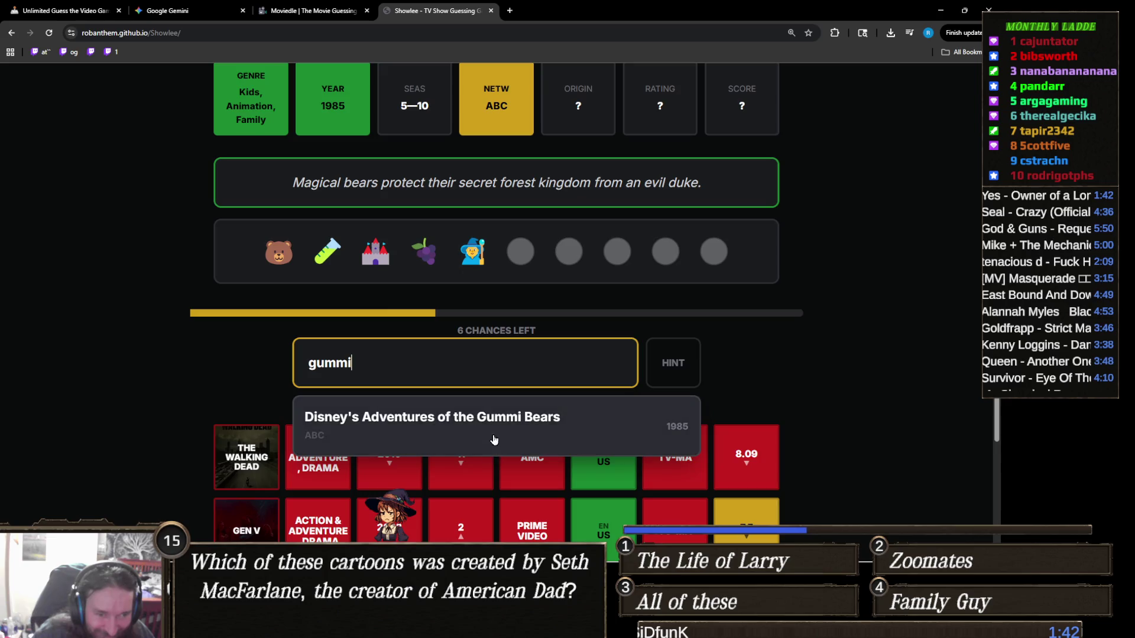
pyautogui.click(500, 426)
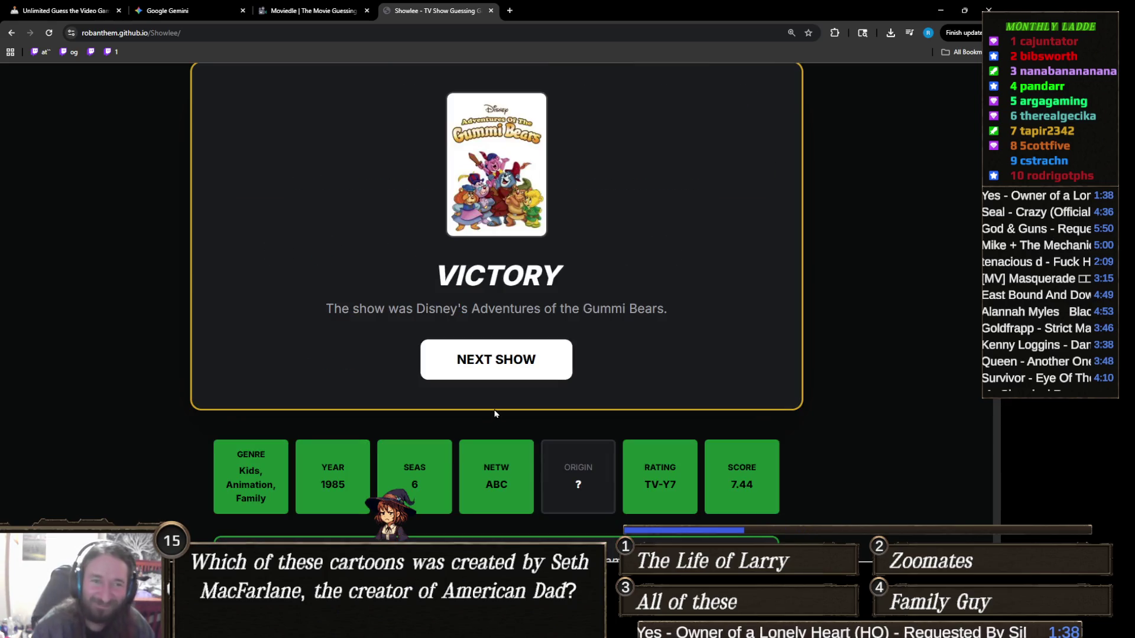
pyautogui.moveTo(417, 630)
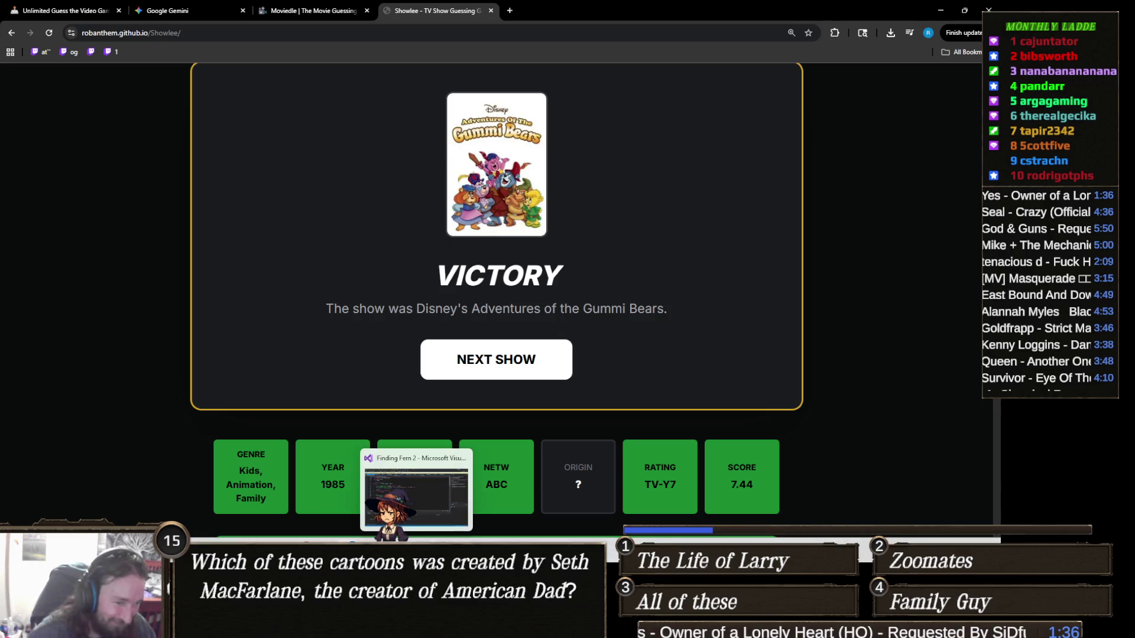
pyautogui.click(461, 629)
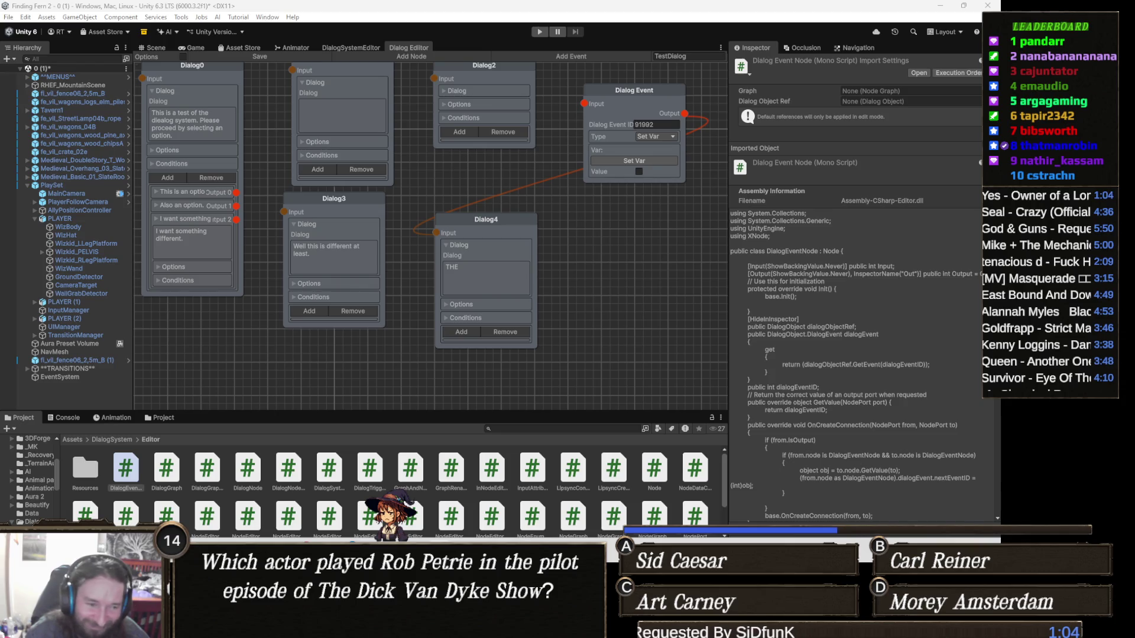
pyautogui.moveTo(442, 552)
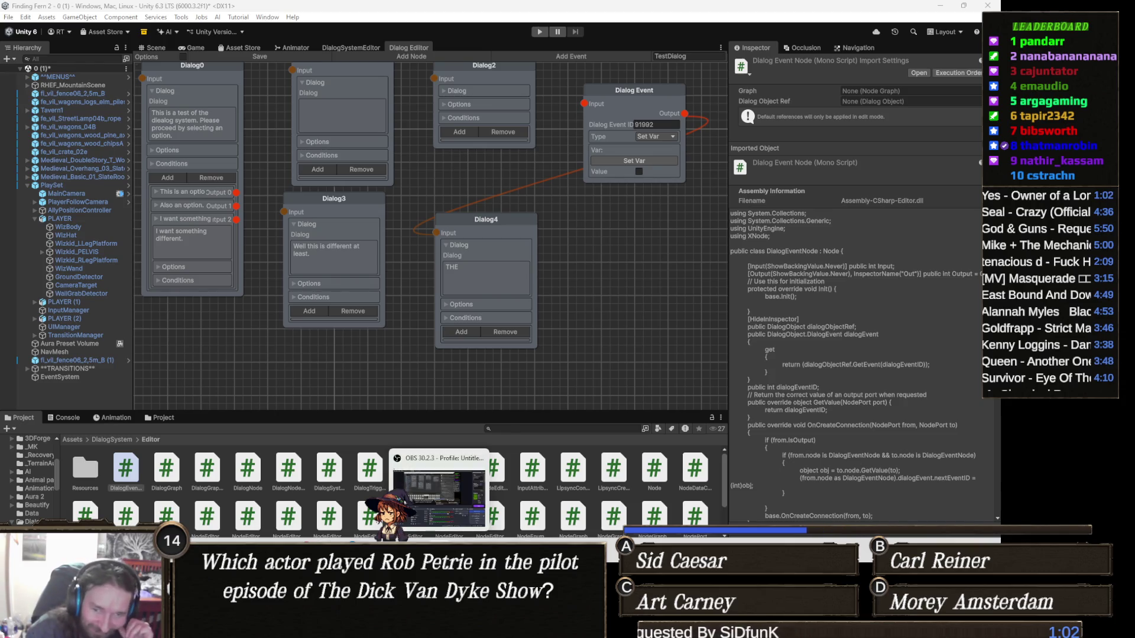
pyautogui.moveTo(393, 553)
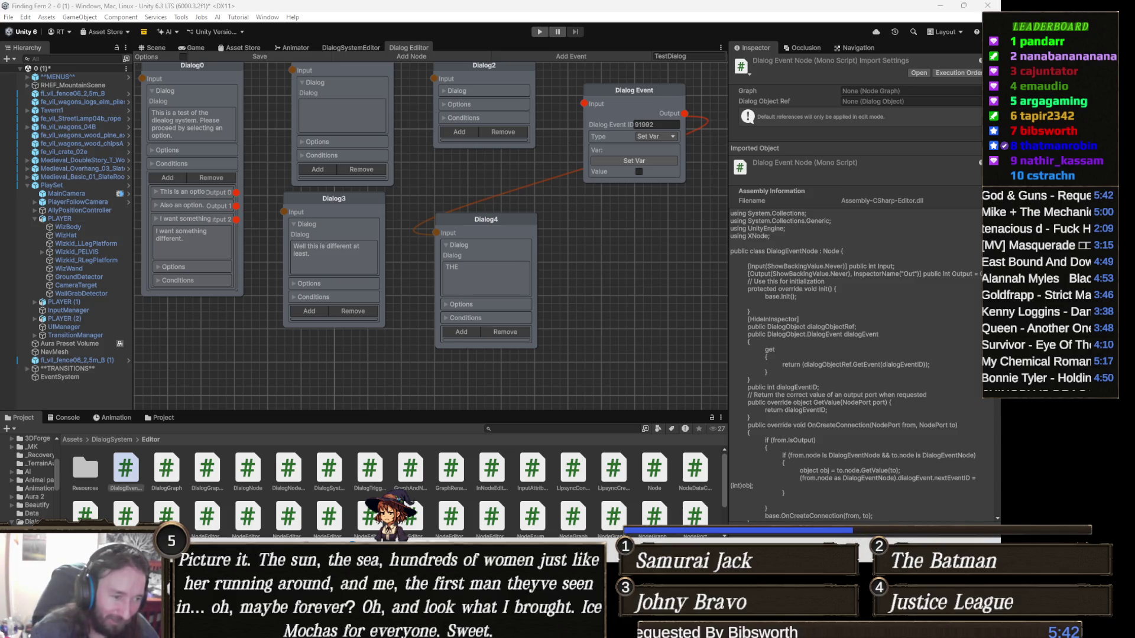
# Step: Bring up the Finding Fern 2 solution and read DialogEventNode.cs's ports and dialogEventID field
pyautogui.moveTo(415, 568)
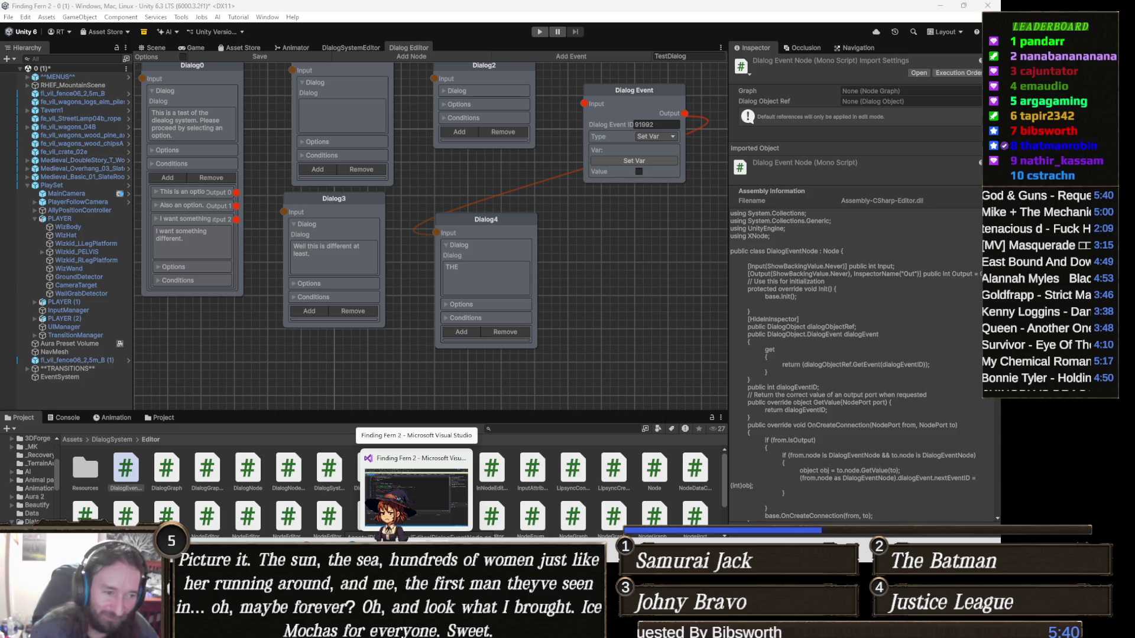
pyautogui.click(417, 485)
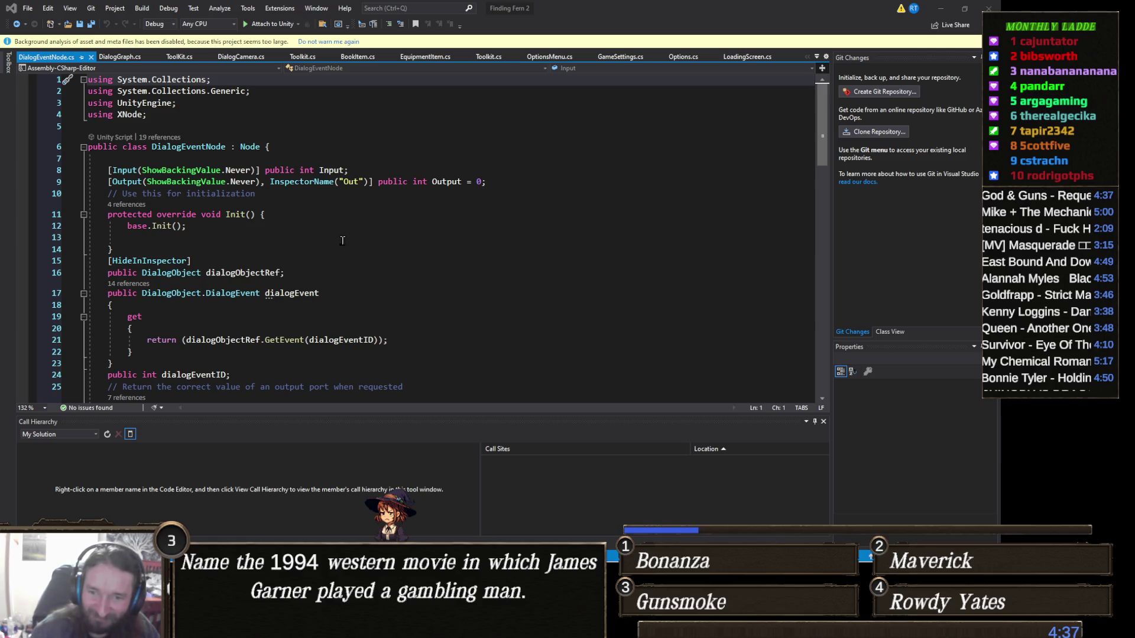
pyautogui.scroll(-4, 396, 247)
pyautogui.scroll(4, 285, 238)
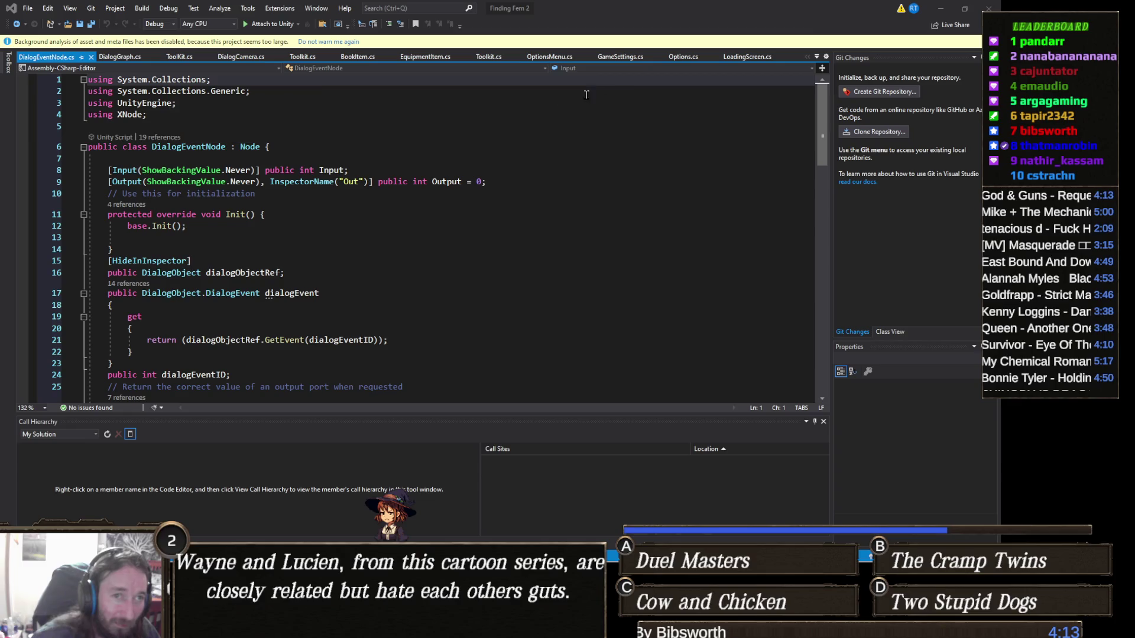
# Step: Minimize Visual Studio and open DialogNode from Unity's Editor folder in Visual Studio
pyautogui.click(941, 8)
pyautogui.click(204, 478)
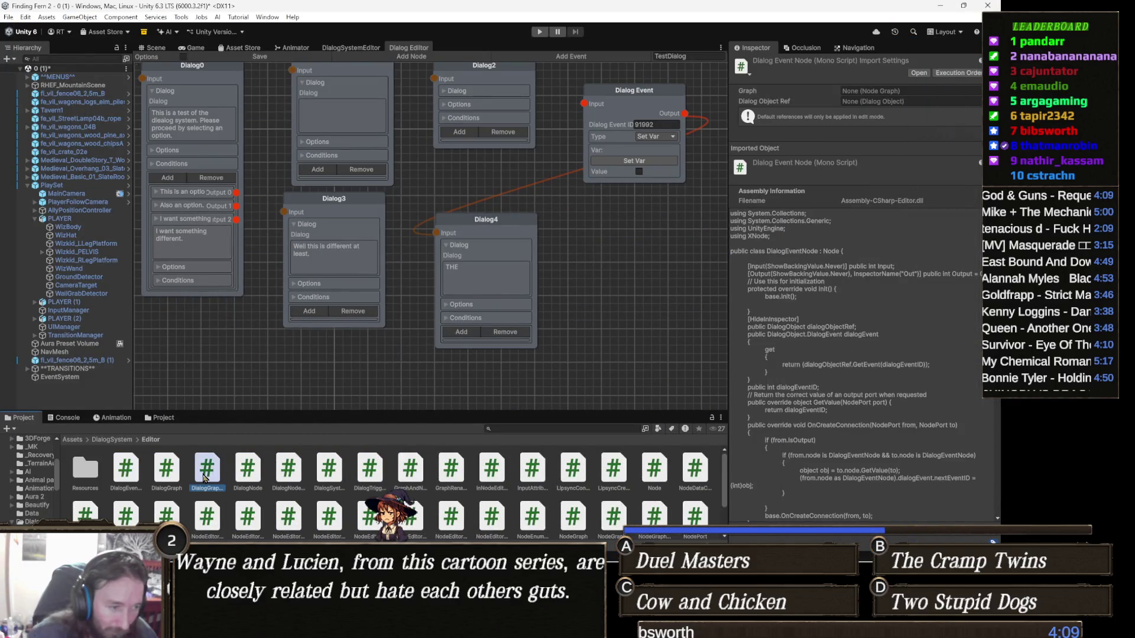
pyautogui.press('Right')
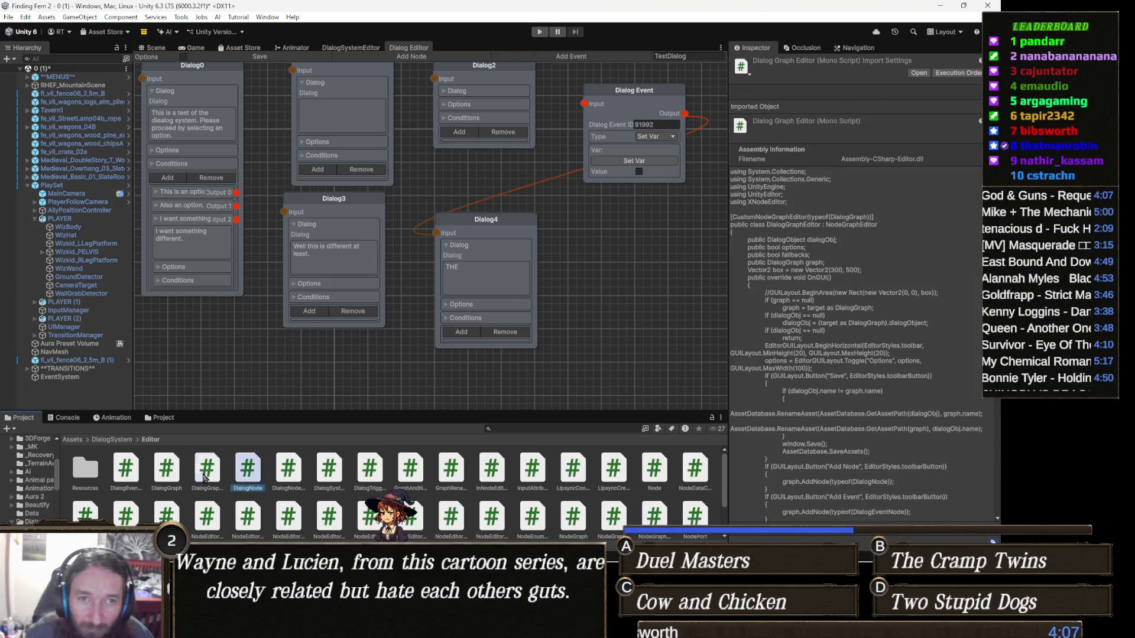
pyautogui.press('Return')
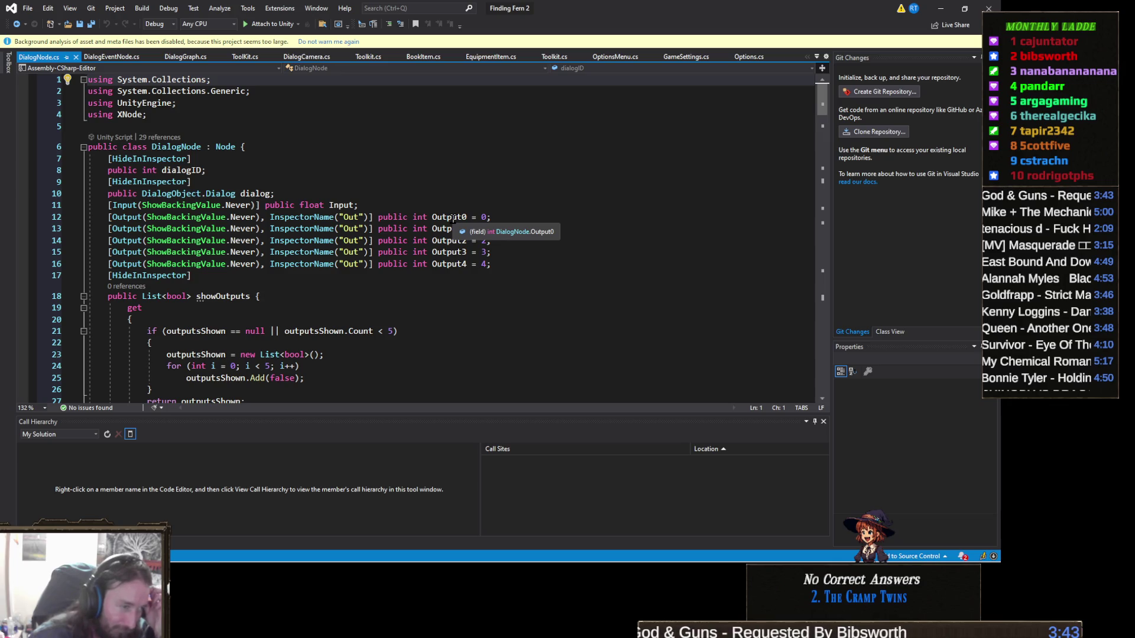
# Step: Scroll through DialogNode.cs and DialogEventNode.cs, comparing their output port fields
pyautogui.scroll(-2, 453, 218)
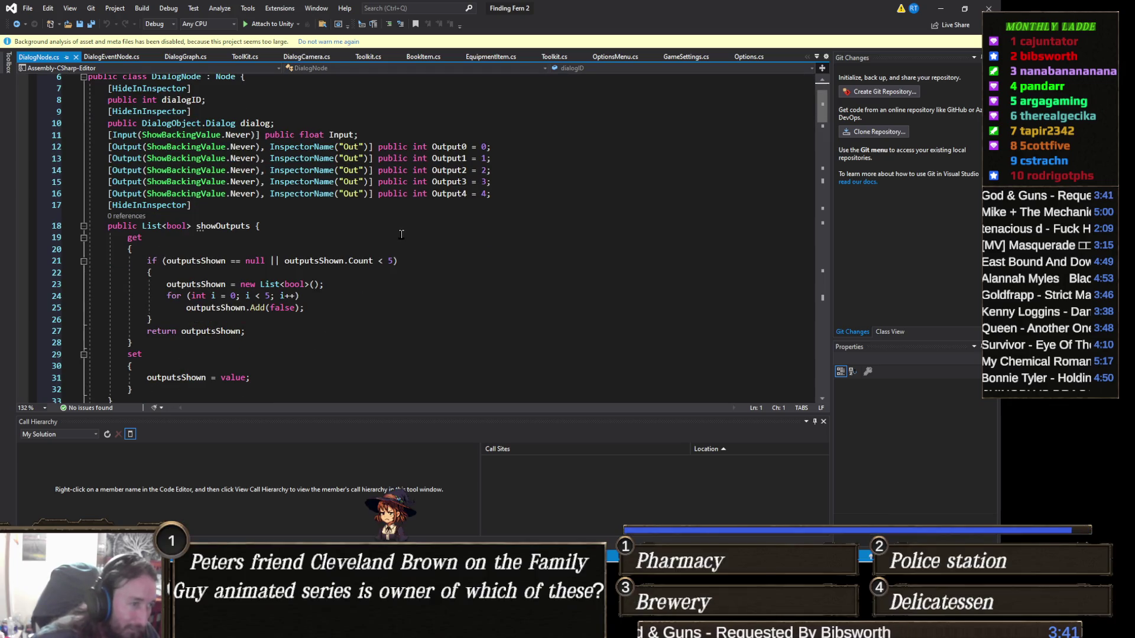
pyautogui.scroll(-1, 401, 235)
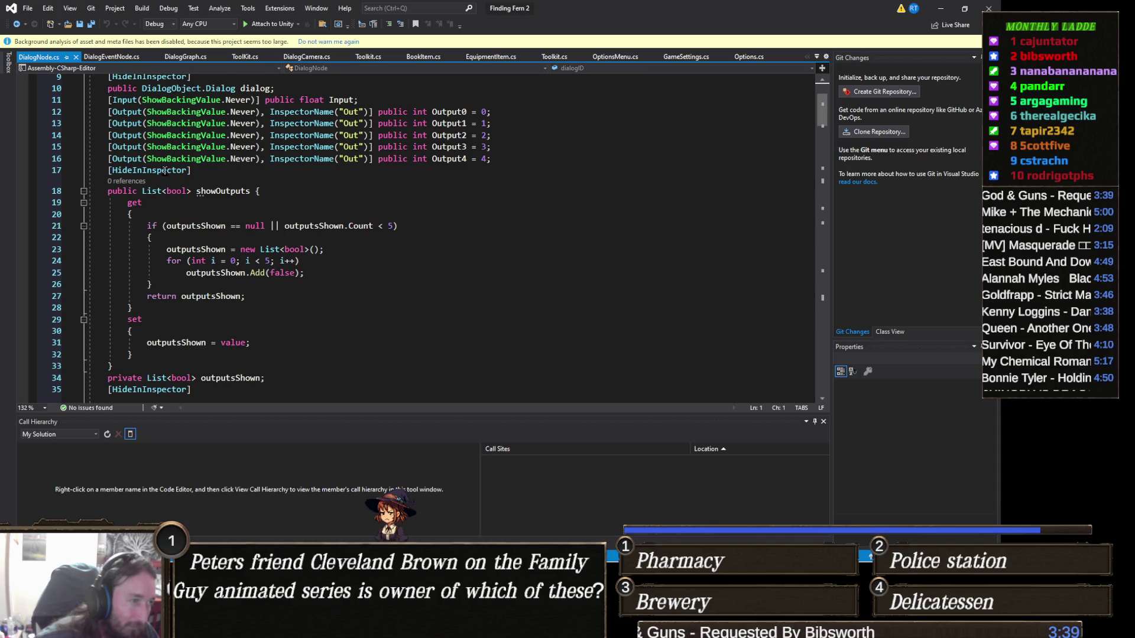
pyautogui.click(124, 57)
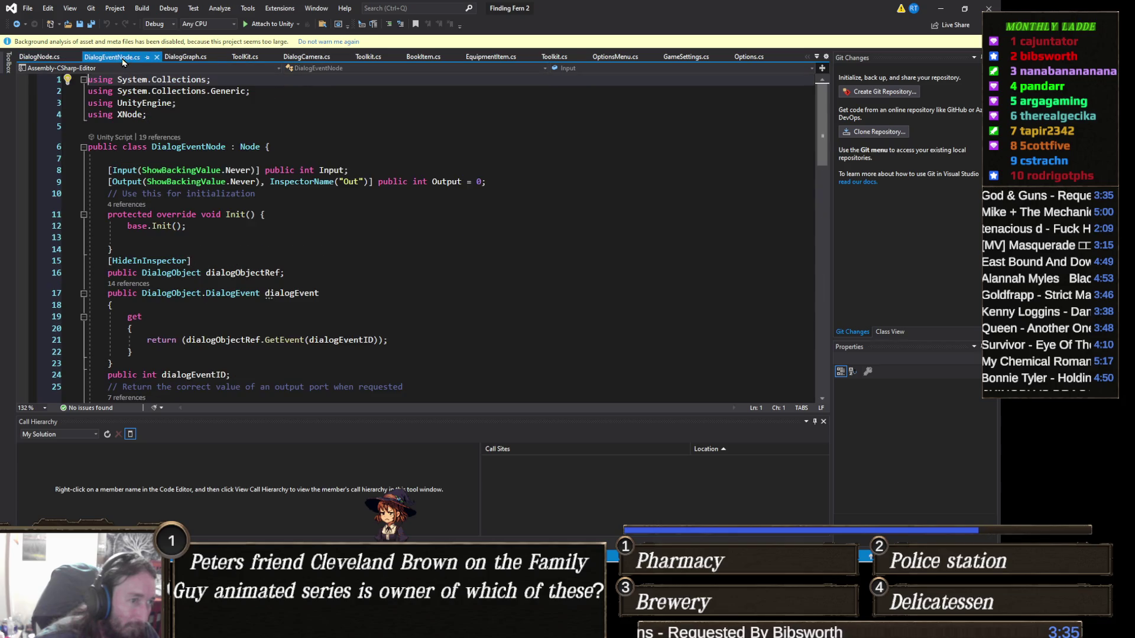
pyautogui.scroll(-2, 265, 155)
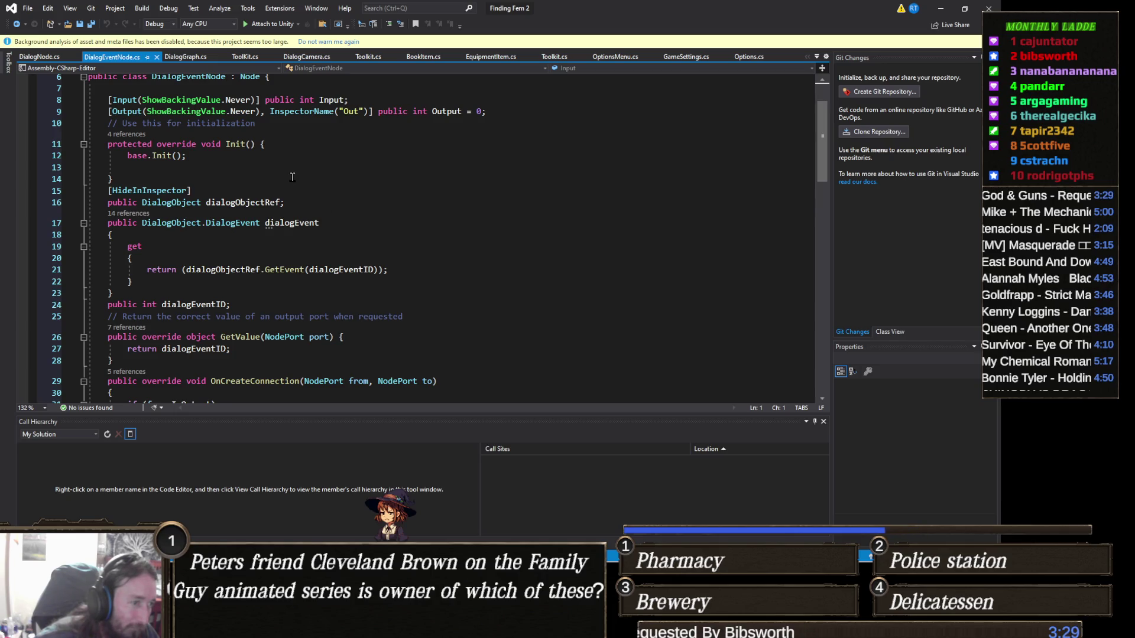
pyautogui.scroll(-3, 292, 176)
pyautogui.scroll(3, 292, 176)
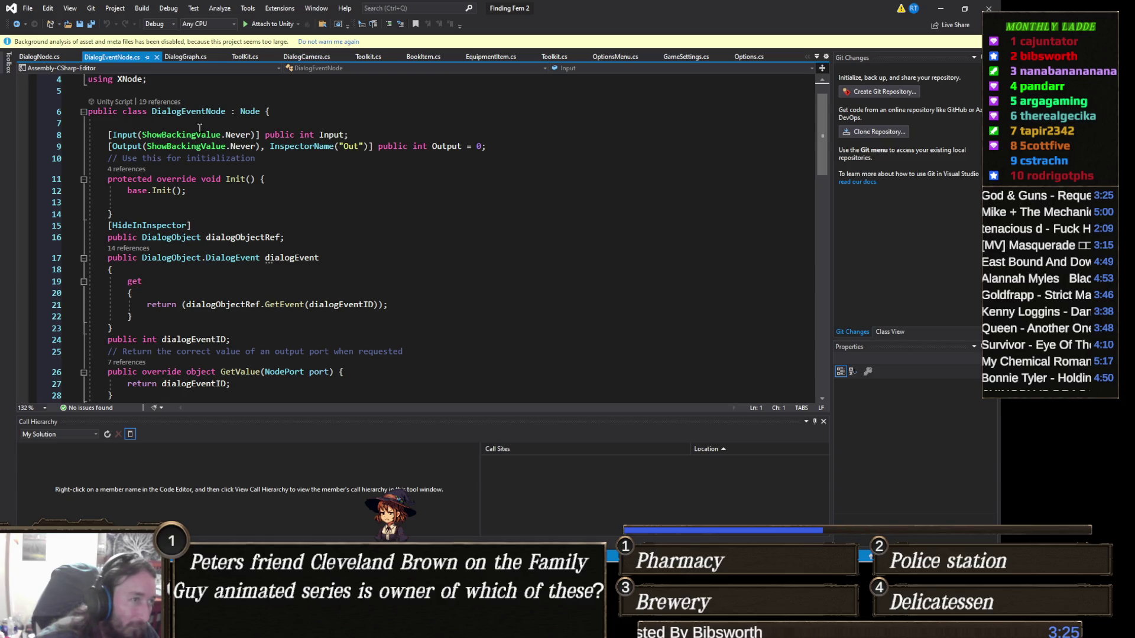
pyautogui.click(22, 59)
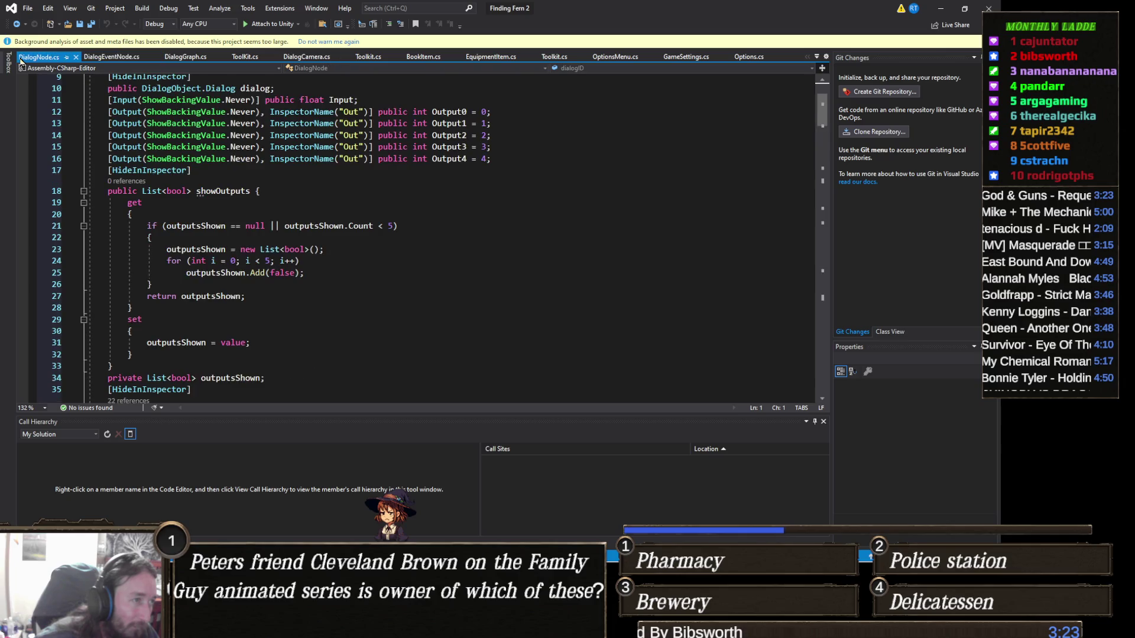
pyautogui.click(111, 56)
# Step: In DialogEventNode.cs, select the Output field on line 9 and review the OnCreateConnection code
pyautogui.click(456, 146)
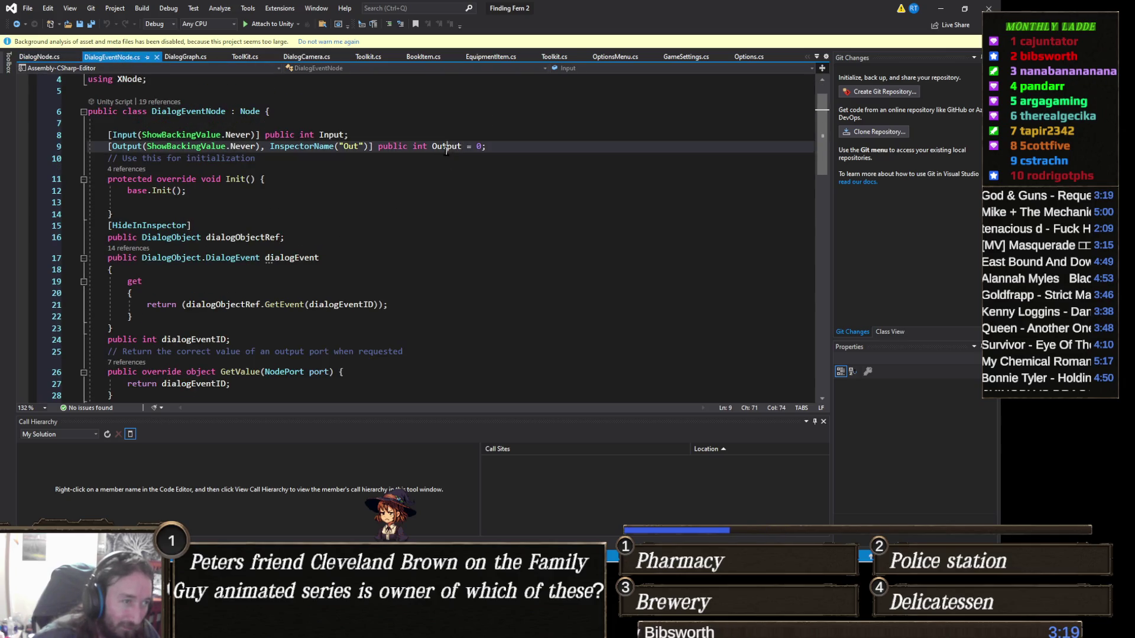
pyautogui.scroll(-2, 458, 241)
pyautogui.scroll(-10, 458, 240)
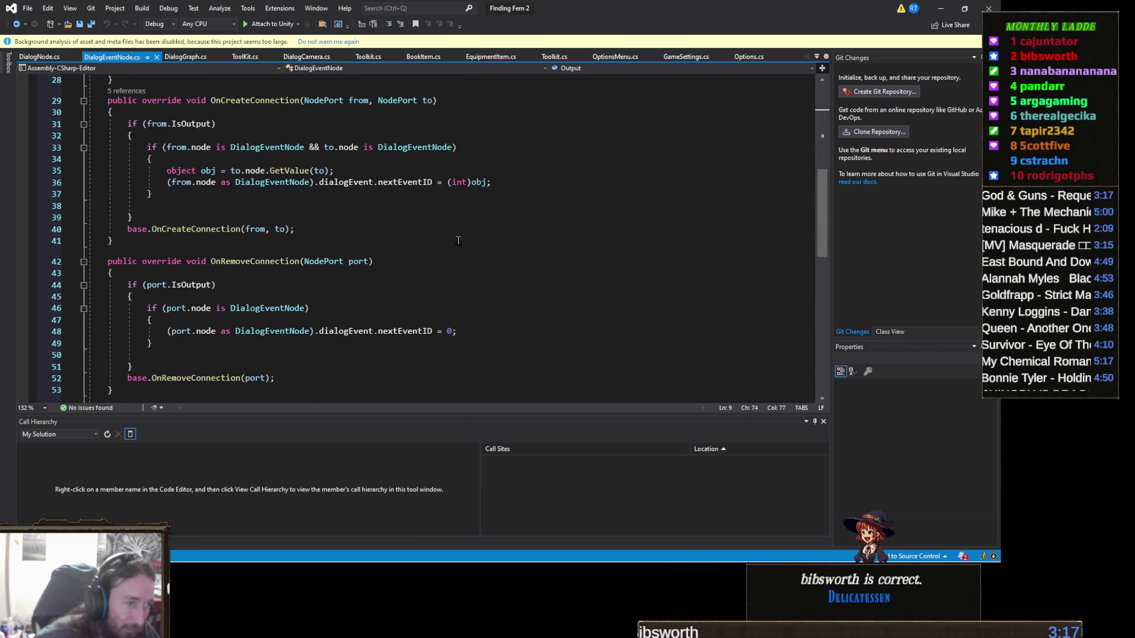
pyautogui.scroll(-6, 458, 241)
pyautogui.scroll(9, 458, 241)
pyautogui.scroll(3, 458, 240)
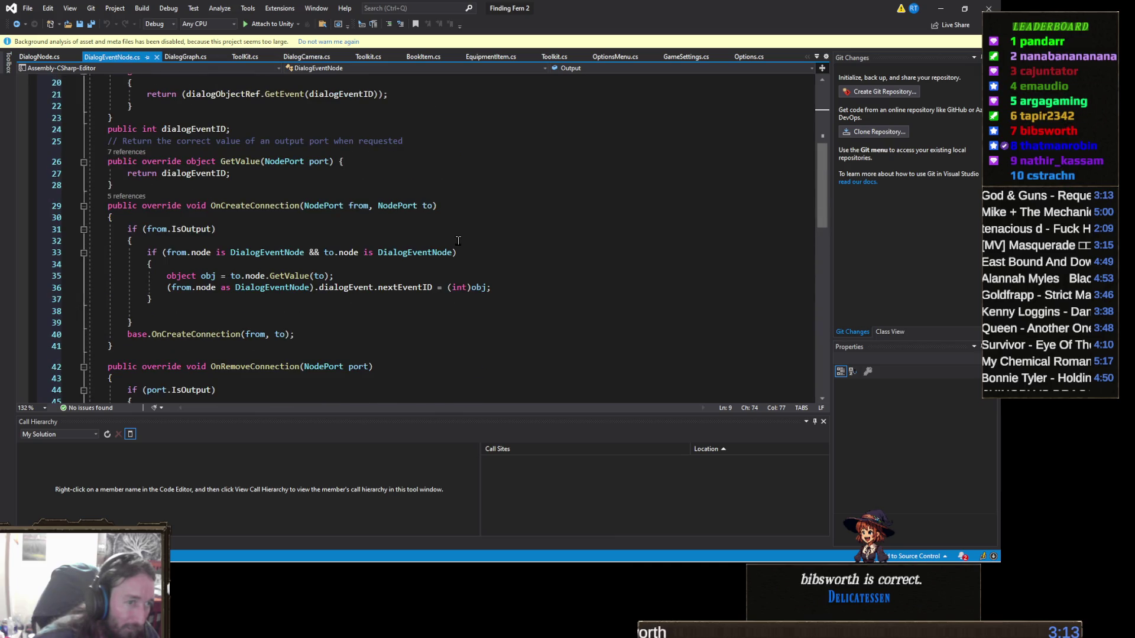
pyautogui.scroll(3, 453, 225)
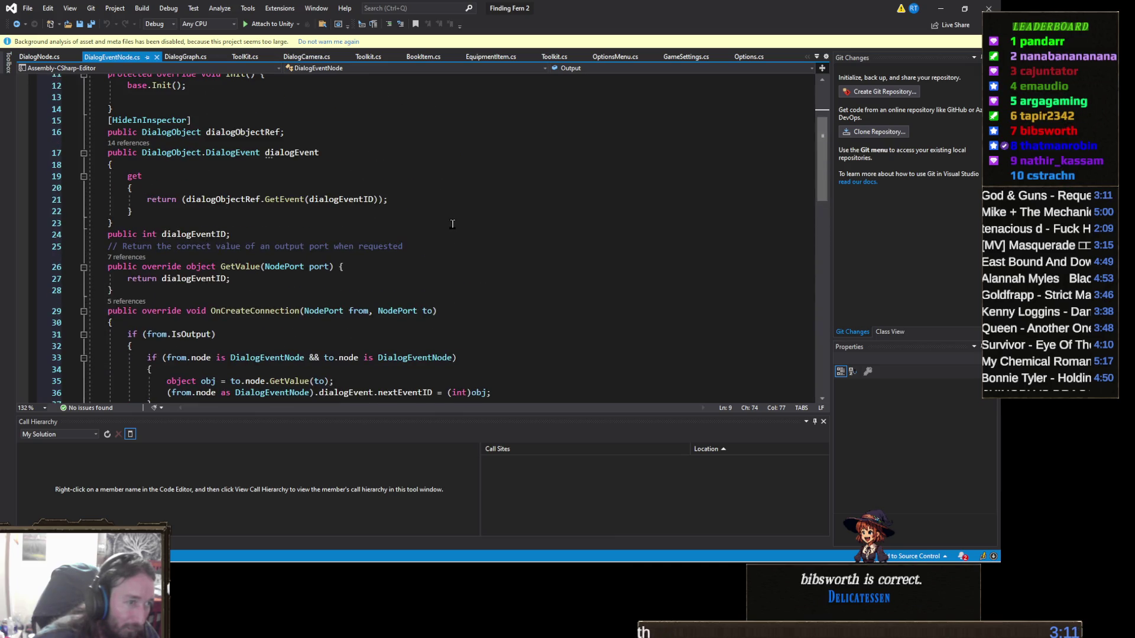
pyautogui.scroll(3, 453, 225)
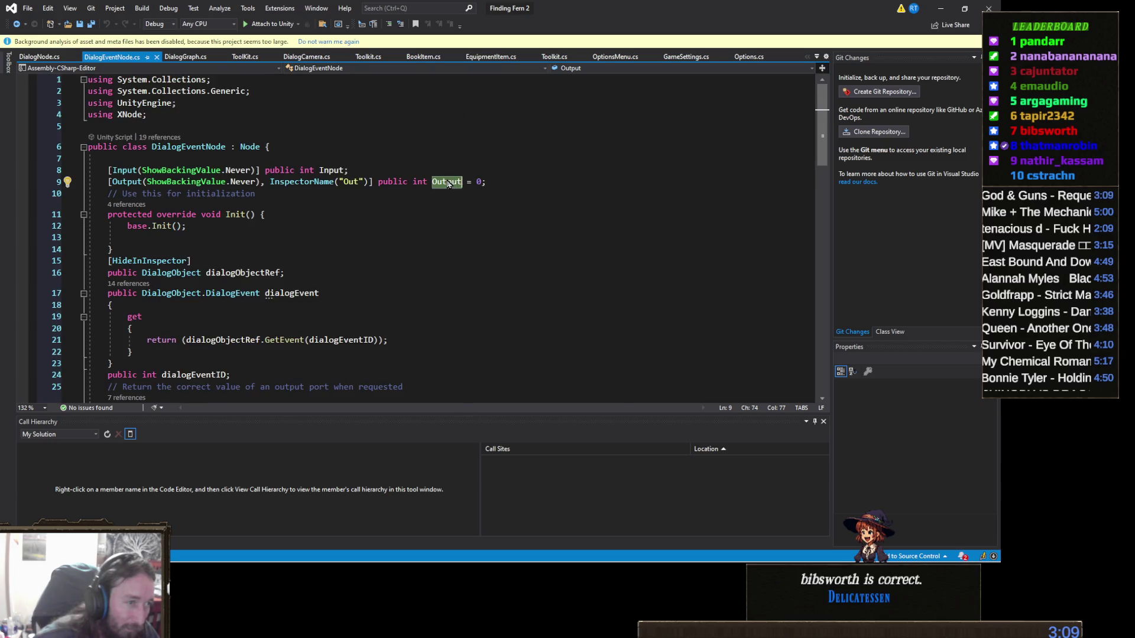
# Step: Find all references to DialogEventNode's Output field, then return to DialogNode.cs
pyautogui.rightClick(449, 182)
pyautogui.click(515, 285)
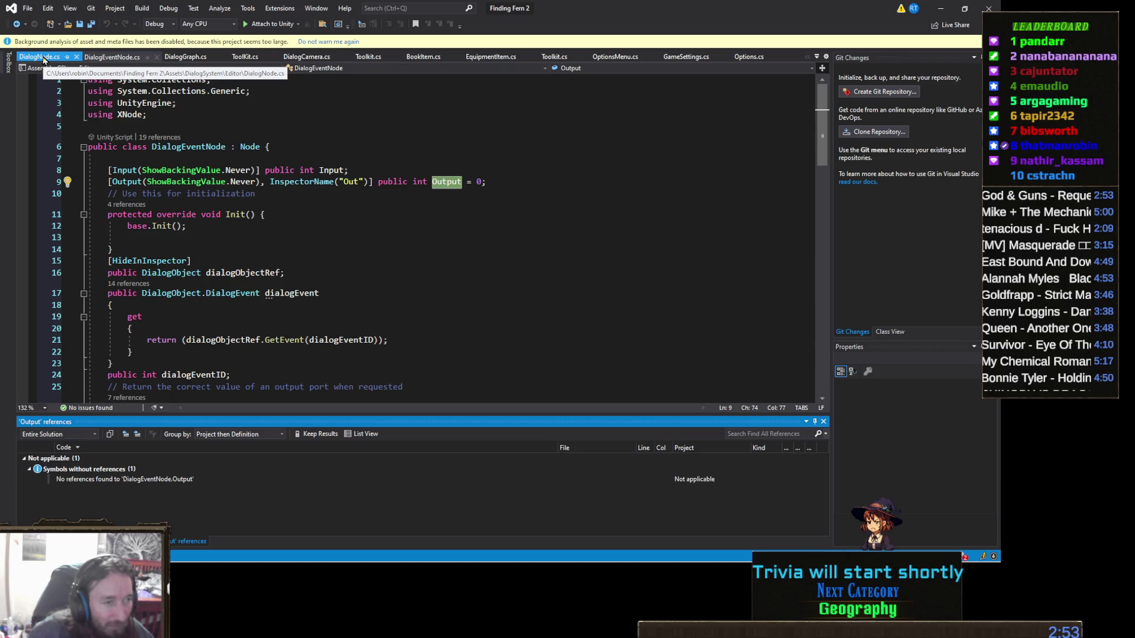
pyautogui.click(43, 59)
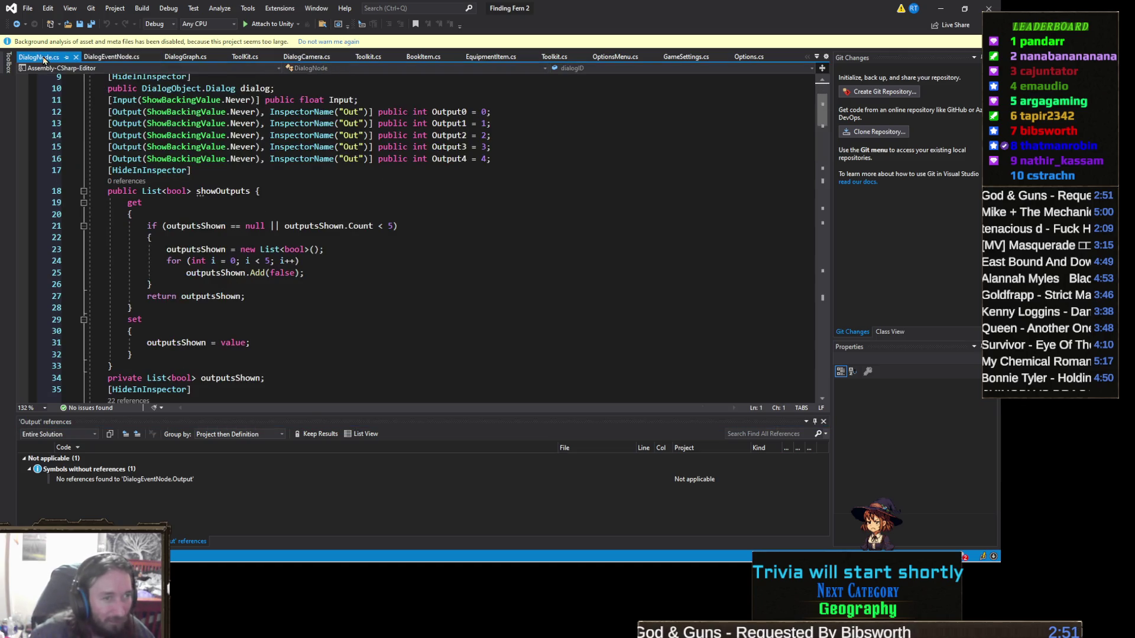
pyautogui.scroll(1, 445, 227)
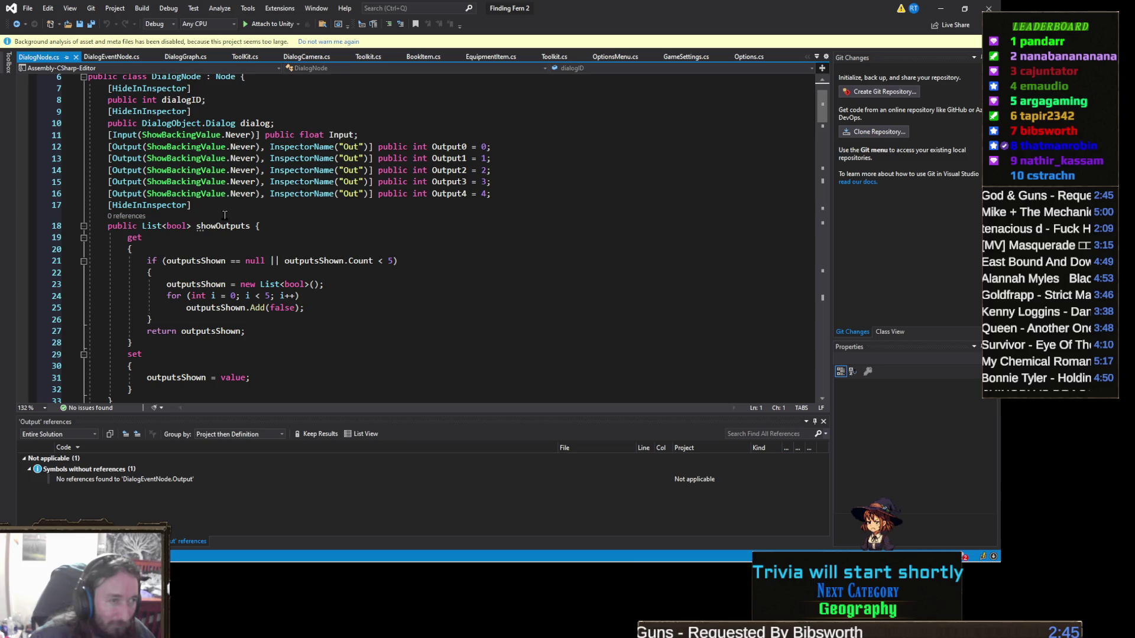
pyautogui.click(115, 60)
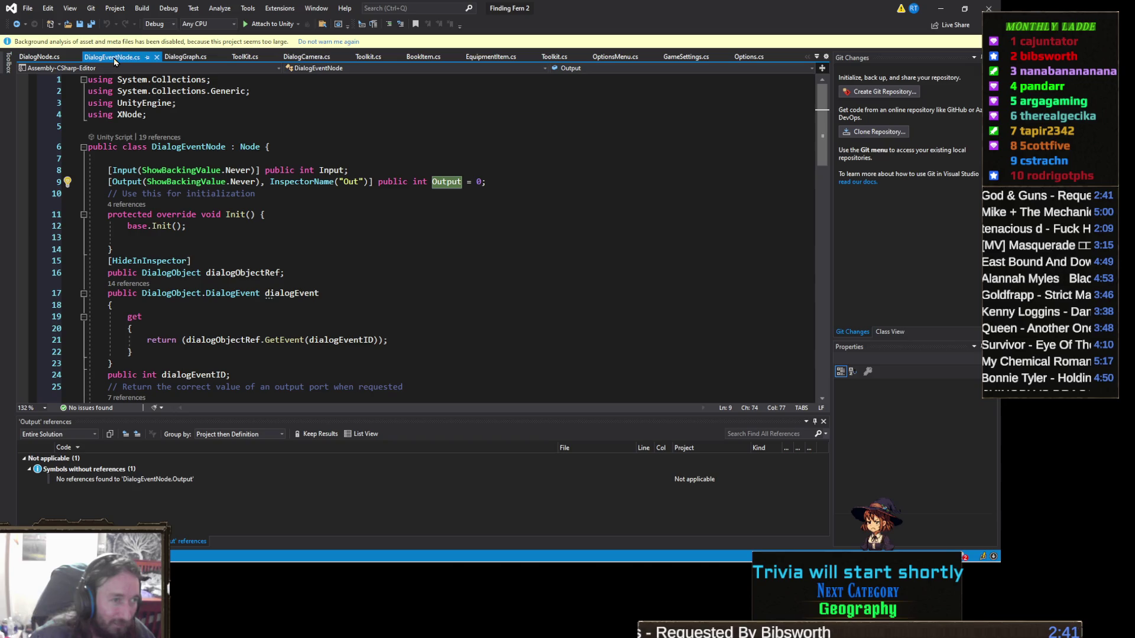
pyautogui.click(43, 57)
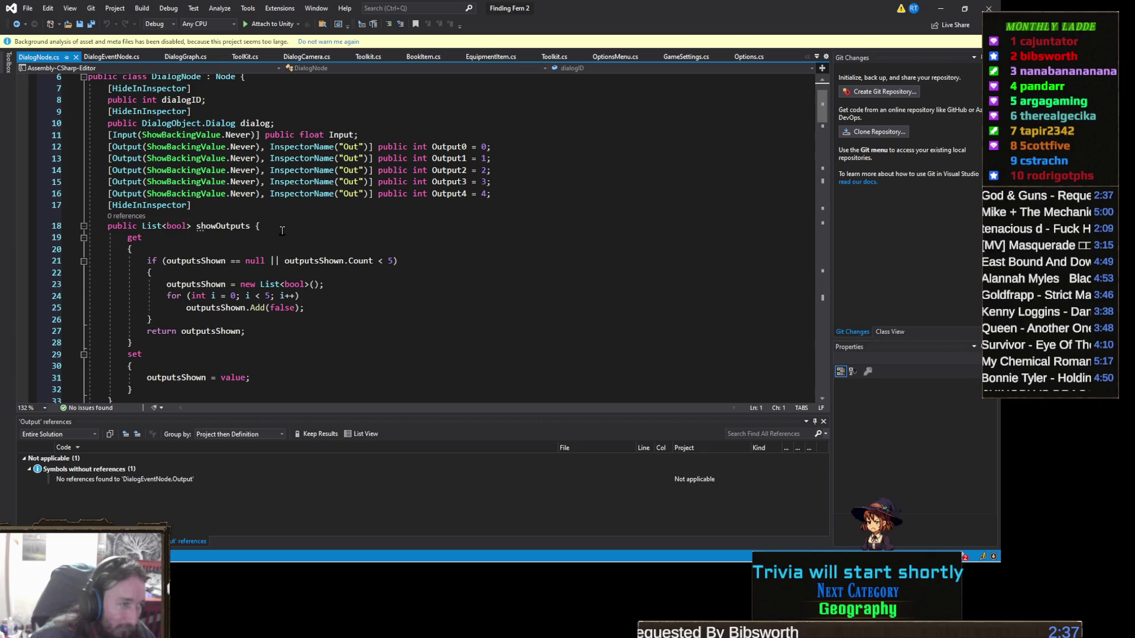
# Step: Find all references to DialogNode's showOutputs property, which has none
pyautogui.click(251, 229)
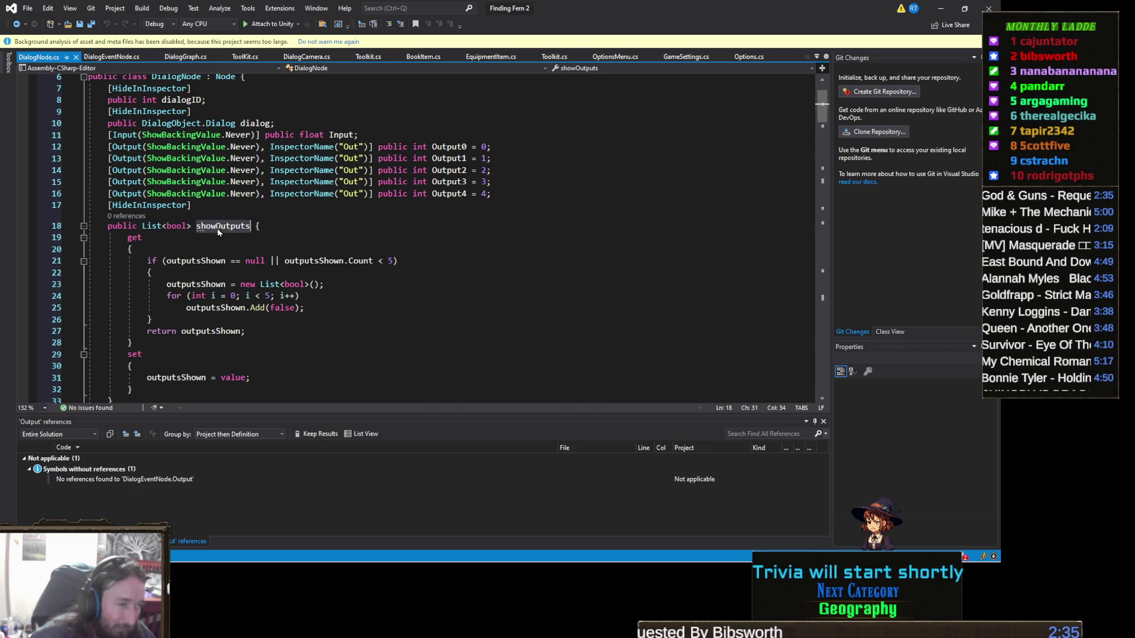
pyautogui.doubleClick(218, 231)
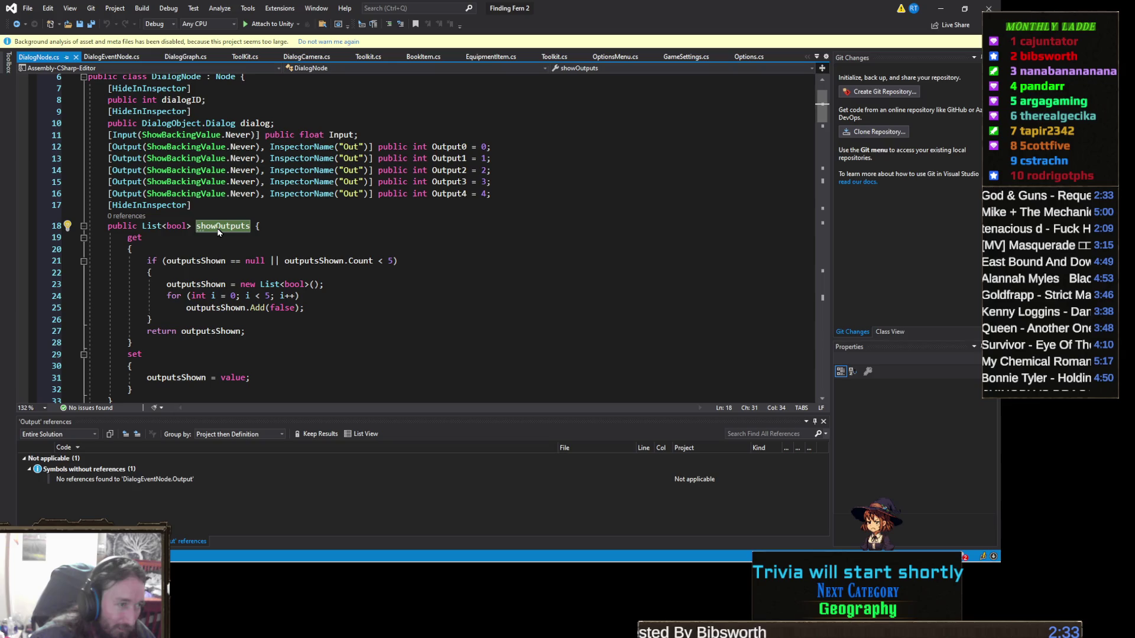
pyautogui.rightClick(218, 231)
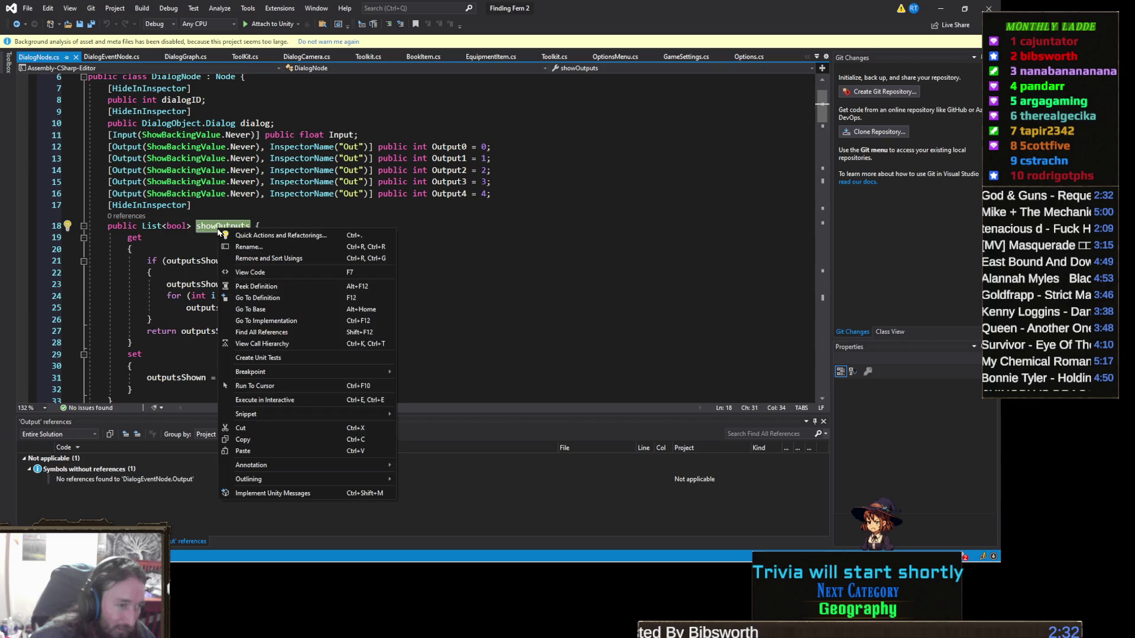
pyautogui.click(276, 334)
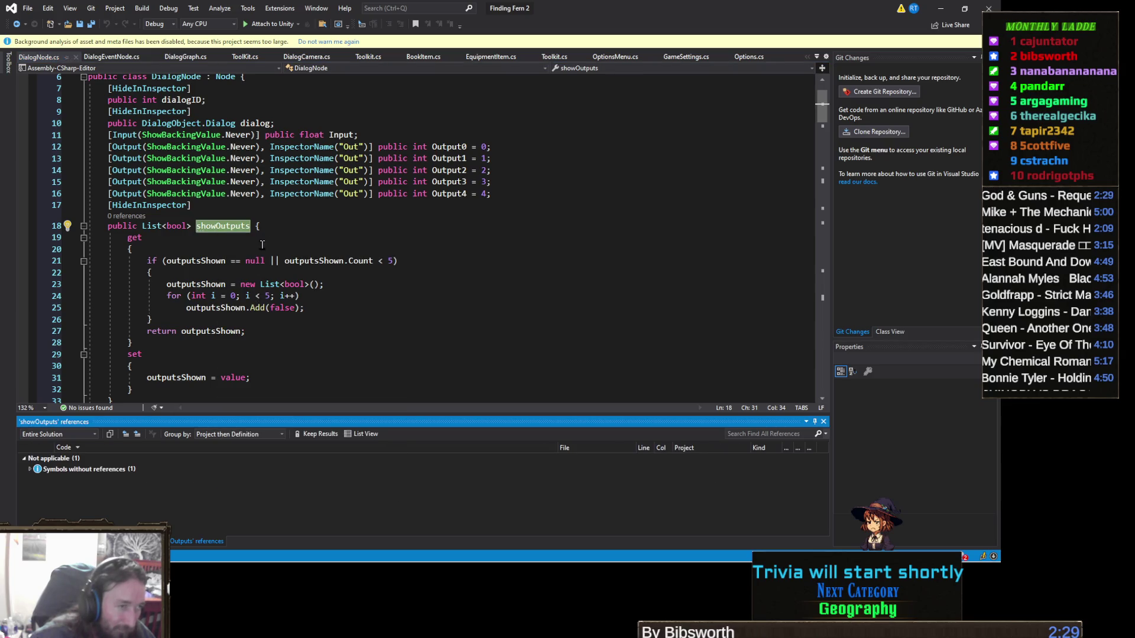
pyautogui.scroll(-6, 248, 273)
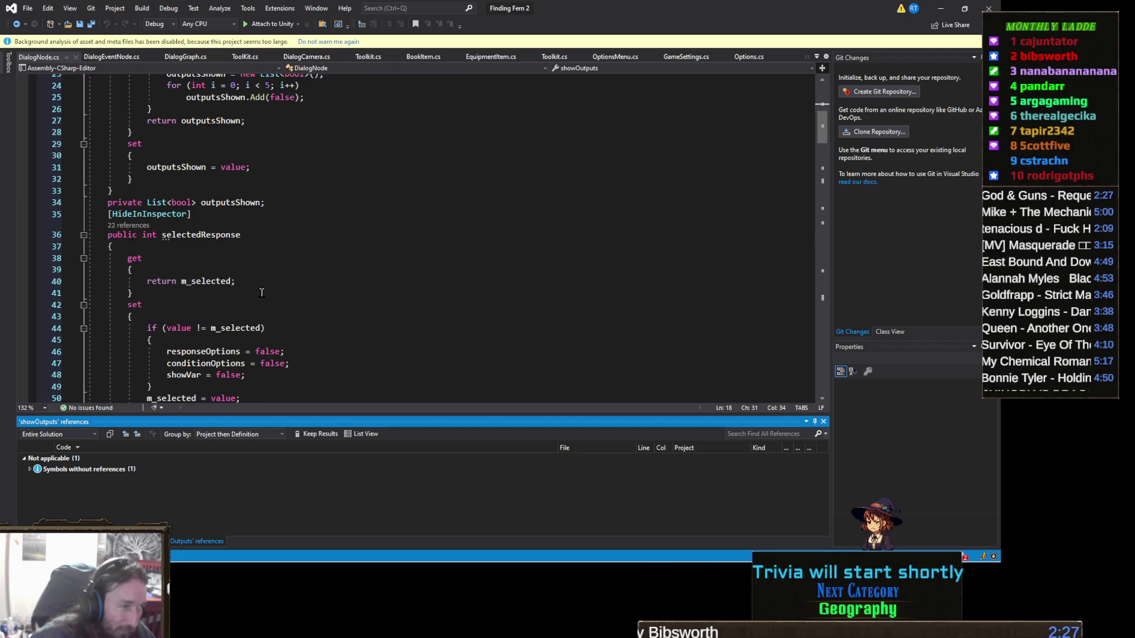
# Step: Collapse selectedResponse and the GetObject through GetExclusions method bodies in DialogNode.cs
pyautogui.click(83, 234)
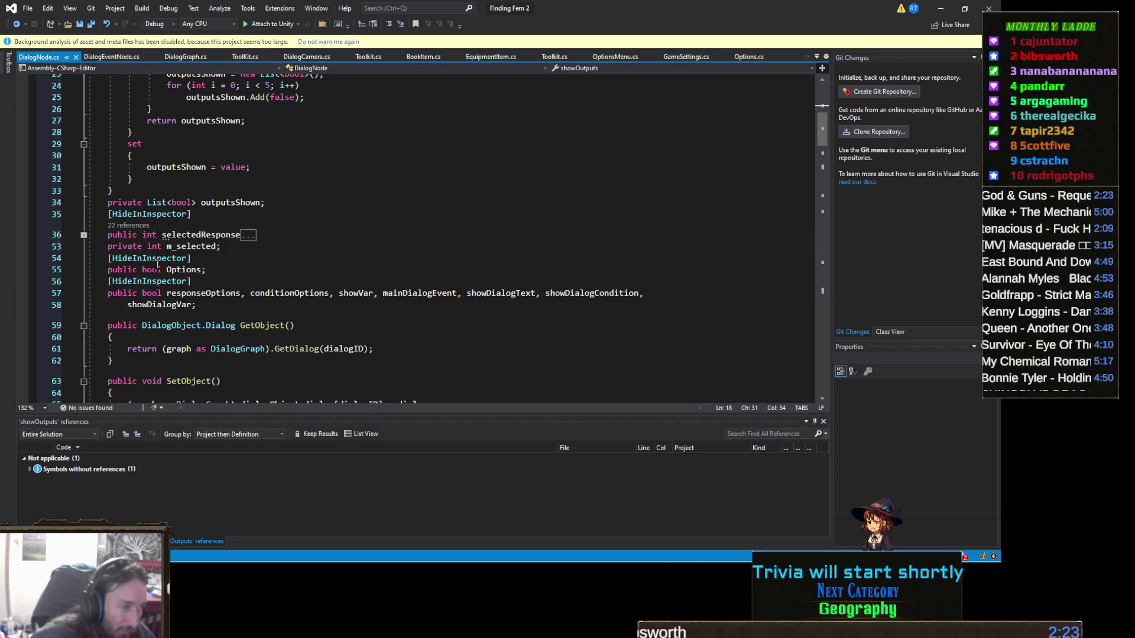
pyautogui.scroll(4, 118, 275)
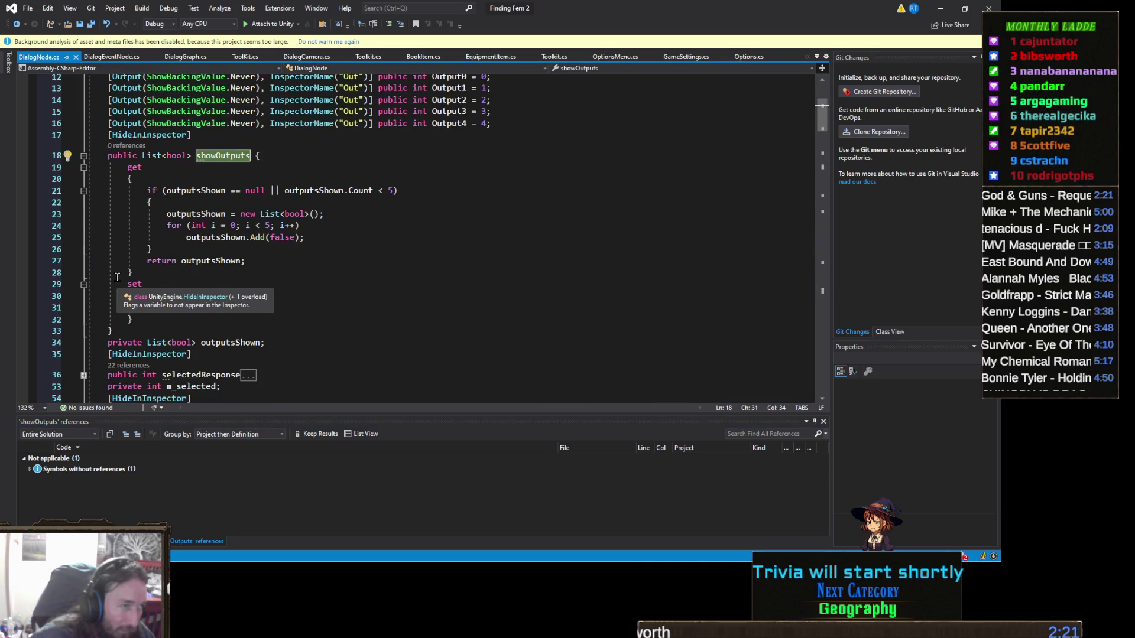
pyautogui.scroll(-8, 117, 277)
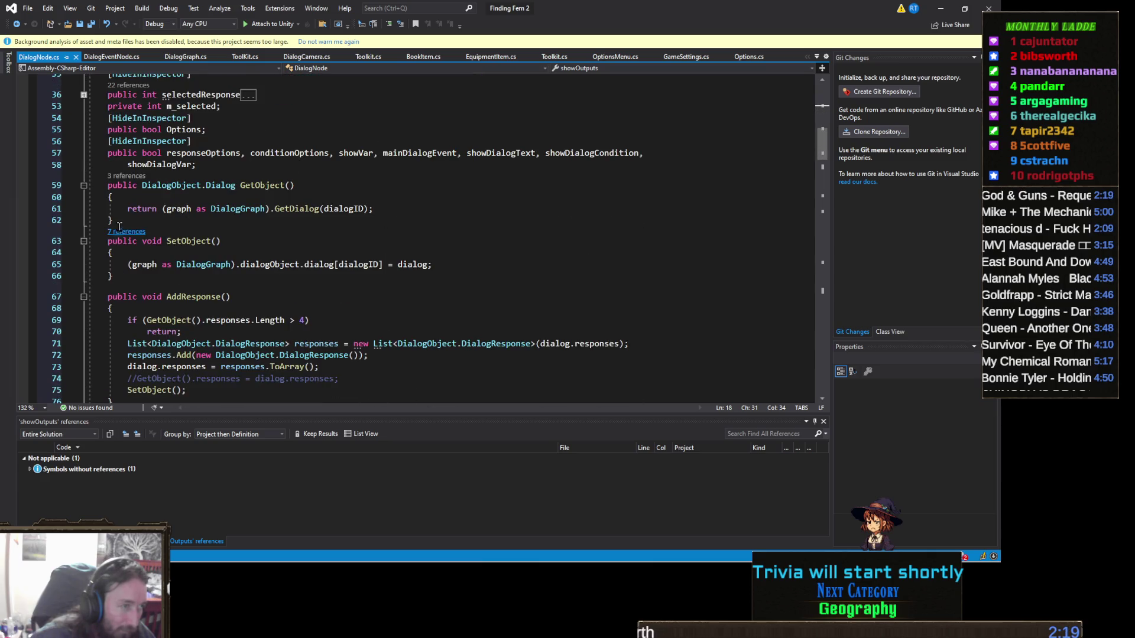
pyautogui.click(79, 194)
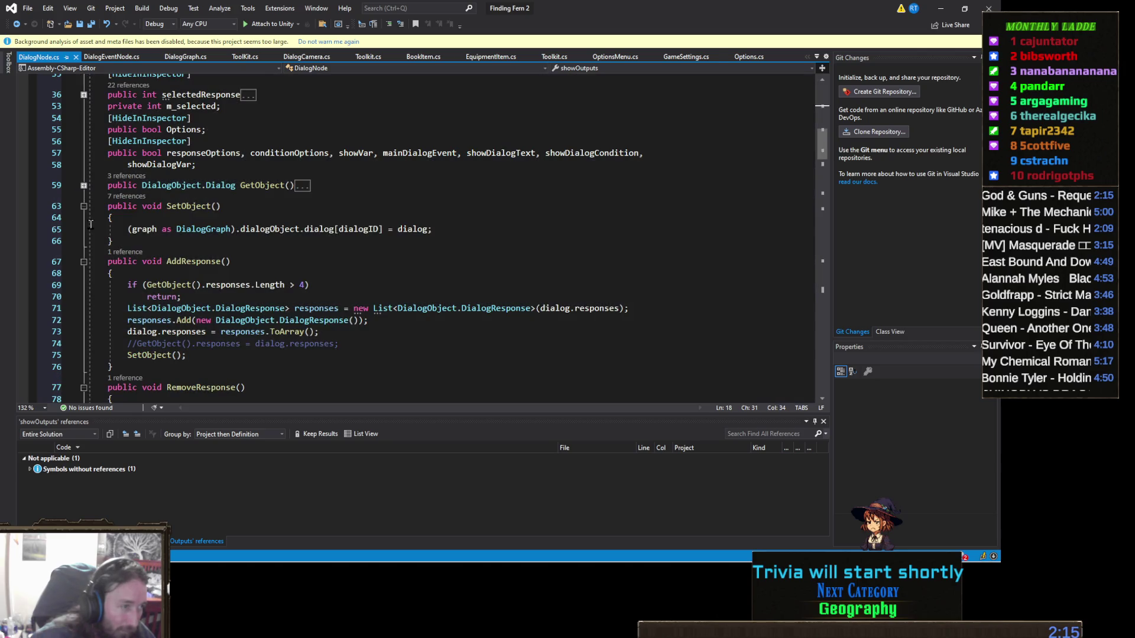
pyautogui.click(82, 215)
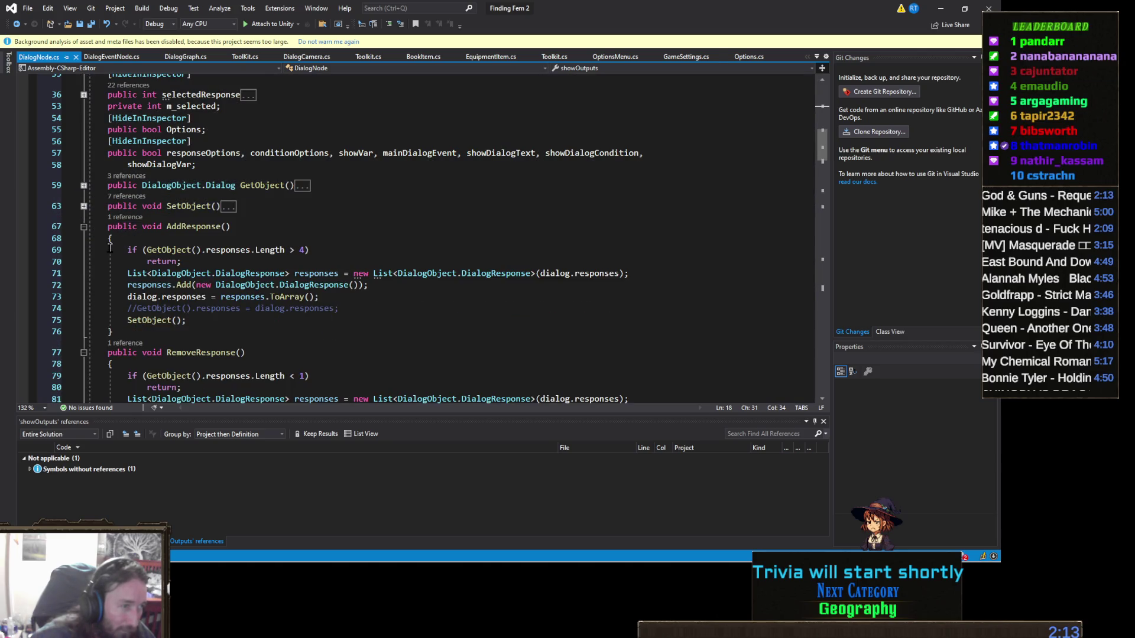
pyautogui.click(85, 249)
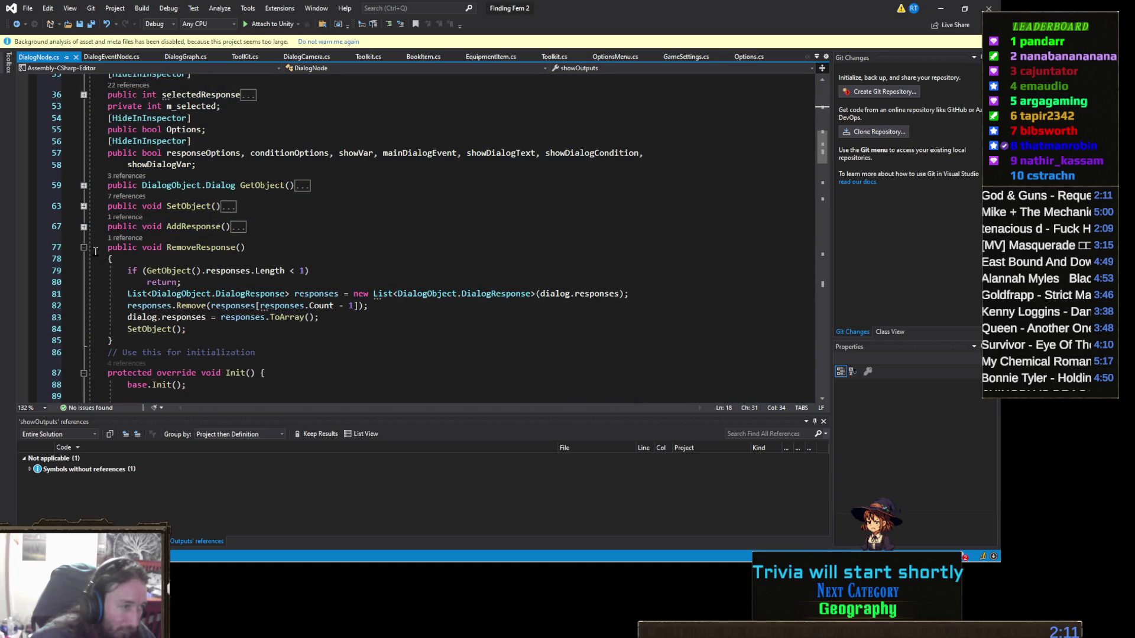
pyautogui.click(95, 250)
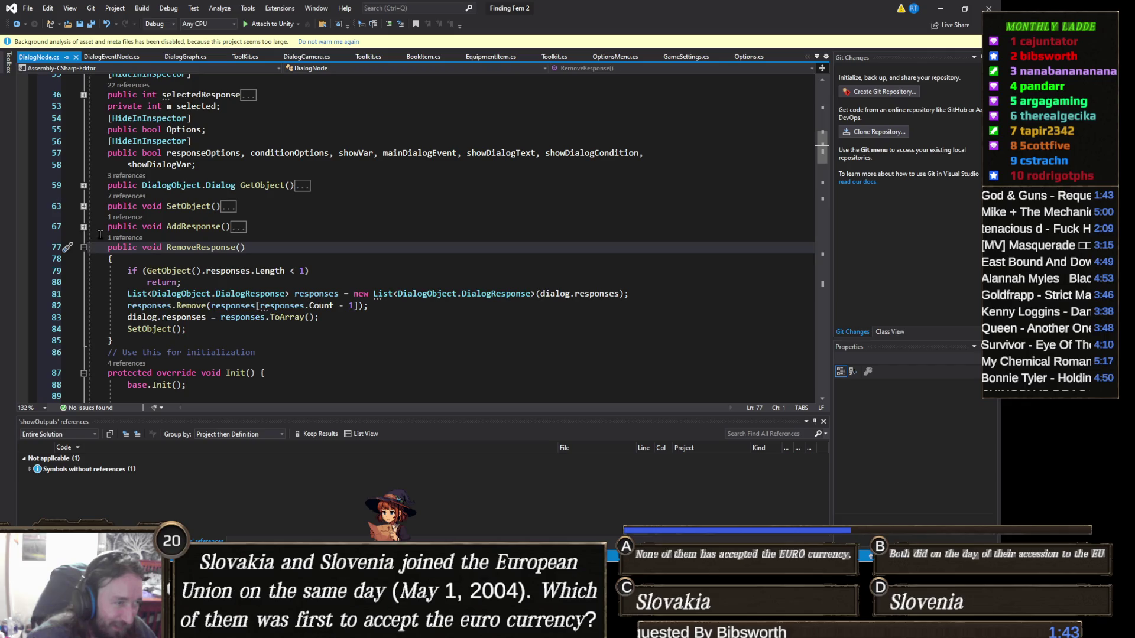
pyautogui.click(83, 247)
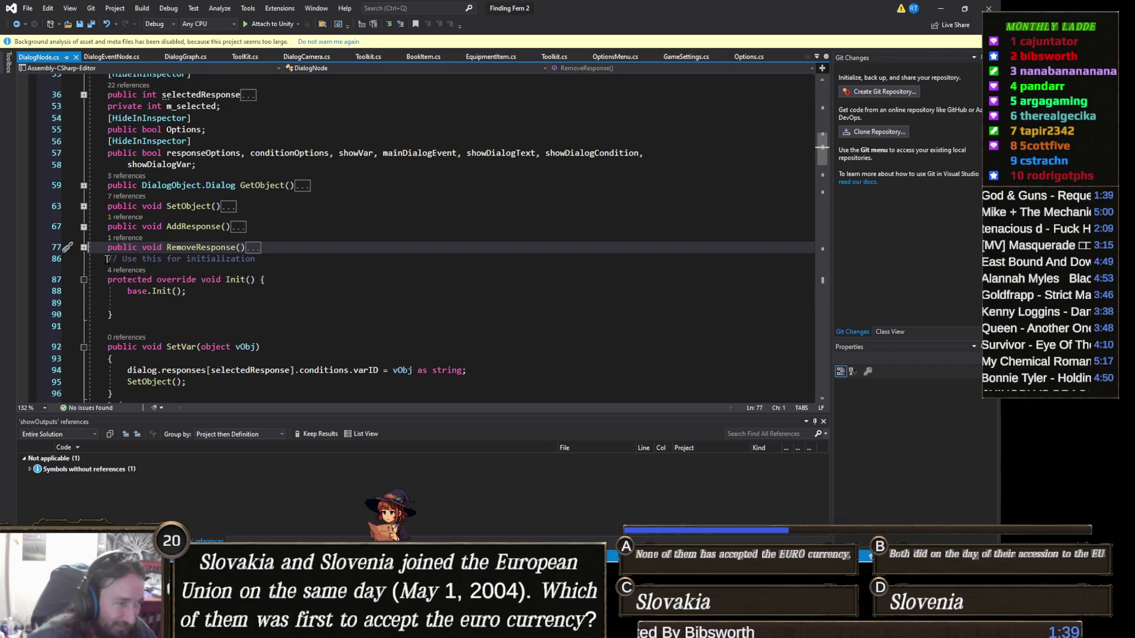
pyautogui.click(83, 280)
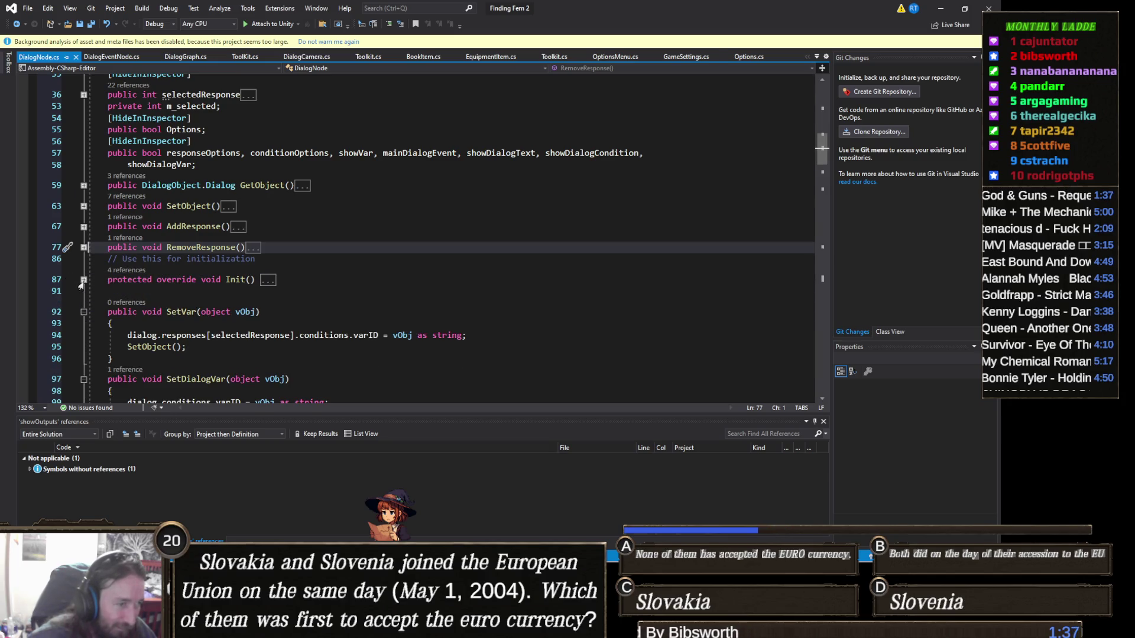
pyautogui.click(83, 312)
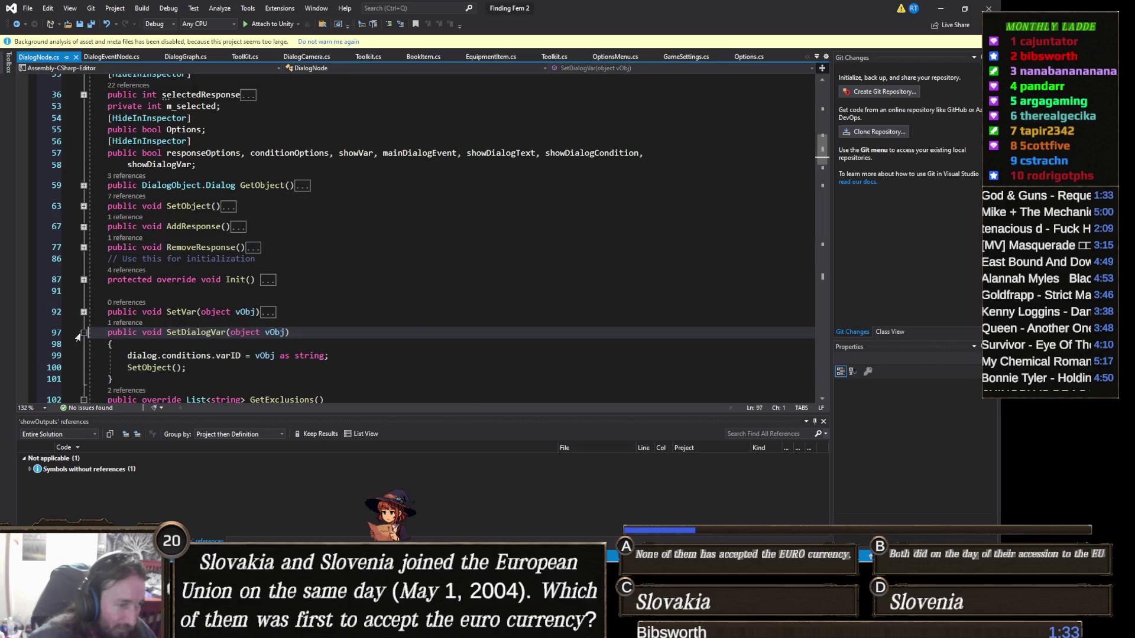
pyautogui.click(83, 332)
pyautogui.click(83, 353)
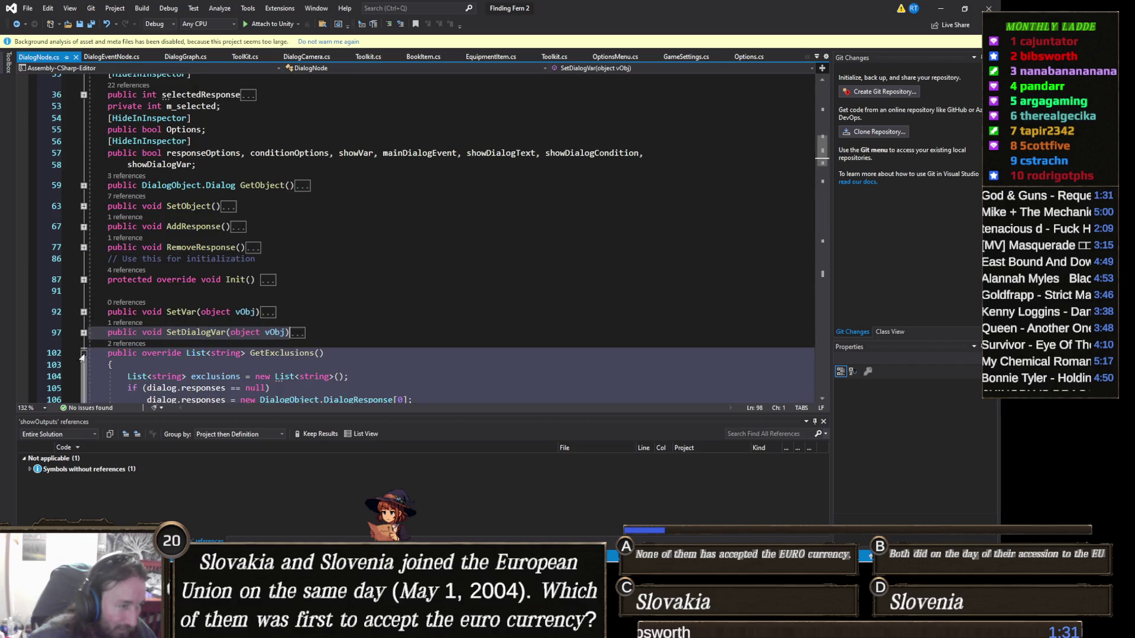
pyautogui.scroll(-2, 101, 336)
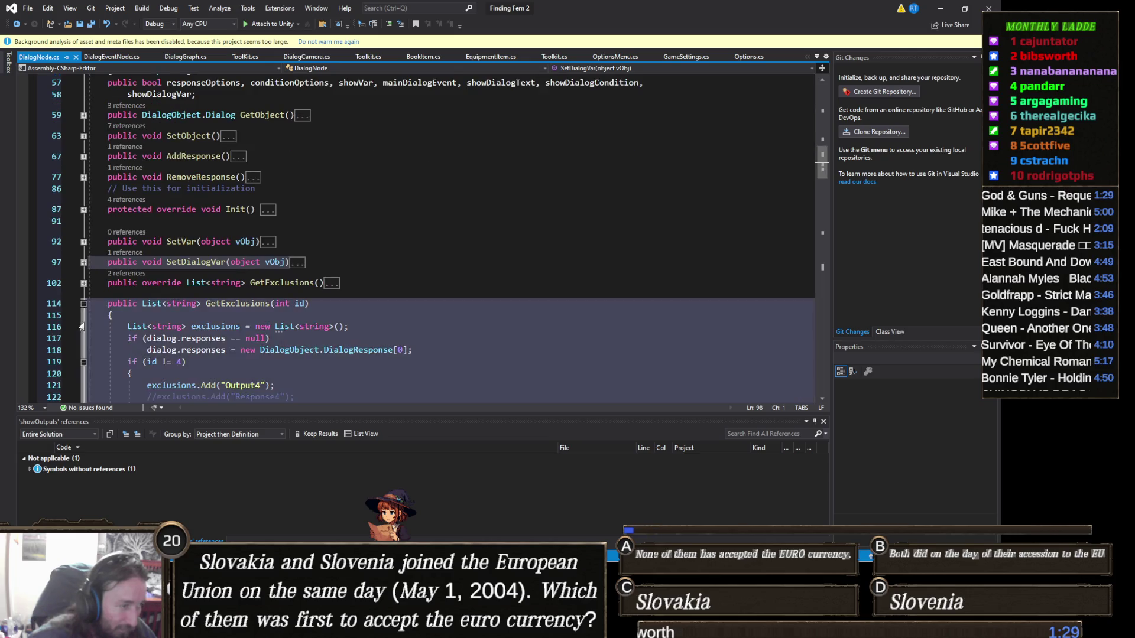
pyautogui.click(83, 304)
# Step: Add a new blank line at the start of onUpdate()
pyautogui.click(95, 323)
pyautogui.scroll(-2, 178, 302)
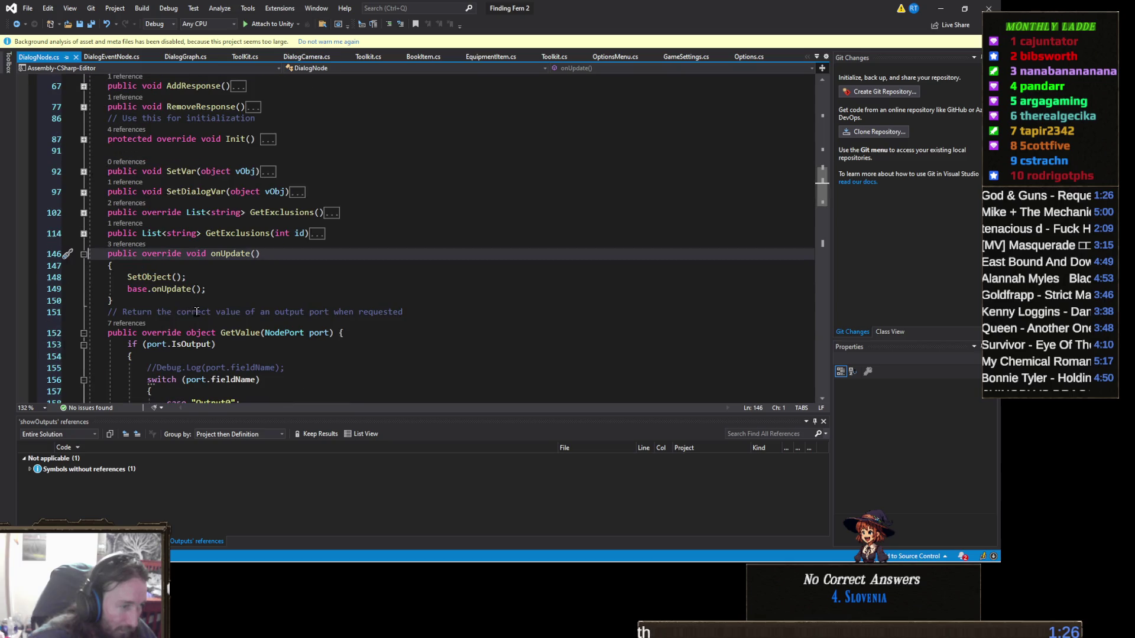
pyautogui.click(216, 266)
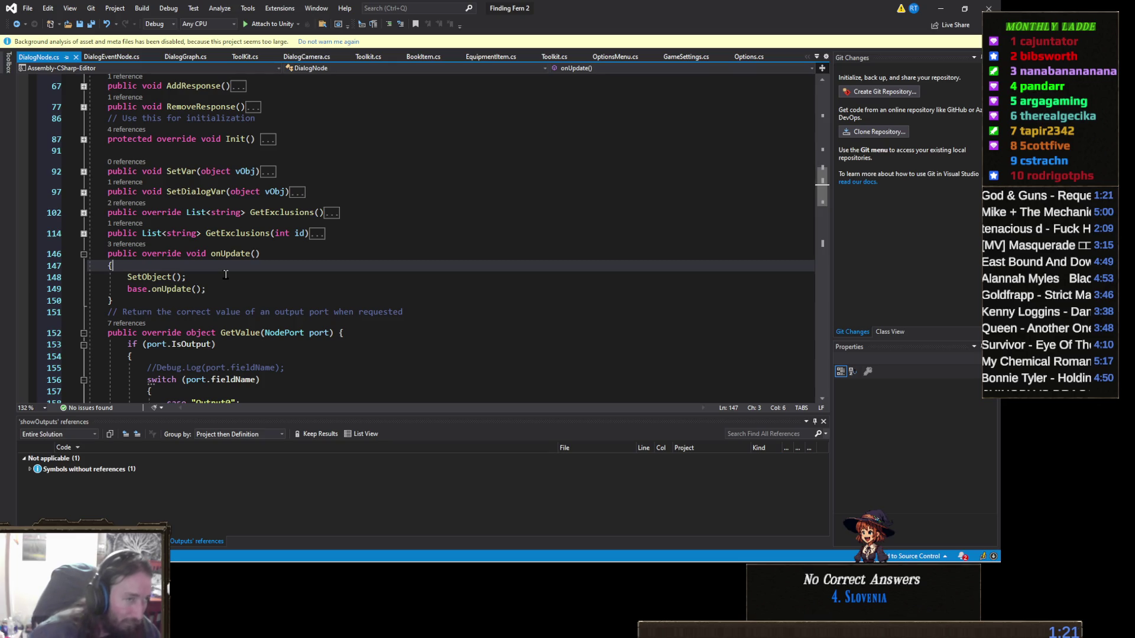
pyautogui.press('Return')
pyautogui.scroll(20, 226, 274)
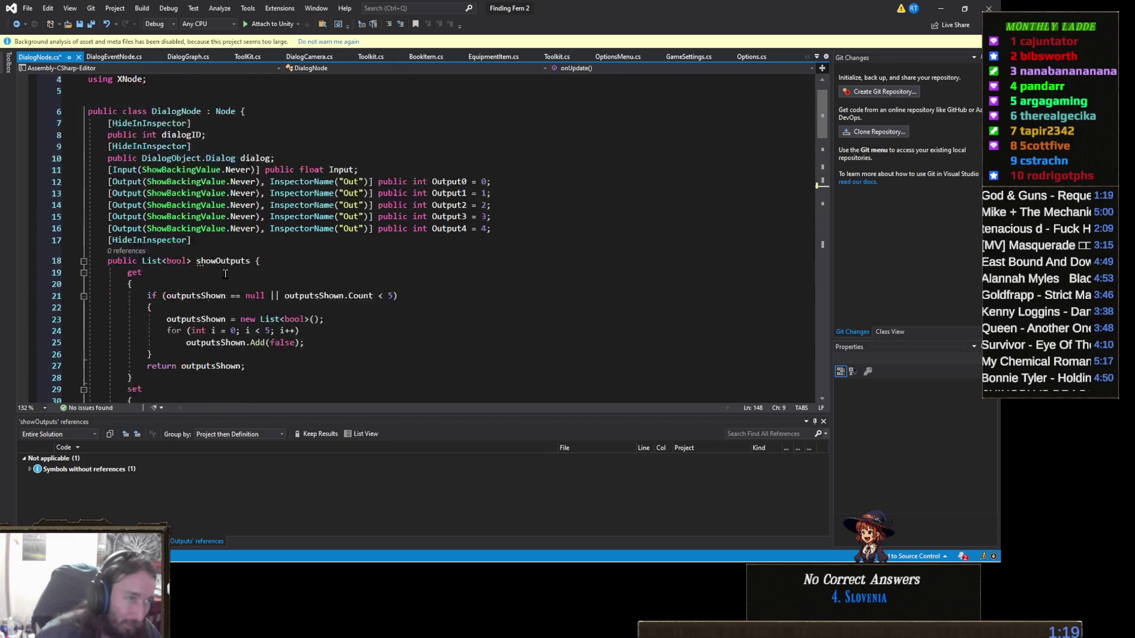
pyautogui.scroll(-2, 257, 272)
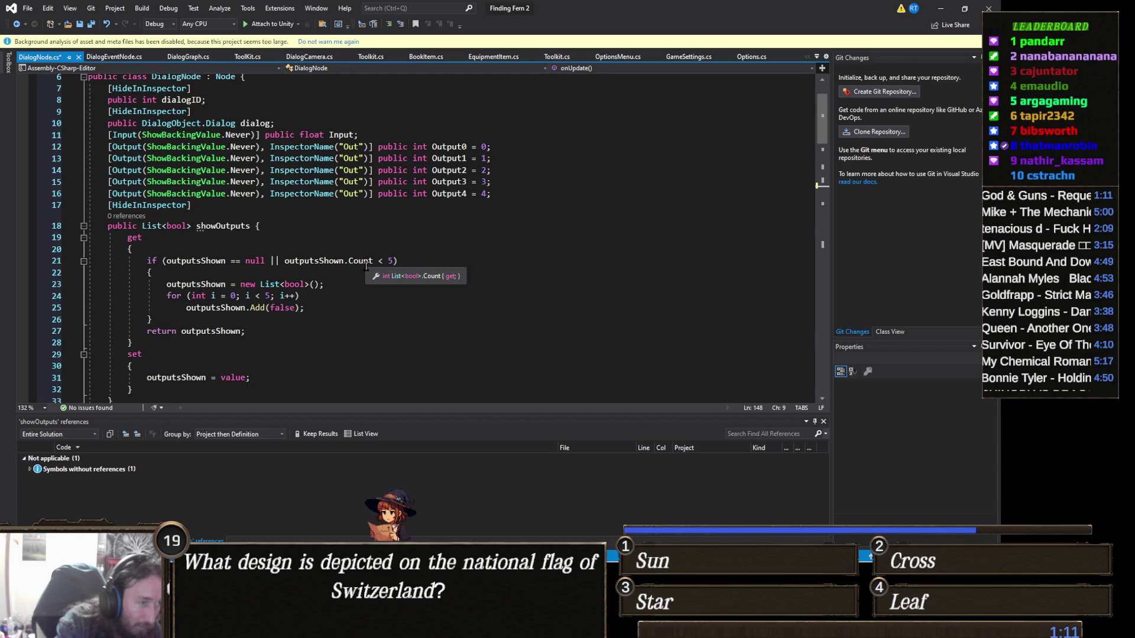
# Step: Add a showOutputs(); call to onUpdate(), save DialogNode.cs, and reveal Unity
pyautogui.write('showO')
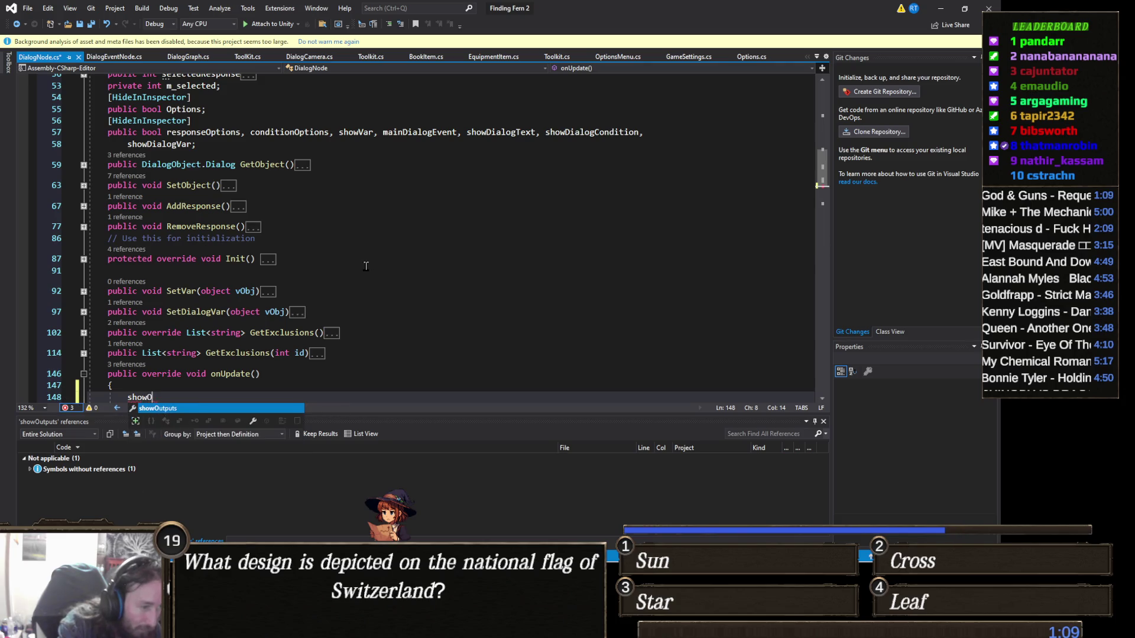
pyautogui.press('Tab')
pyautogui.write('();')
pyautogui.hotkey('ctrl', 's')
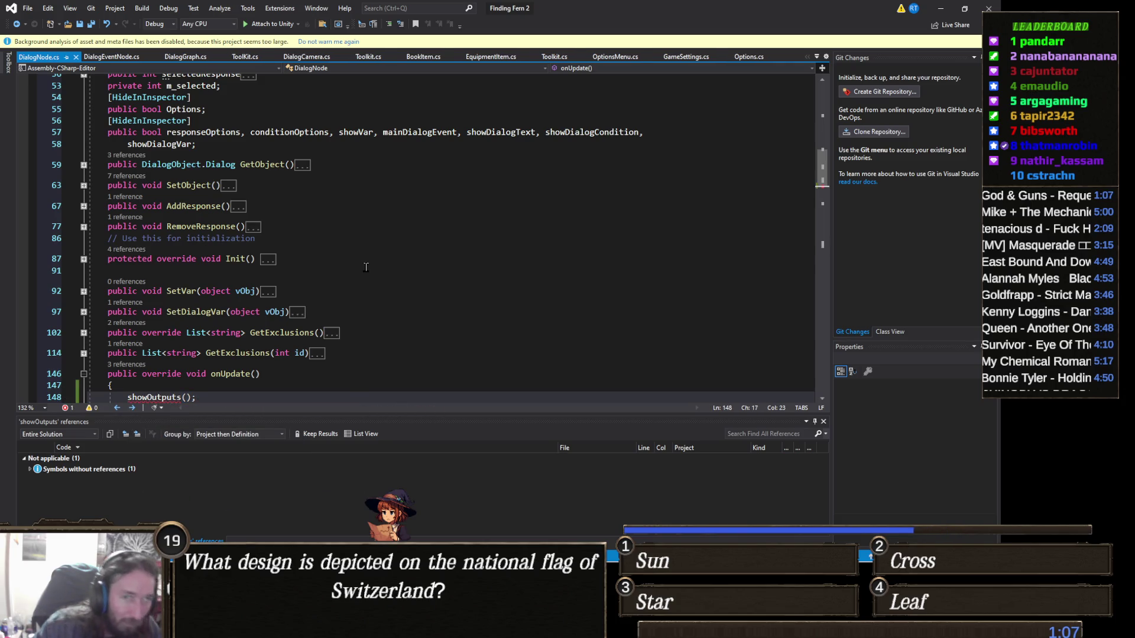
pyautogui.click(940, 8)
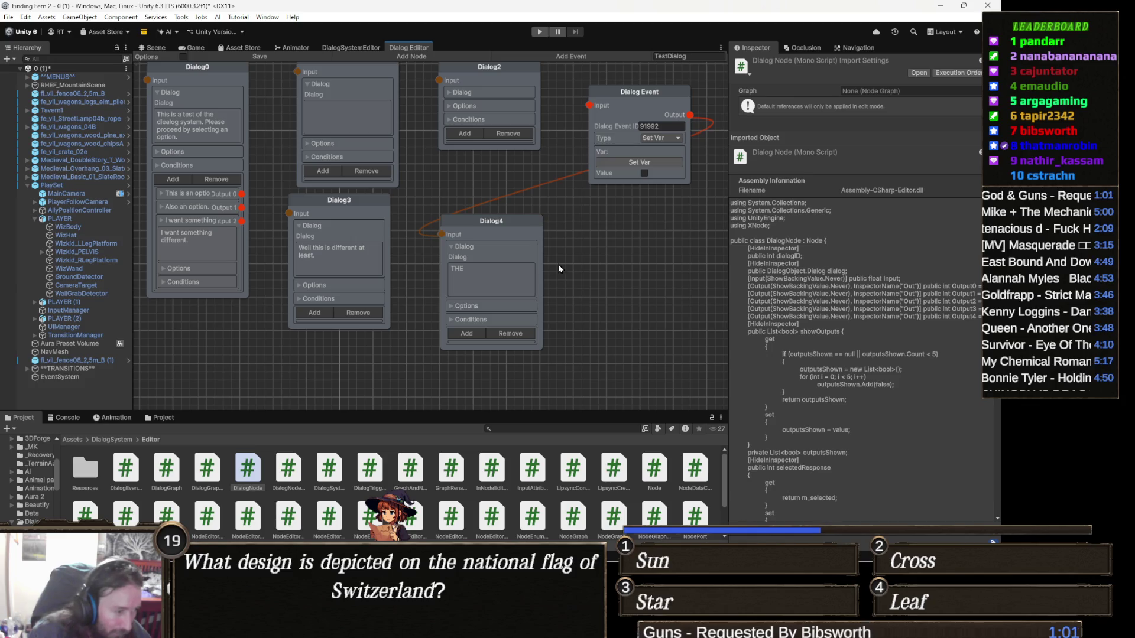
# Step: In Unity's Console, open the CS1955 showOutputs error at DialogNode.cs line 148
pyautogui.click(62, 418)
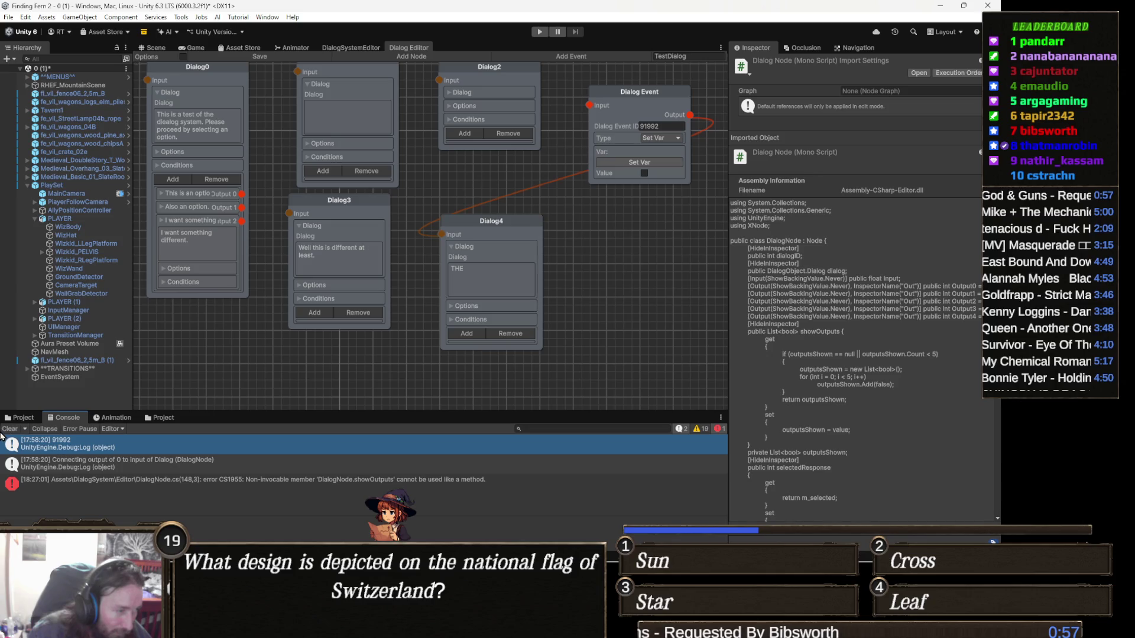
pyautogui.click(4, 430)
pyautogui.doubleClick(292, 444)
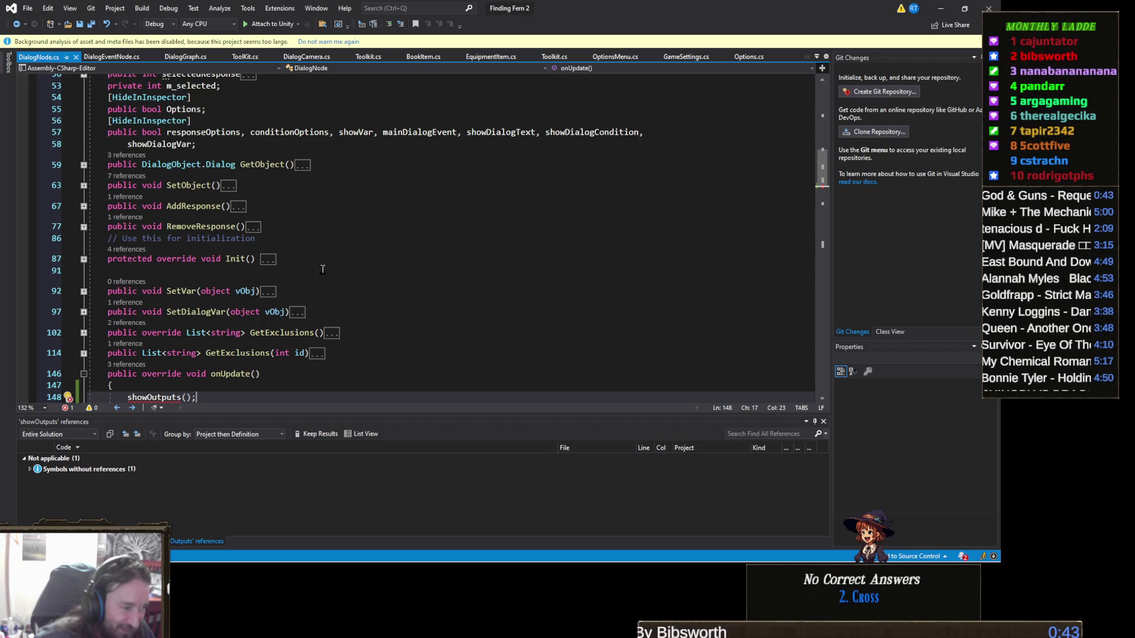
# Step: Check the showOutputs definition, delete the showOutputs(); line, and save DialogNode.cs
pyautogui.scroll(-2, 347, 271)
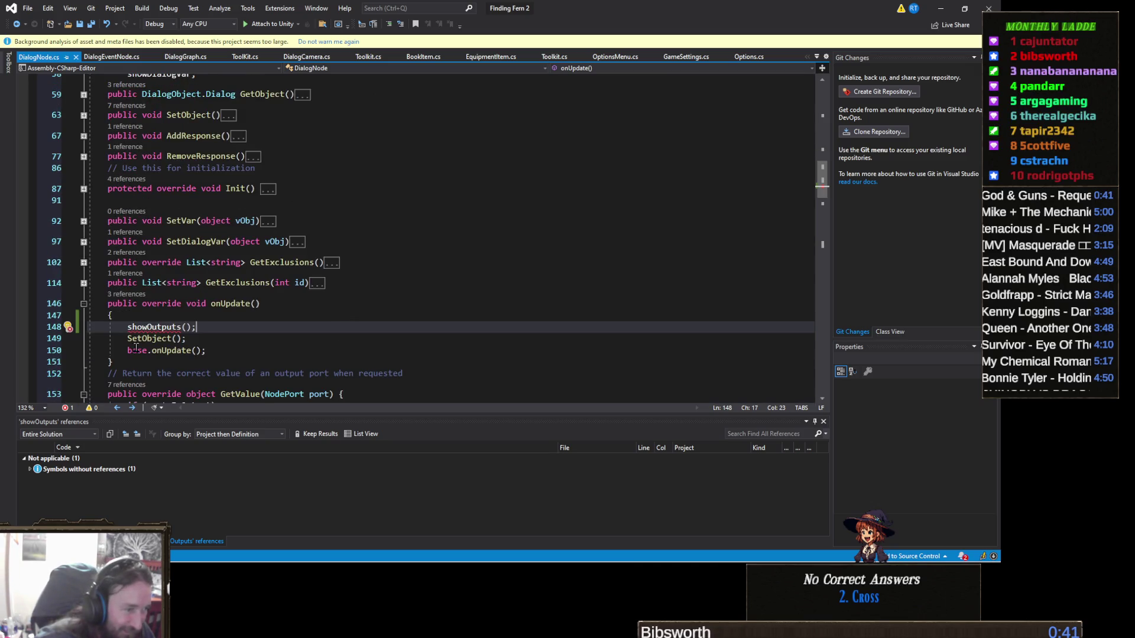
pyautogui.moveTo(169, 327)
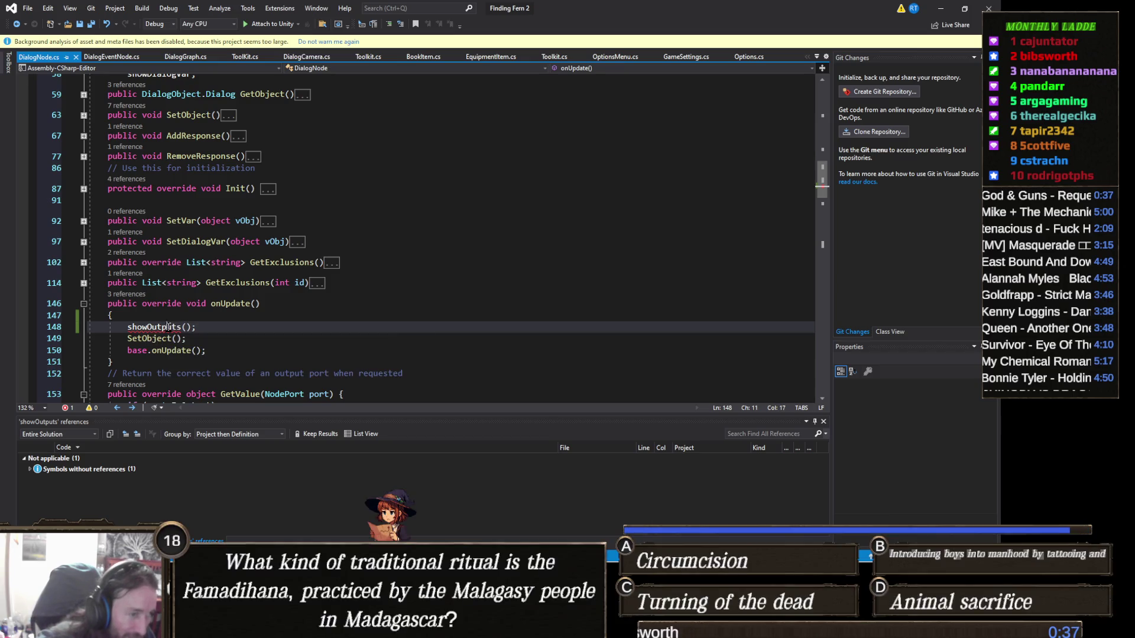
pyautogui.click(169, 327)
pyautogui.press('F12')
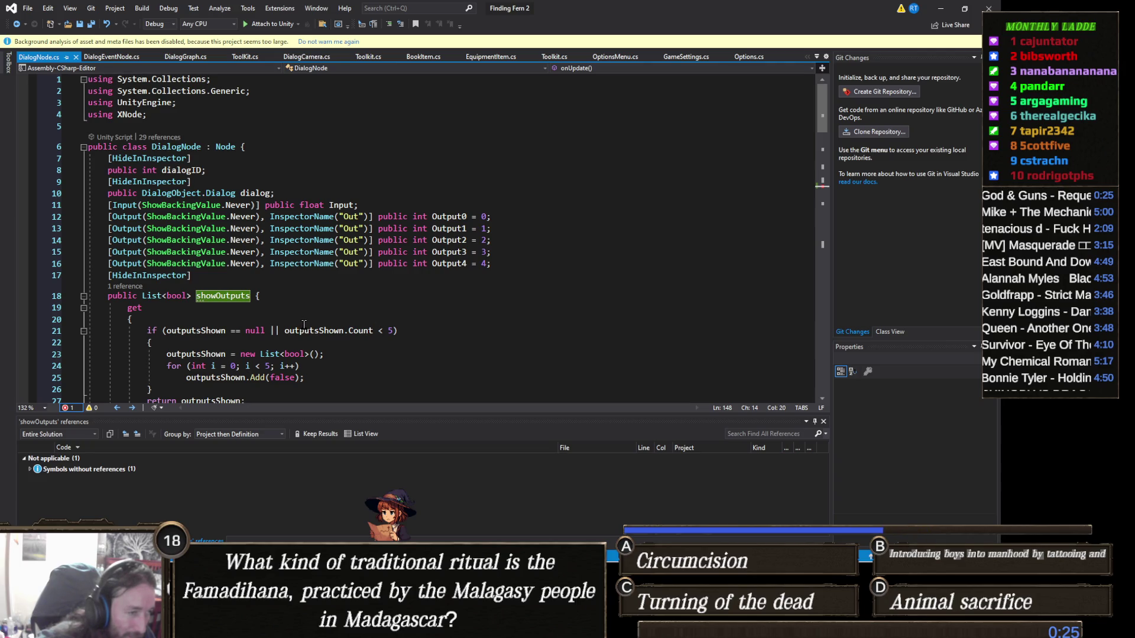
pyautogui.scroll(-2, 299, 316)
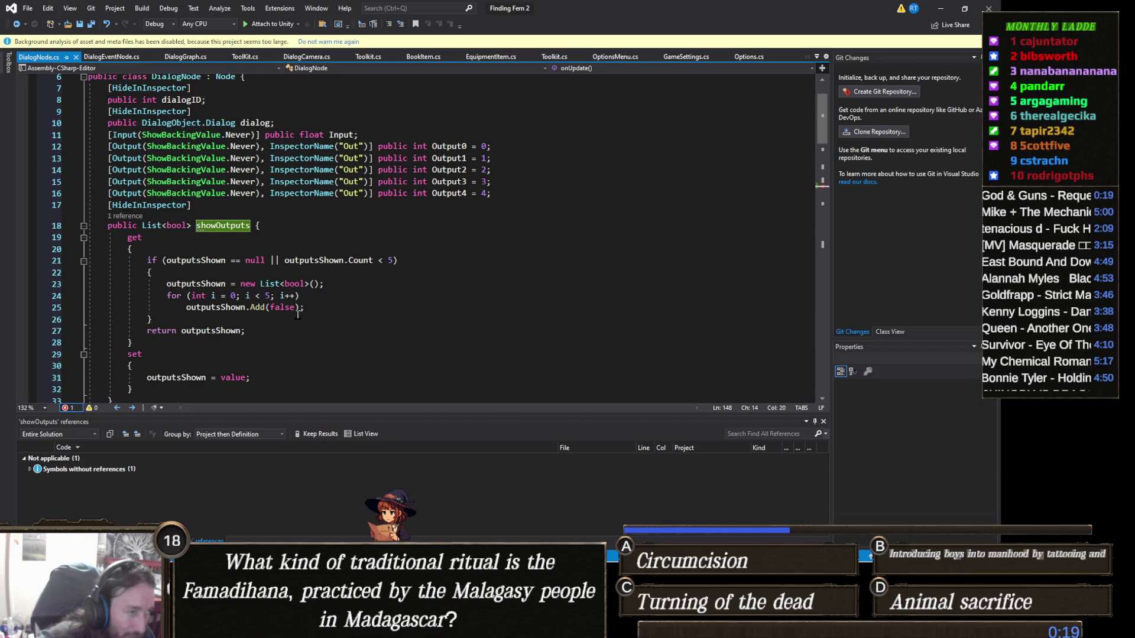
pyautogui.scroll(-15, 297, 315)
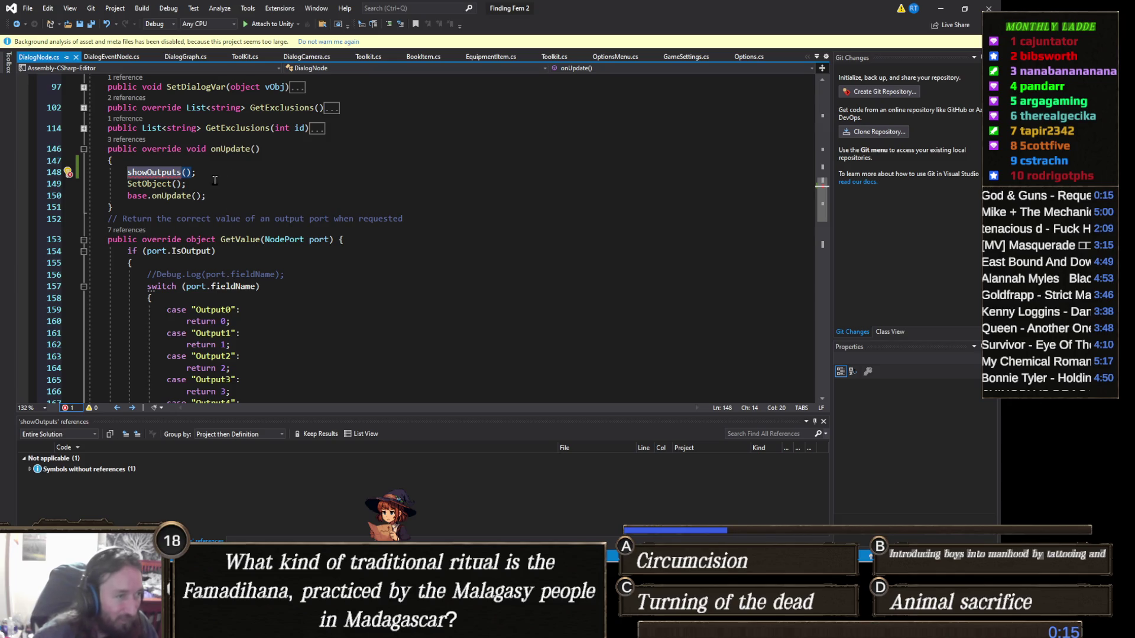
pyautogui.tripleClick(209, 175)
pyautogui.press('Delete')
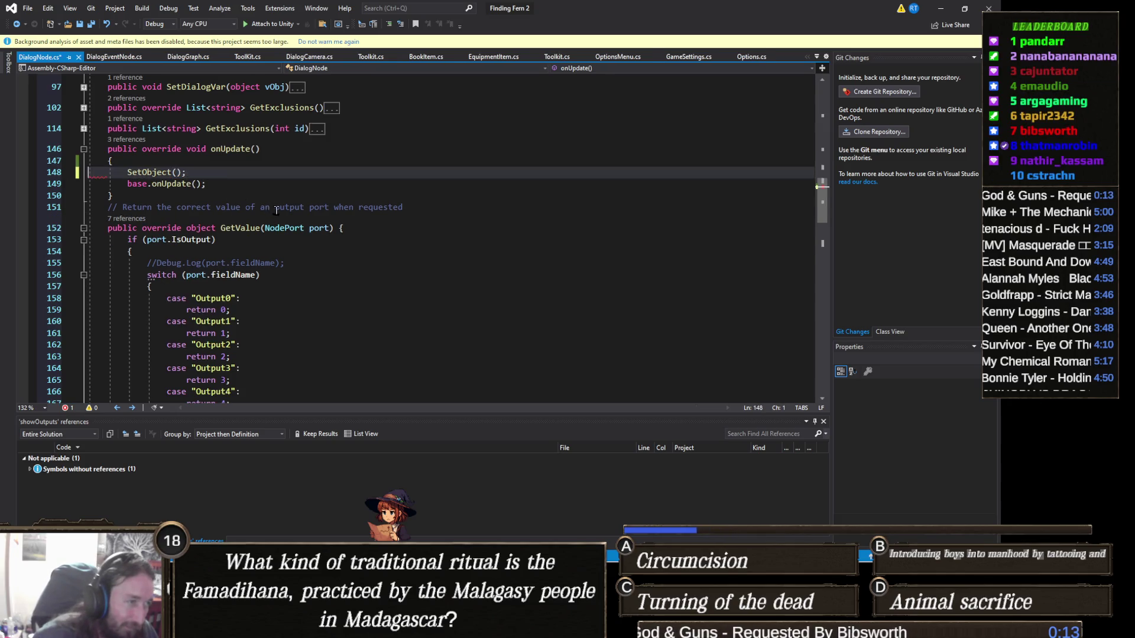
pyautogui.scroll(12, 278, 211)
pyautogui.scroll(5, 278, 211)
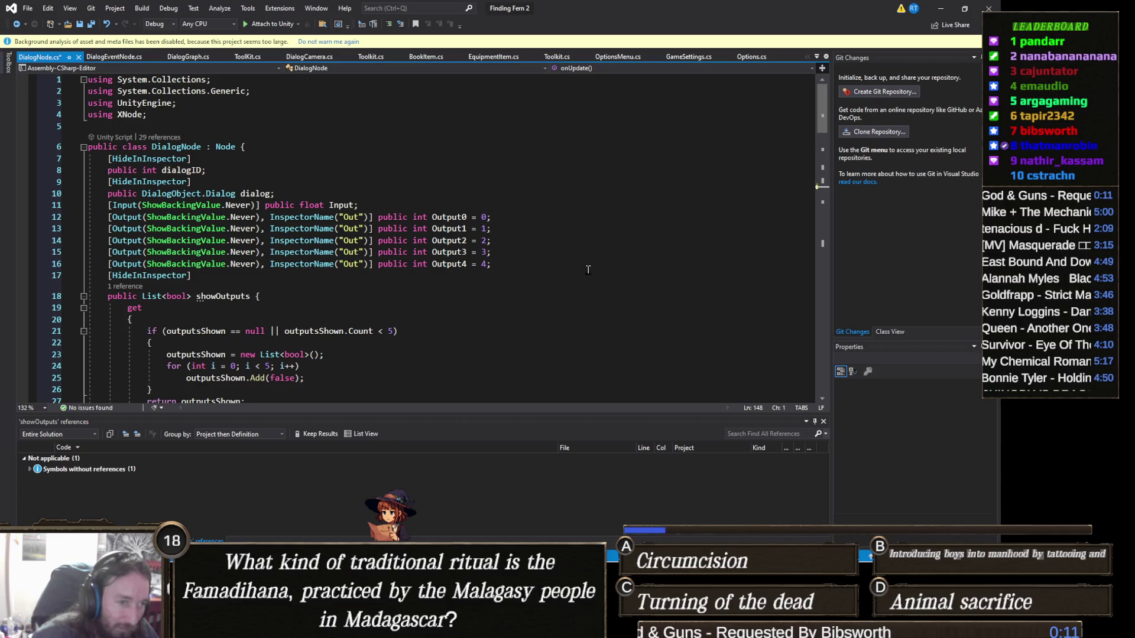
pyautogui.hotkey('ctrl', 's')
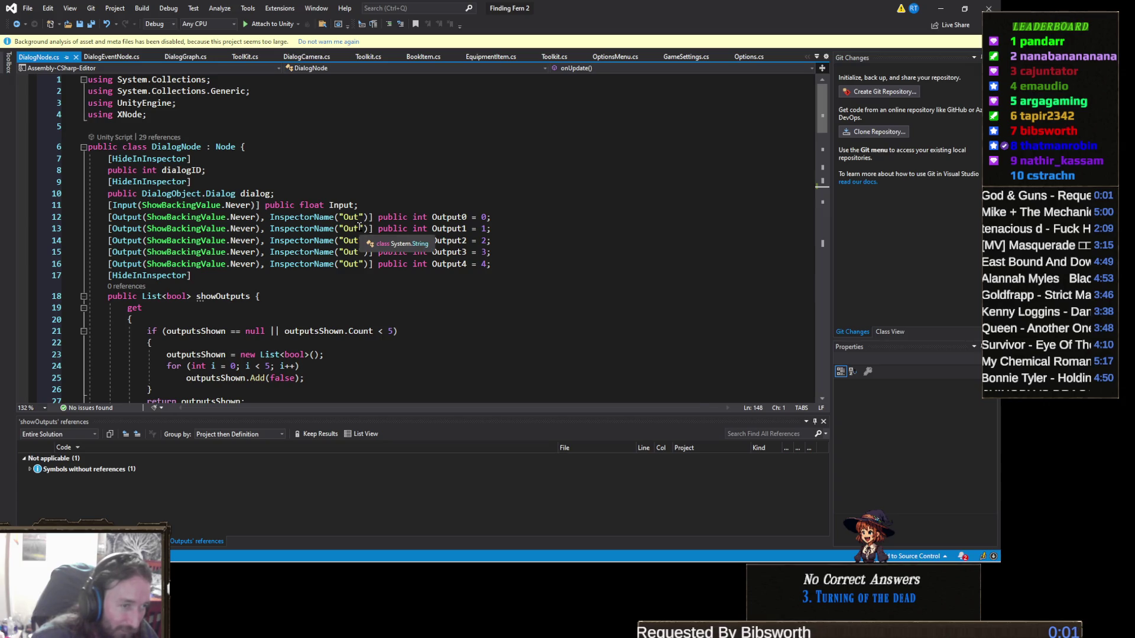
# Step: Relabel Output1–Output4's InspectorName as Out1–Out4, save, and switch back to Unity
pyautogui.click(360, 228)
pyautogui.write('1')
pyautogui.click(360, 240)
pyautogui.write('2')
pyautogui.click(363, 252)
pyautogui.write('3')
pyautogui.click(362, 264)
pyautogui.write('4')
pyautogui.hotkey('ctrl', 's')
pyautogui.hotkey('alt', 'Tab')
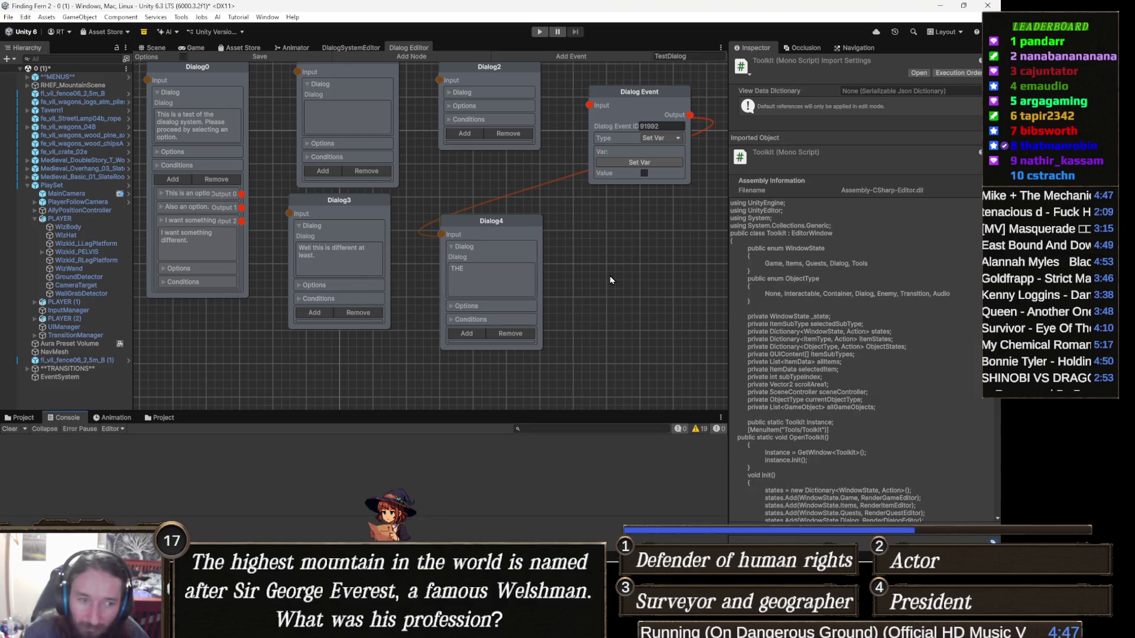
# Step: Nudge the Dialog Event node slightly down and right, then return to Visual Studio
pyautogui.moveTo(423, 252); pyautogui.dragTo(458, 265)
pyautogui.moveTo(291, 279); pyautogui.dragTo(312, 295)
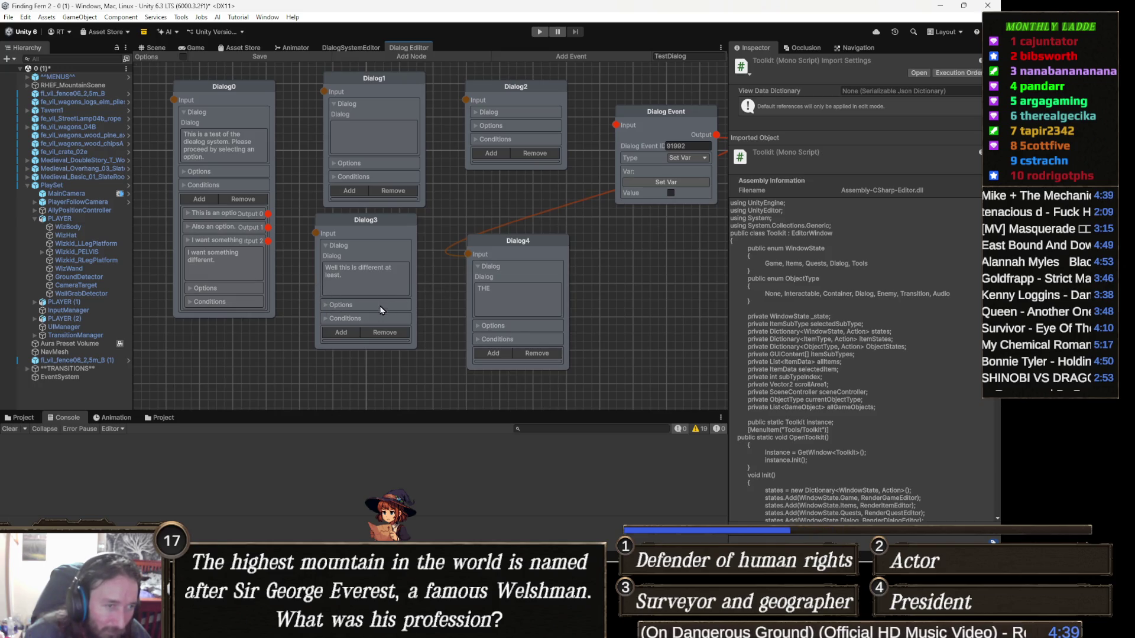
pyautogui.moveTo(434, 262); pyautogui.dragTo(379, 302)
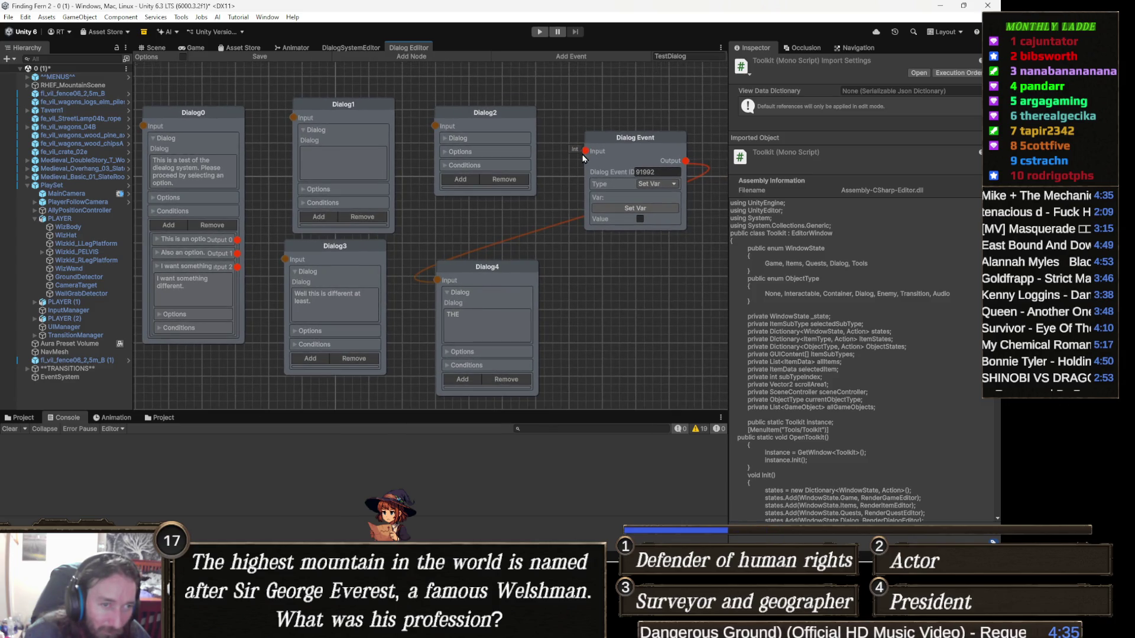
pyautogui.click(636, 139)
pyautogui.moveTo(636, 141); pyautogui.dragTo(644, 157)
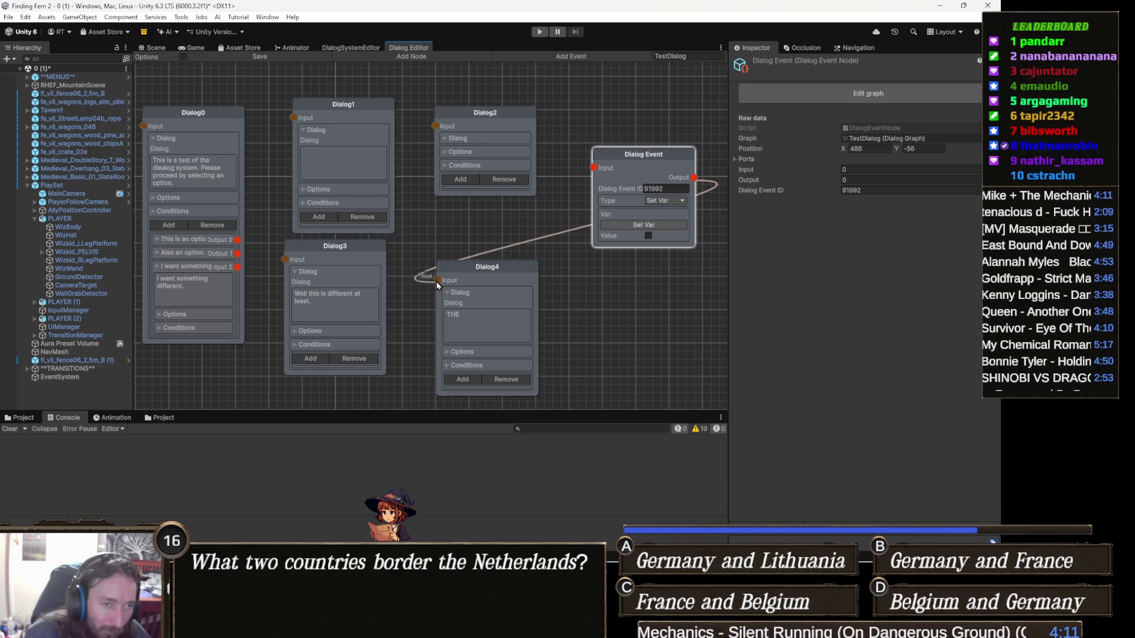
pyautogui.hotkey('alt', 'Tab')
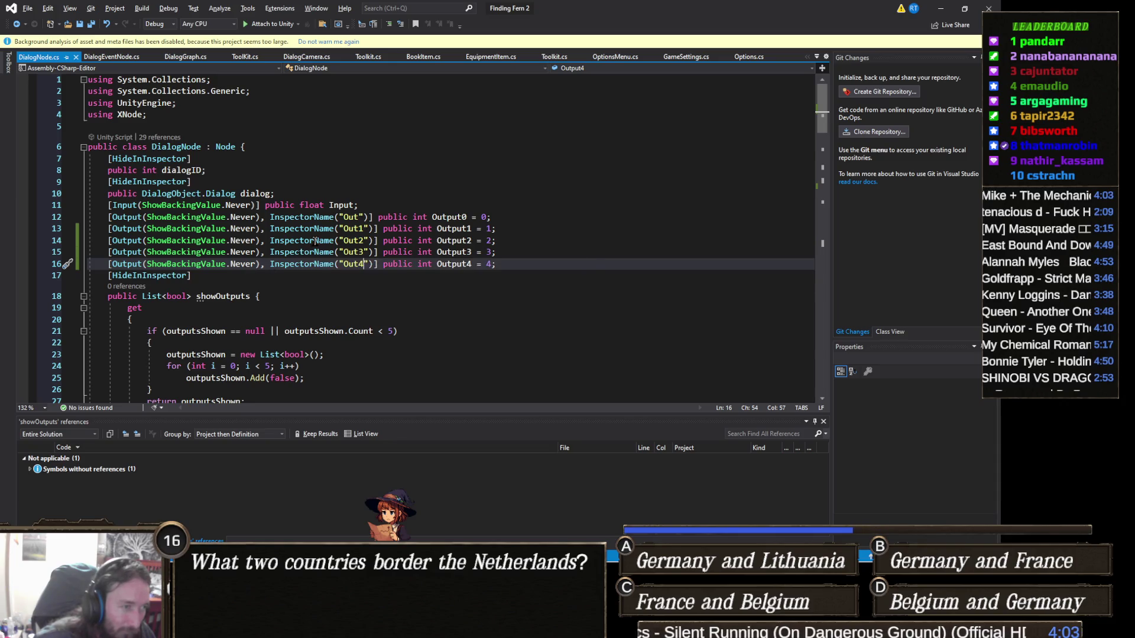
# Step: Open DialogGraph.cs and go to the xNode NodeGraph class definition
pyautogui.click(194, 59)
pyautogui.rightClick(253, 125)
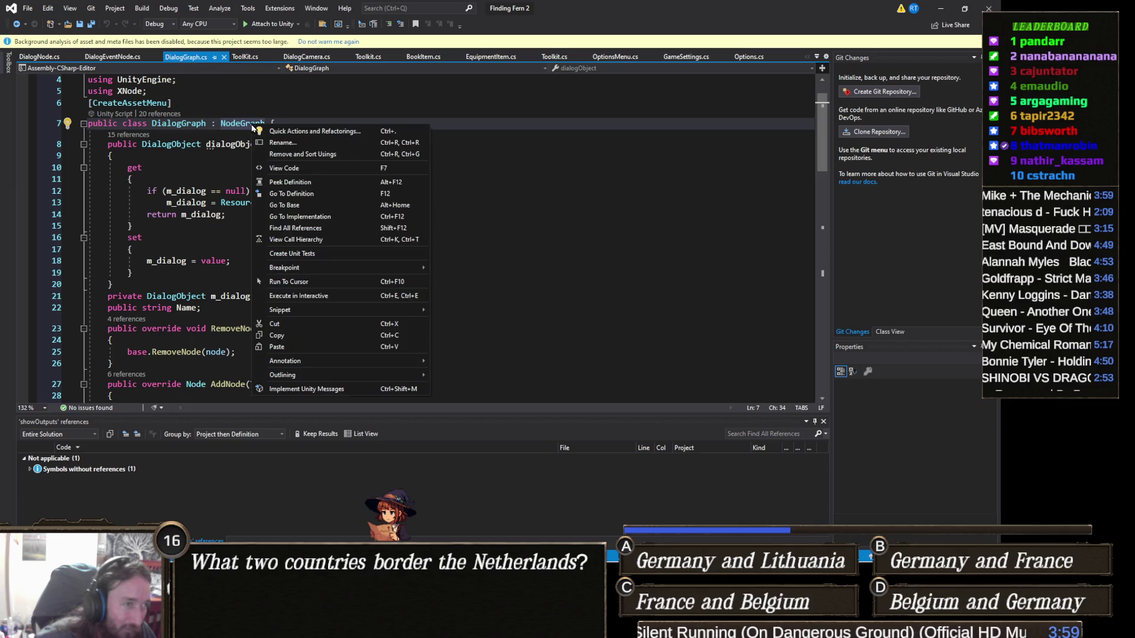
pyautogui.click(292, 194)
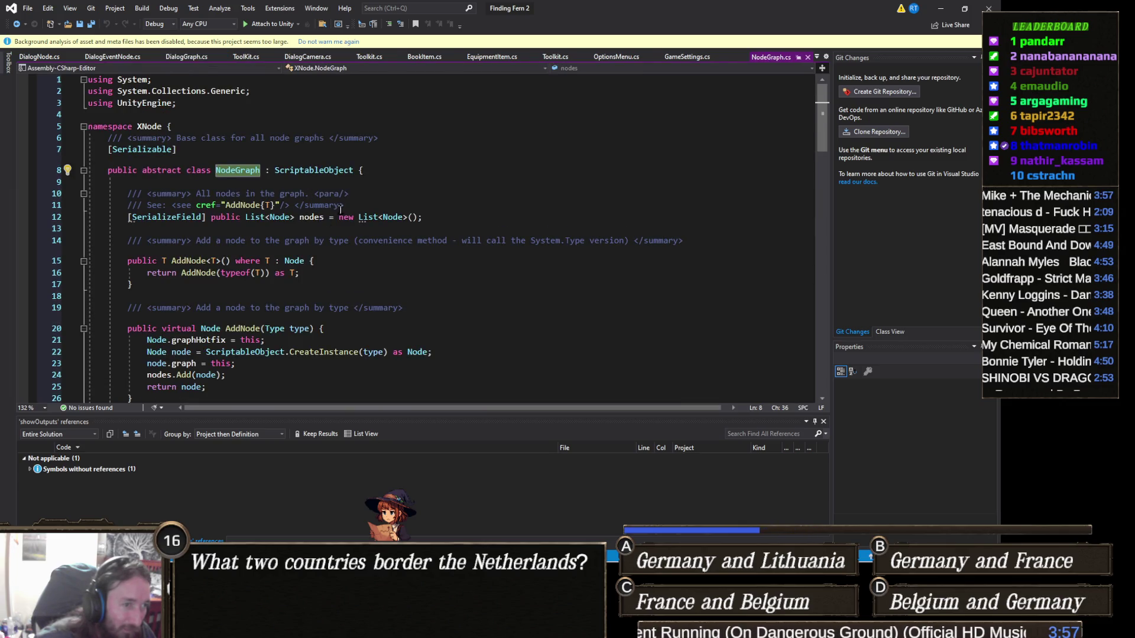
pyautogui.scroll(-4, 341, 209)
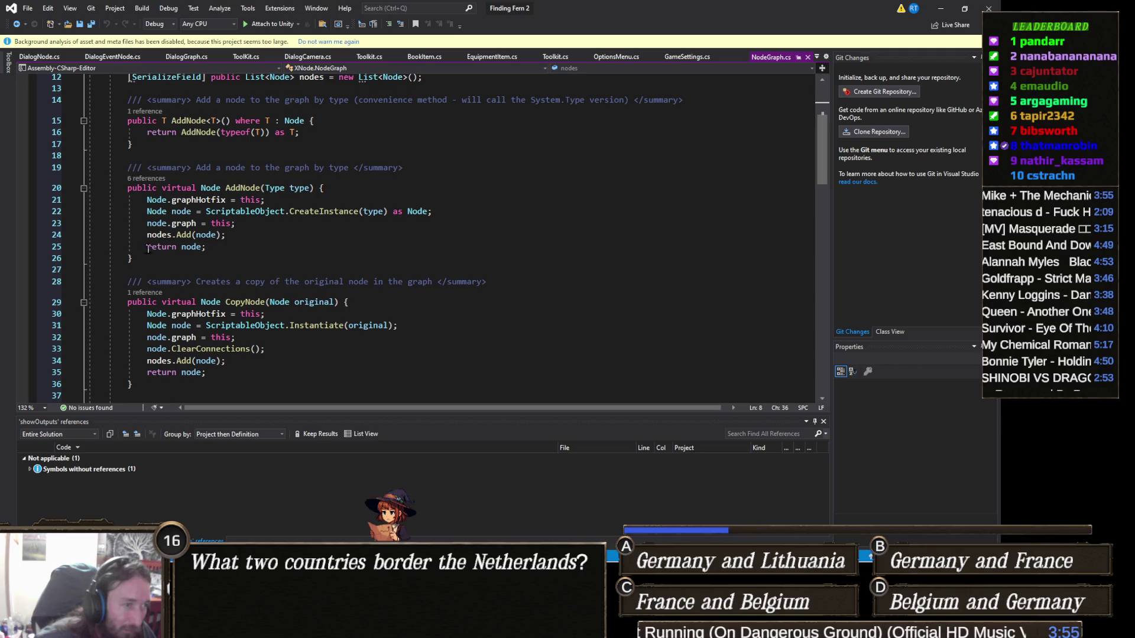
pyautogui.scroll(-4, 251, 242)
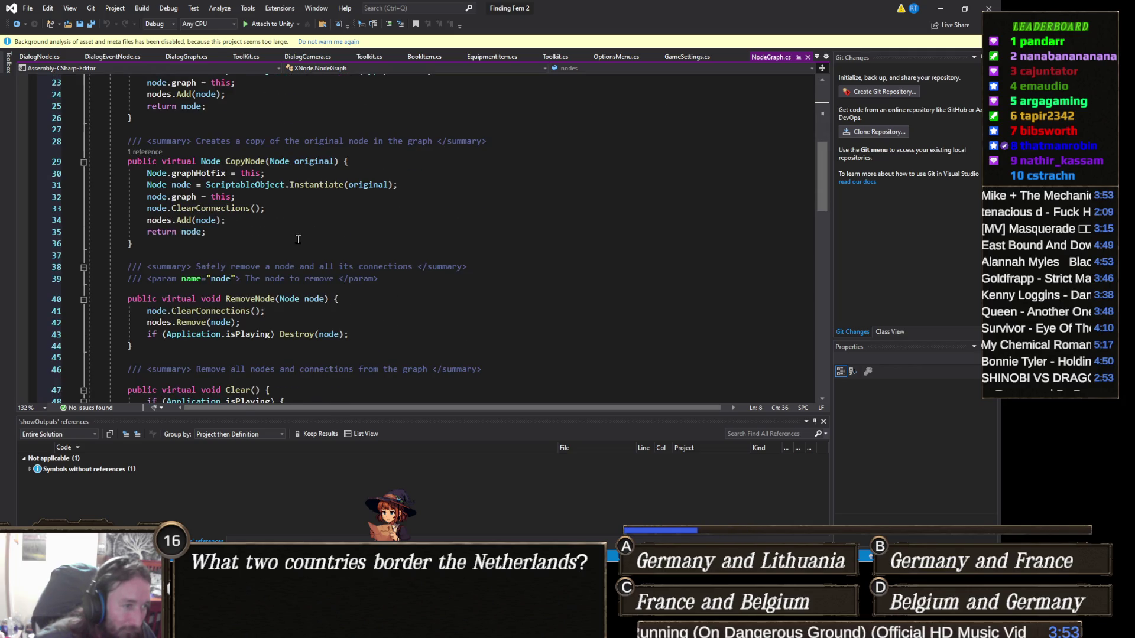
pyautogui.scroll(-6, 298, 239)
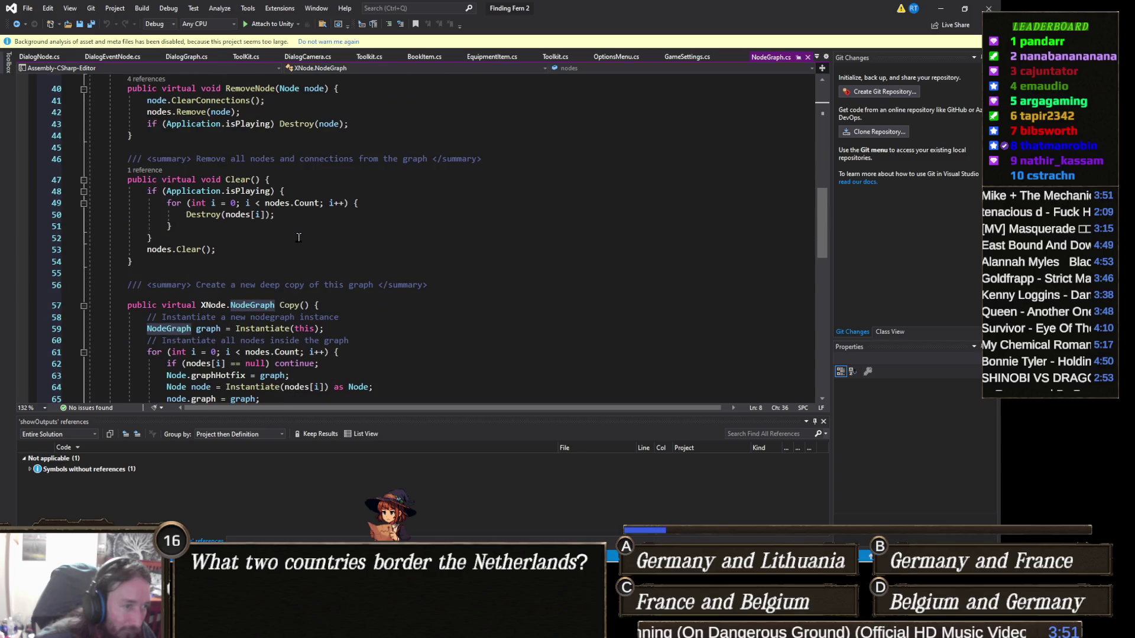
pyautogui.scroll(-3, 298, 238)
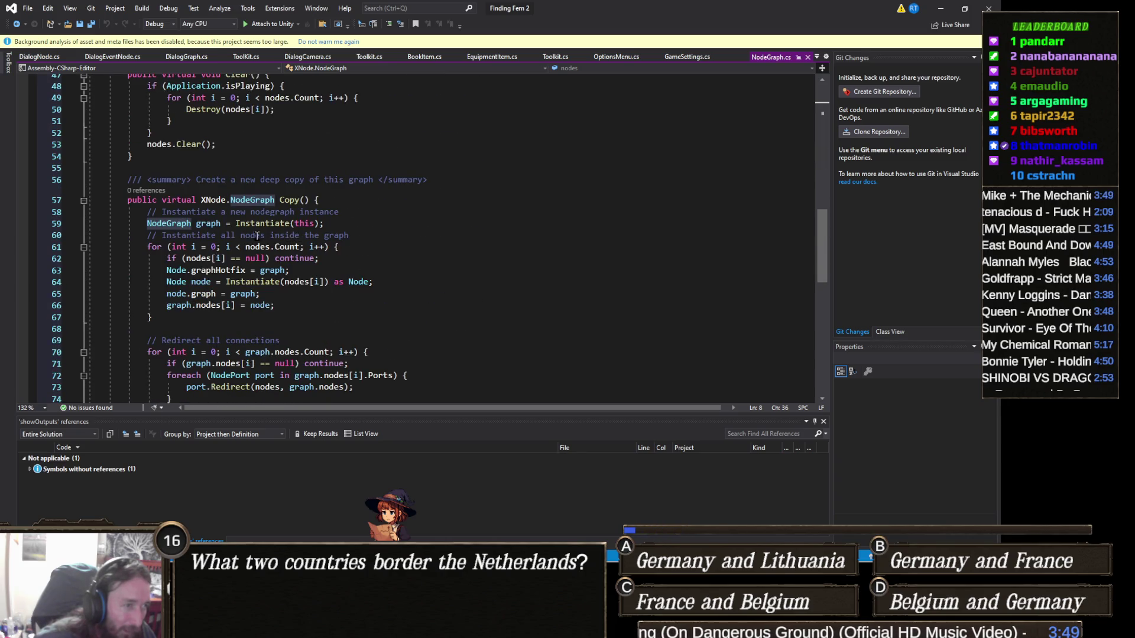
# Step: Collapse the Copy() method and read through the rest of NodeGraph
pyautogui.click(84, 202)
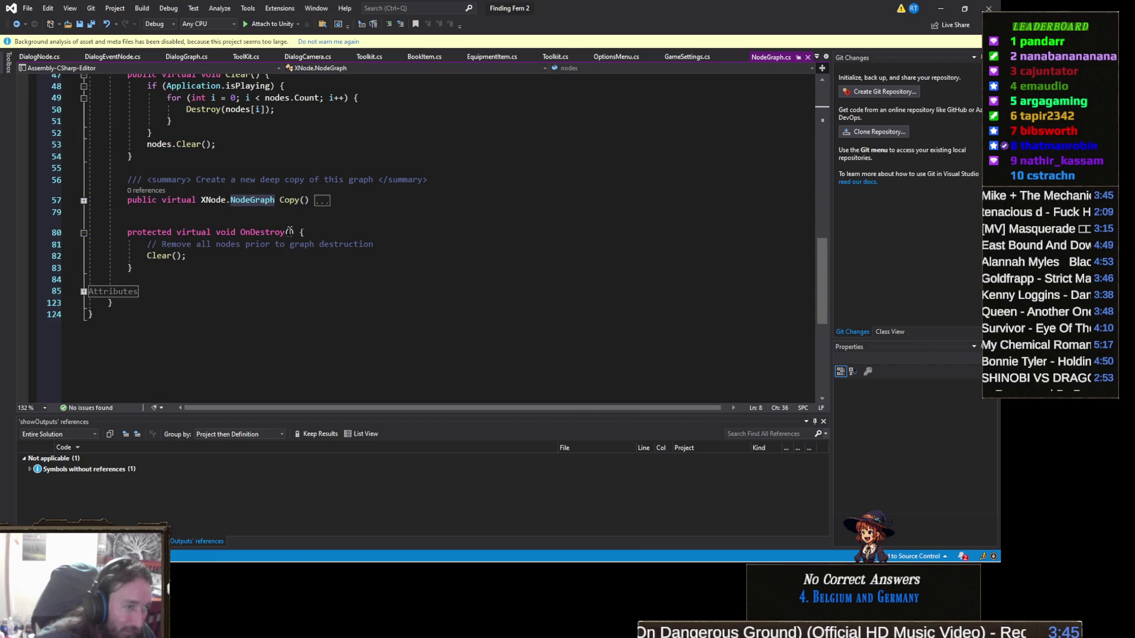
pyautogui.scroll(3, 329, 242)
pyautogui.scroll(10, 329, 243)
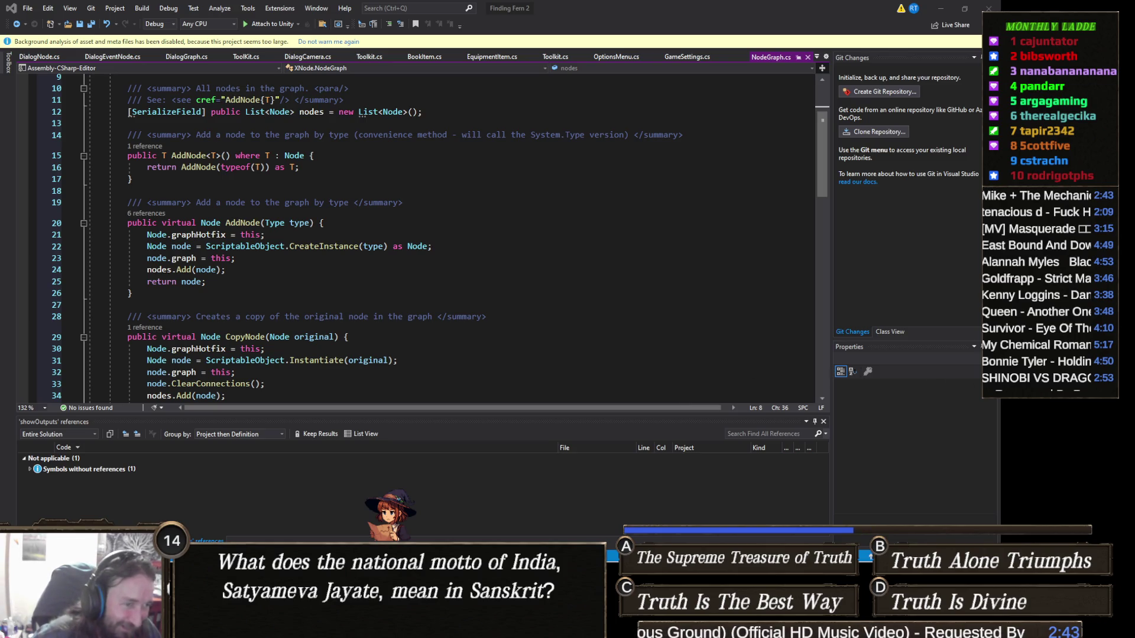
pyautogui.scroll(-3, 360, 275)
pyautogui.scroll(-2, 367, 278)
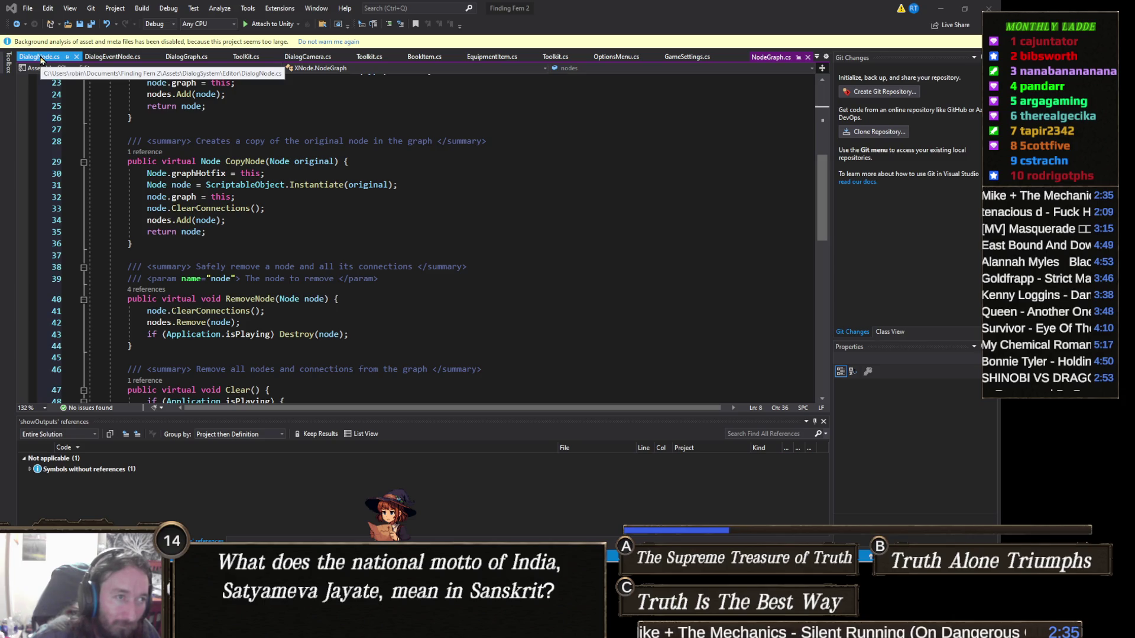
pyautogui.scroll(-3, 321, 249)
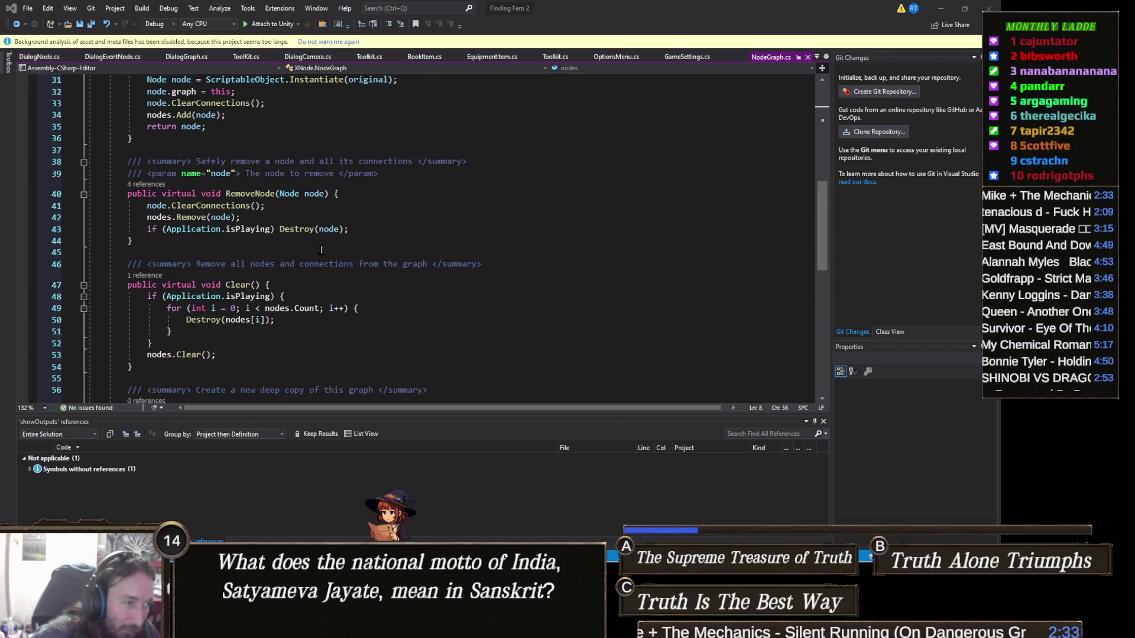
pyautogui.scroll(-6, 208, 214)
pyautogui.scroll(4, 218, 225)
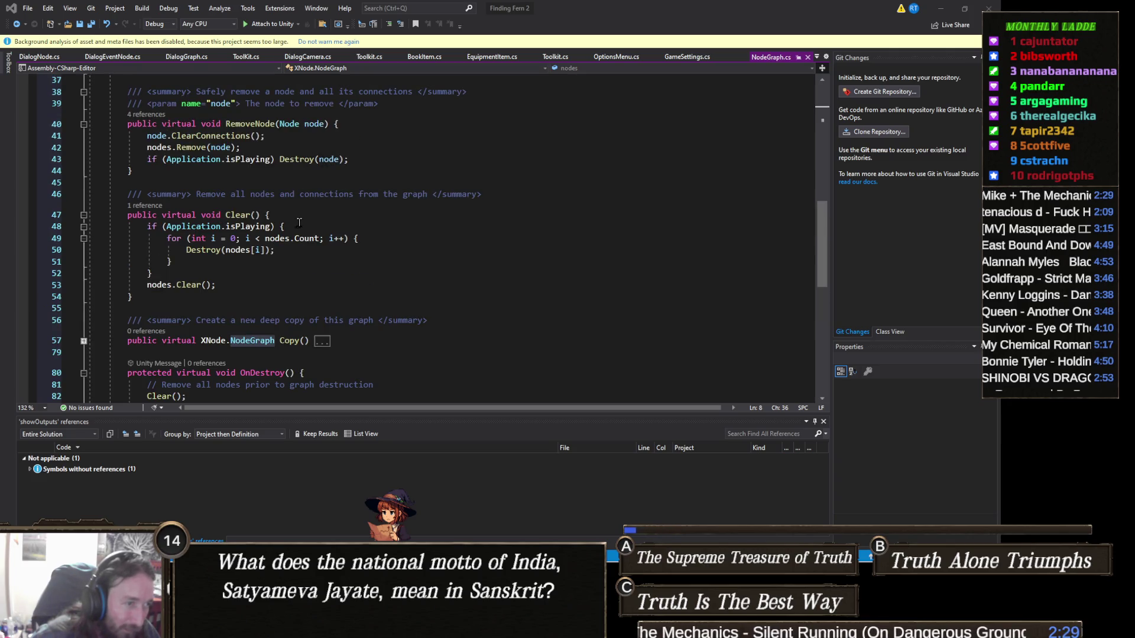
pyautogui.scroll(1, 299, 222)
# Step: Go to the Node base class definition and review its Ports, Outputs and Inputs properties
pyautogui.rightClick(288, 158)
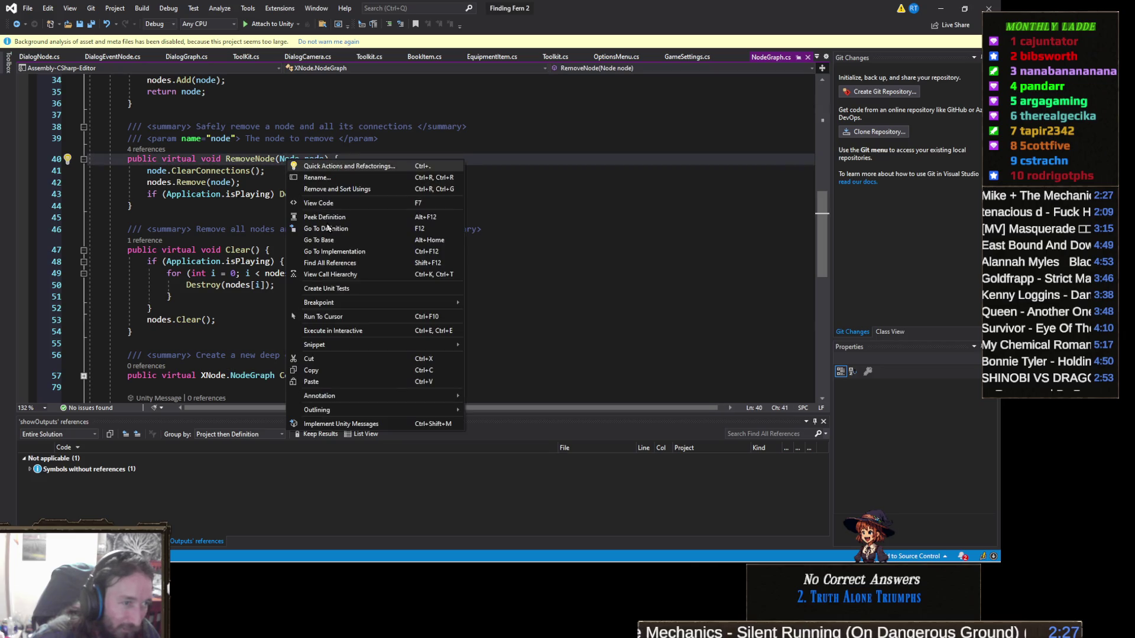
pyautogui.click(329, 228)
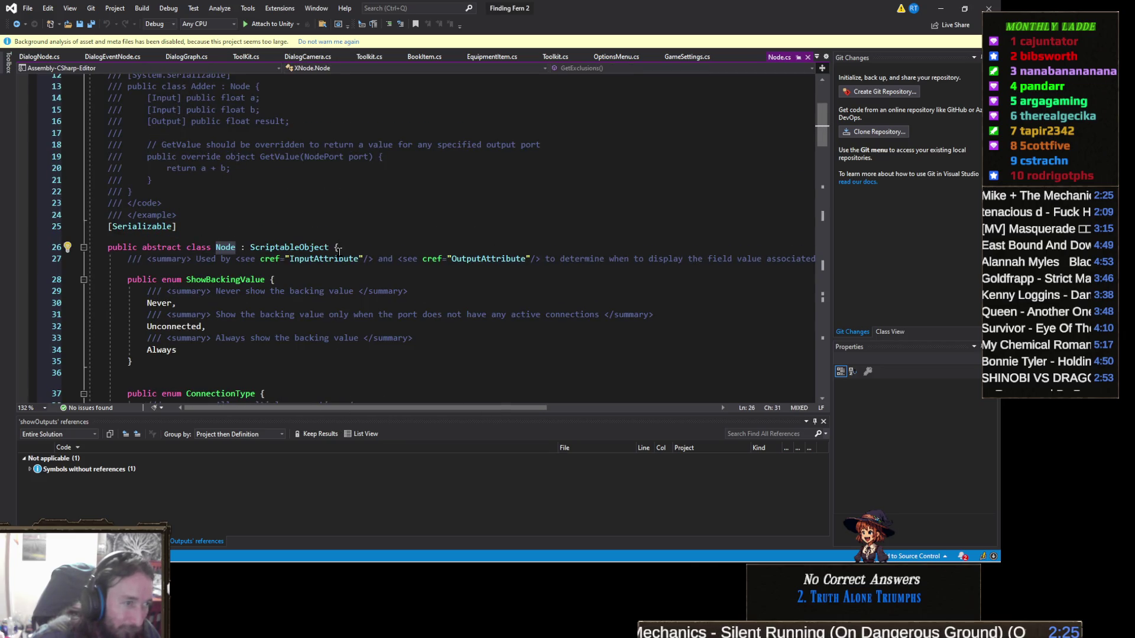
pyautogui.scroll(-1, 244, 273)
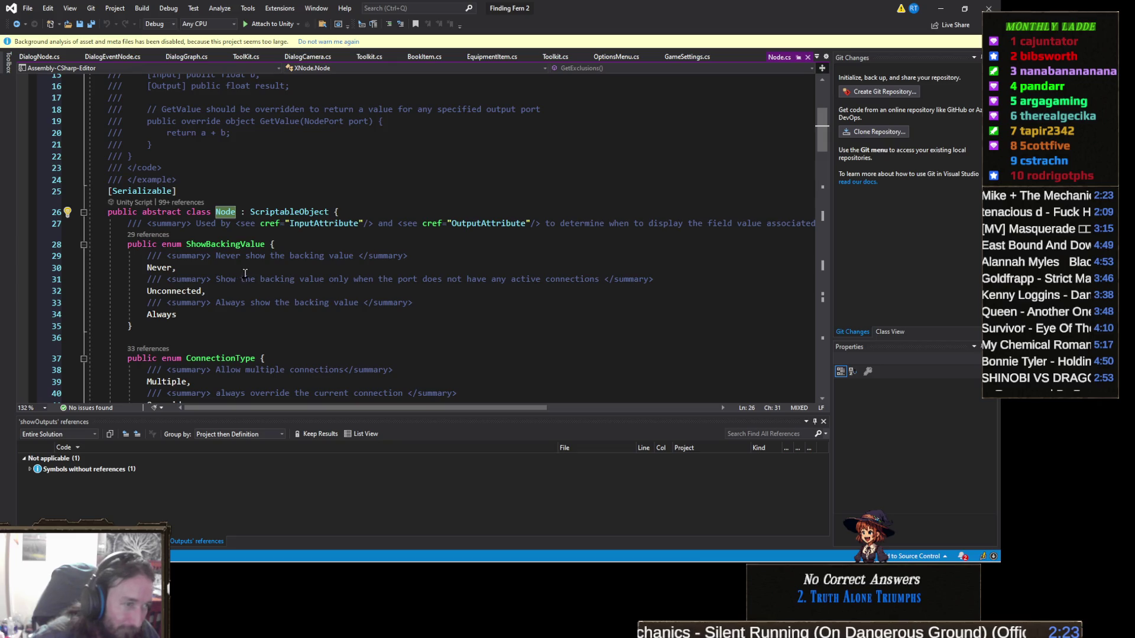
pyautogui.scroll(-3, 247, 272)
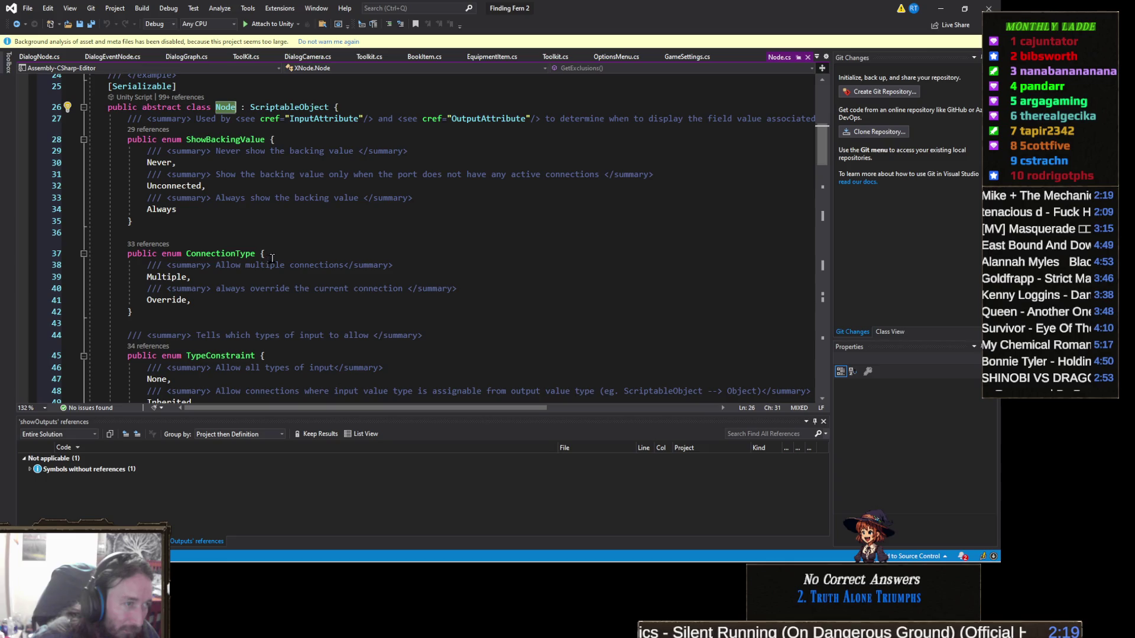
pyautogui.scroll(-2, 292, 243)
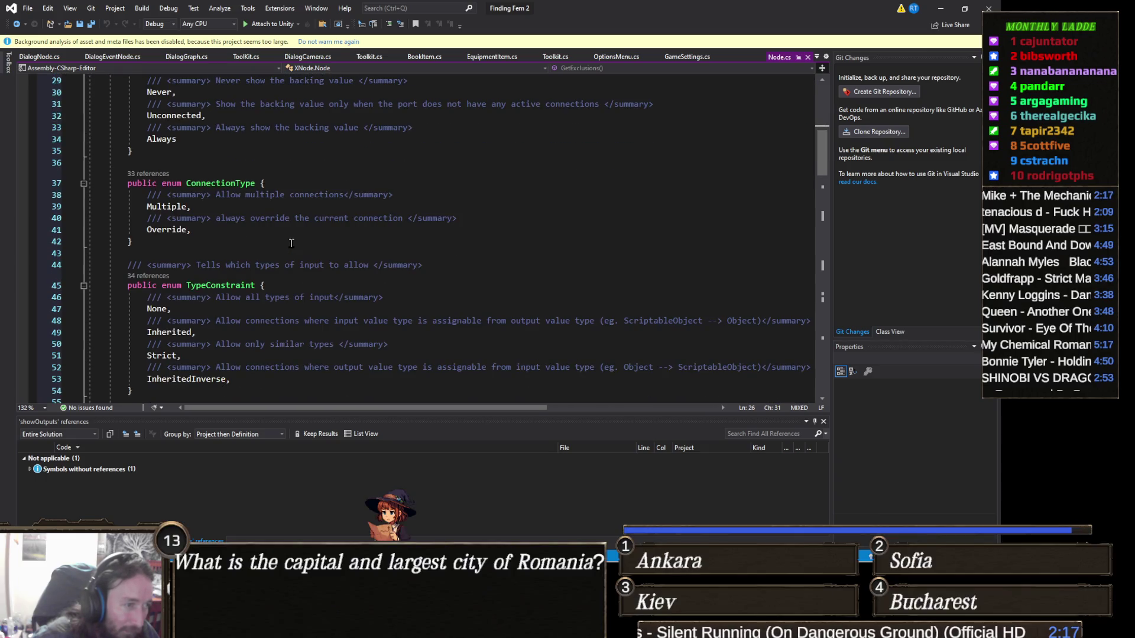
pyautogui.scroll(-2, 291, 242)
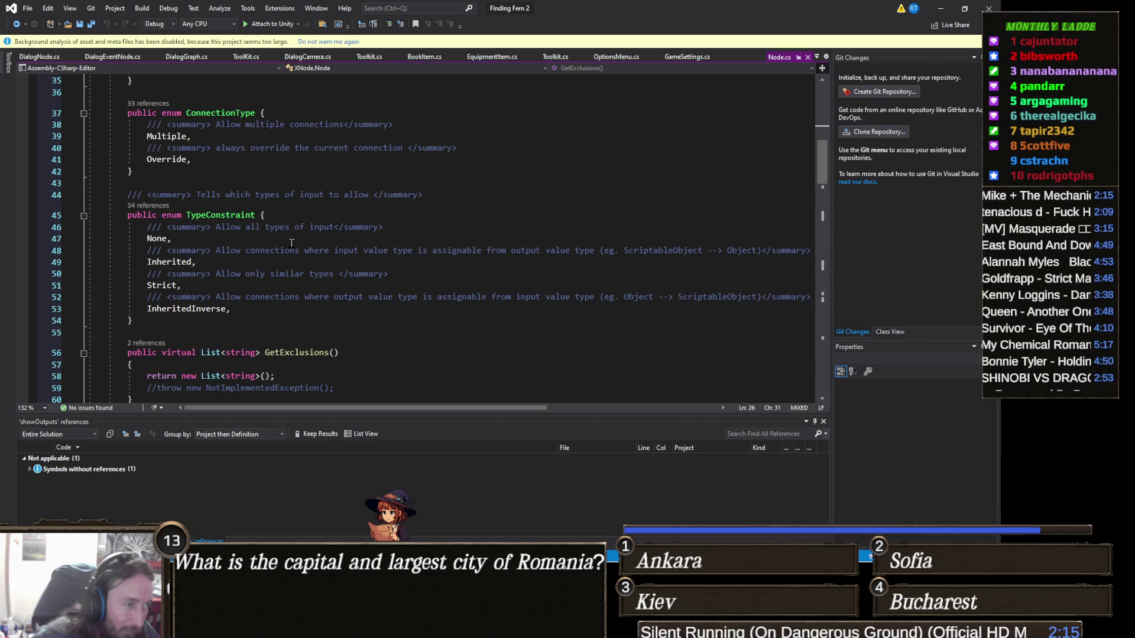
pyautogui.scroll(-2, 291, 243)
pyautogui.scroll(-3, 292, 242)
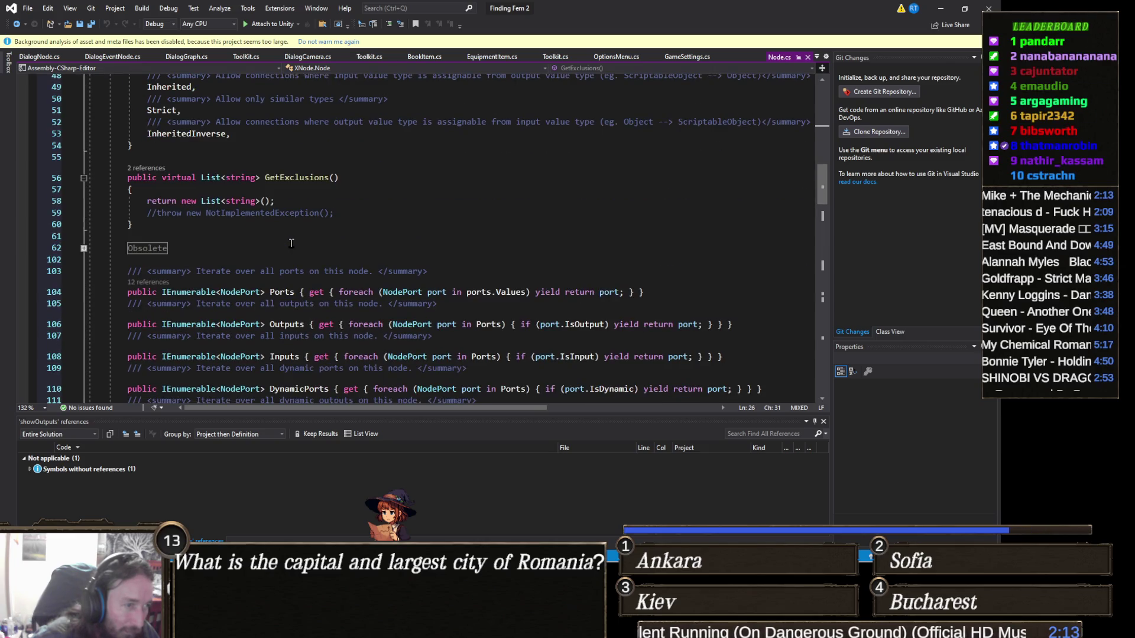
pyautogui.scroll(-2, 292, 243)
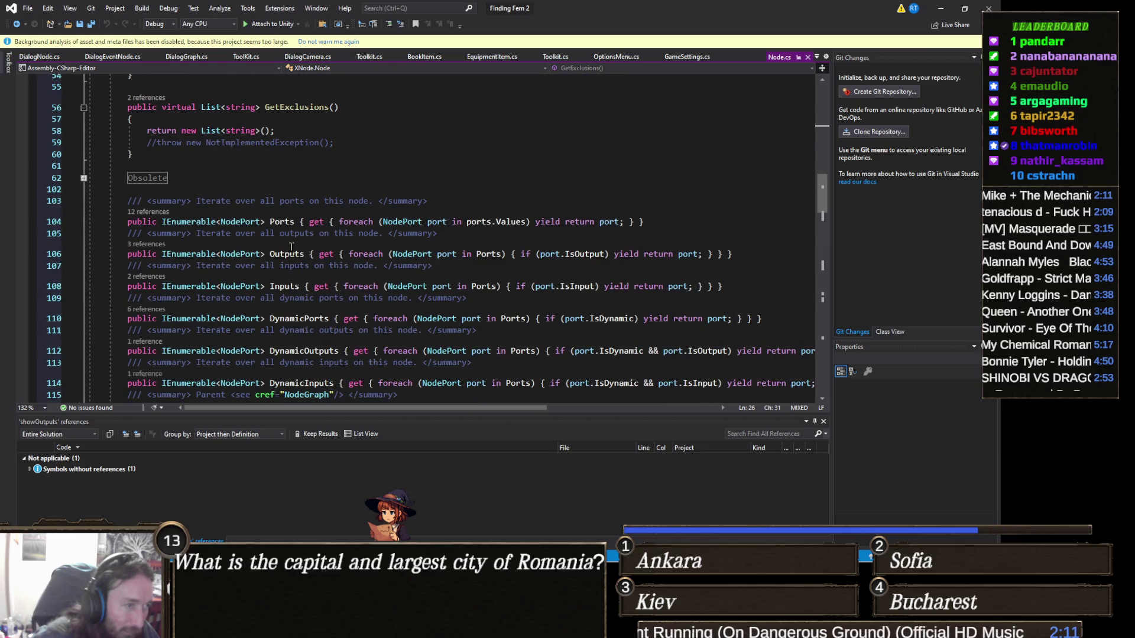
pyautogui.scroll(10, 223, 256)
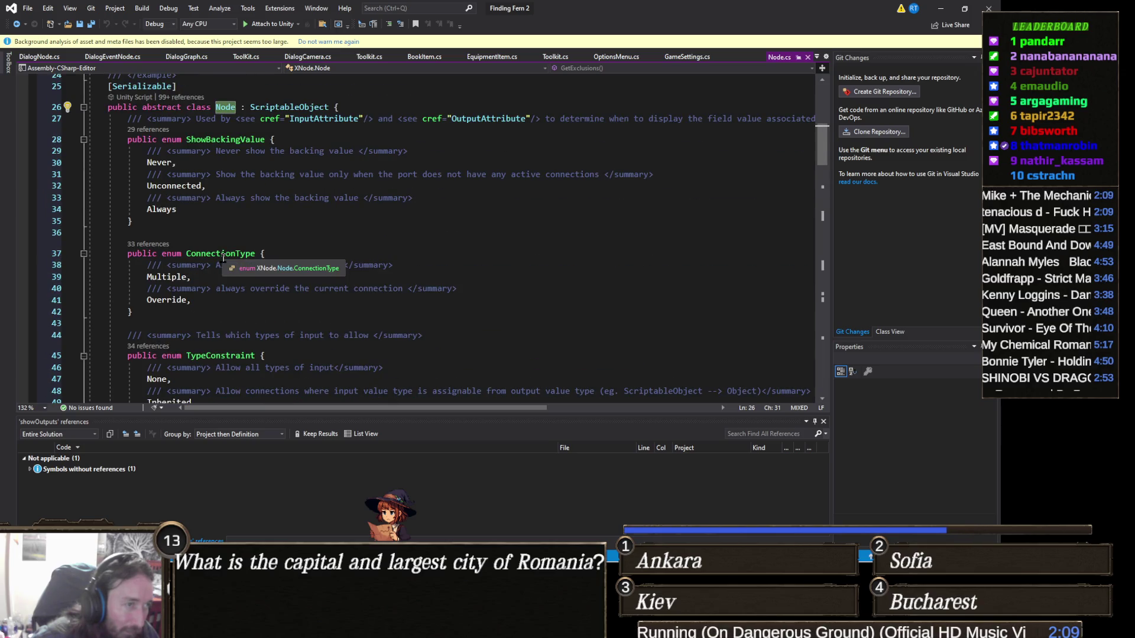
pyautogui.scroll(-9, 223, 256)
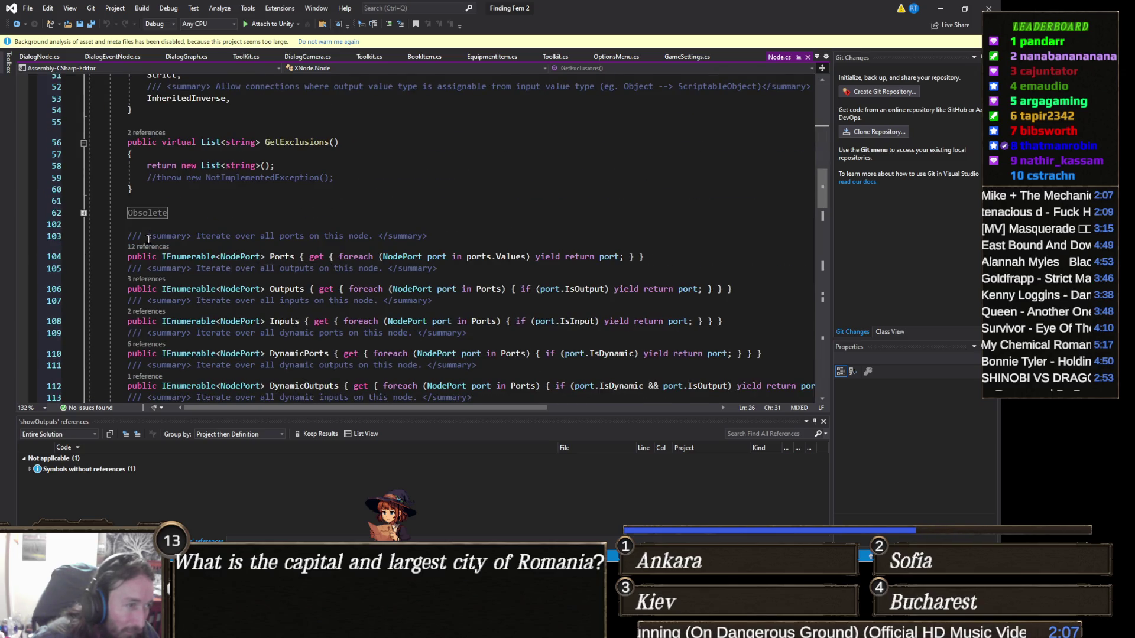
pyautogui.scroll(-3, 224, 244)
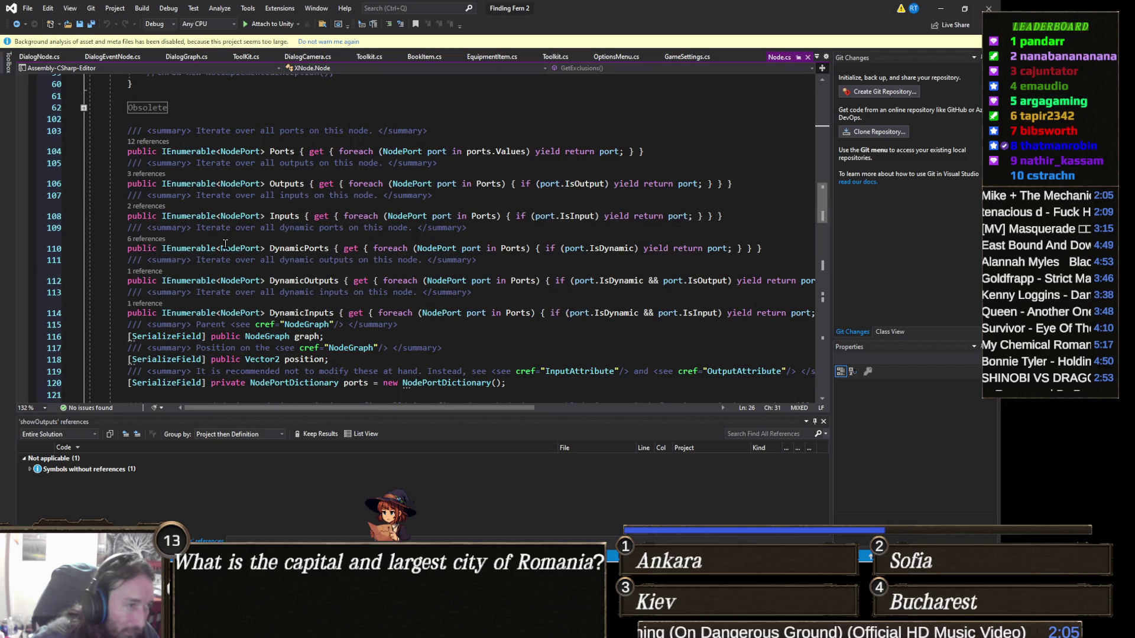
pyautogui.scroll(-1, 225, 245)
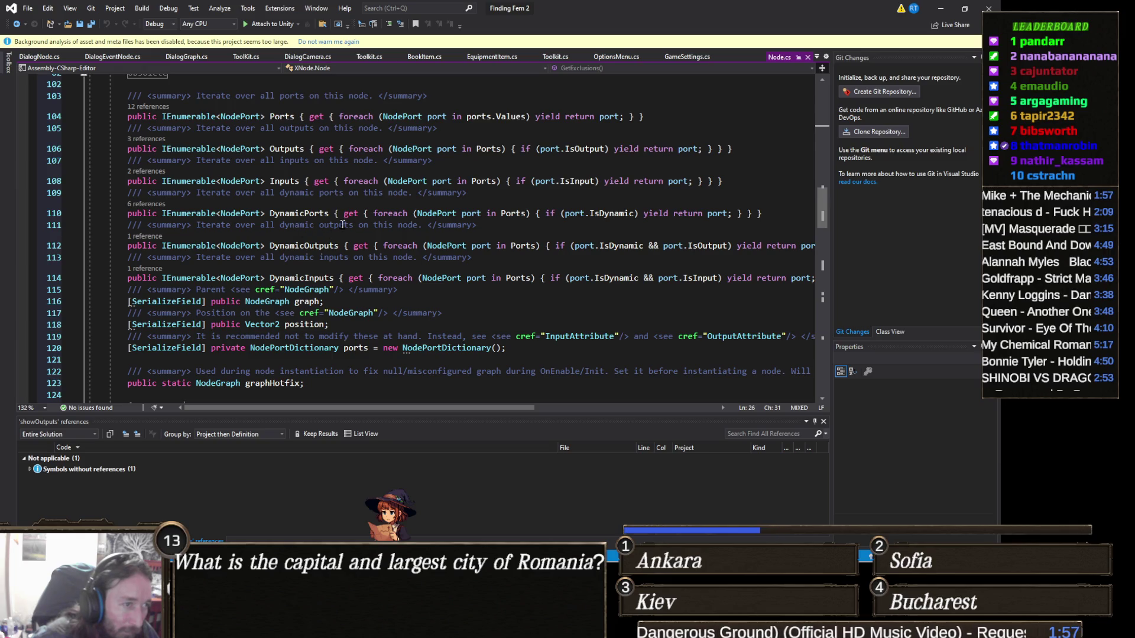
pyautogui.moveTo(296, 179)
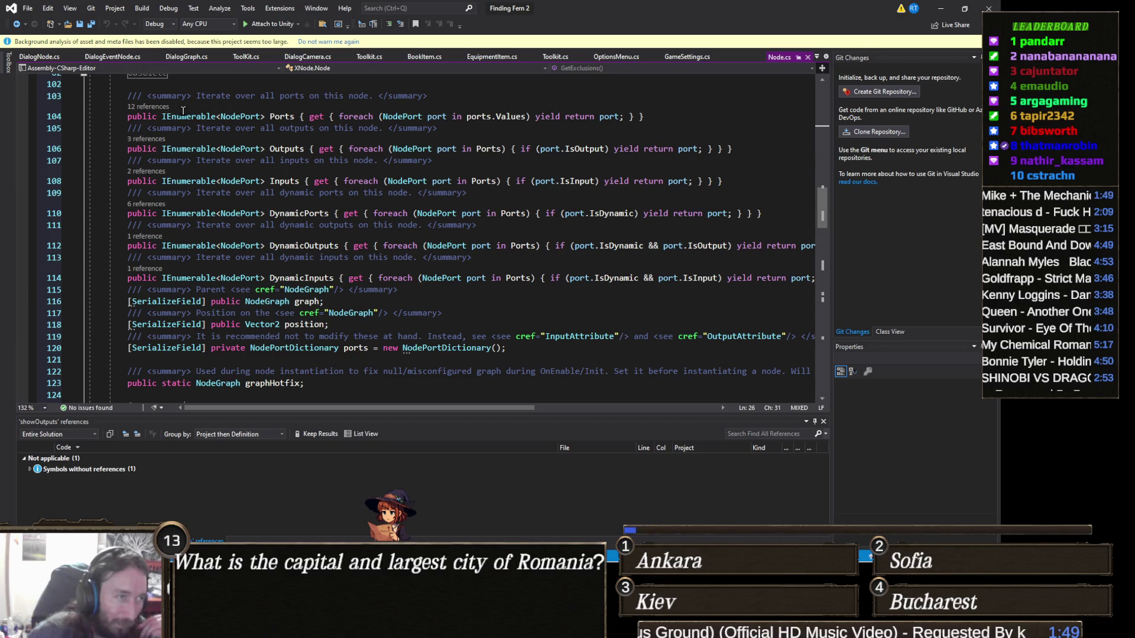
pyautogui.click(112, 57)
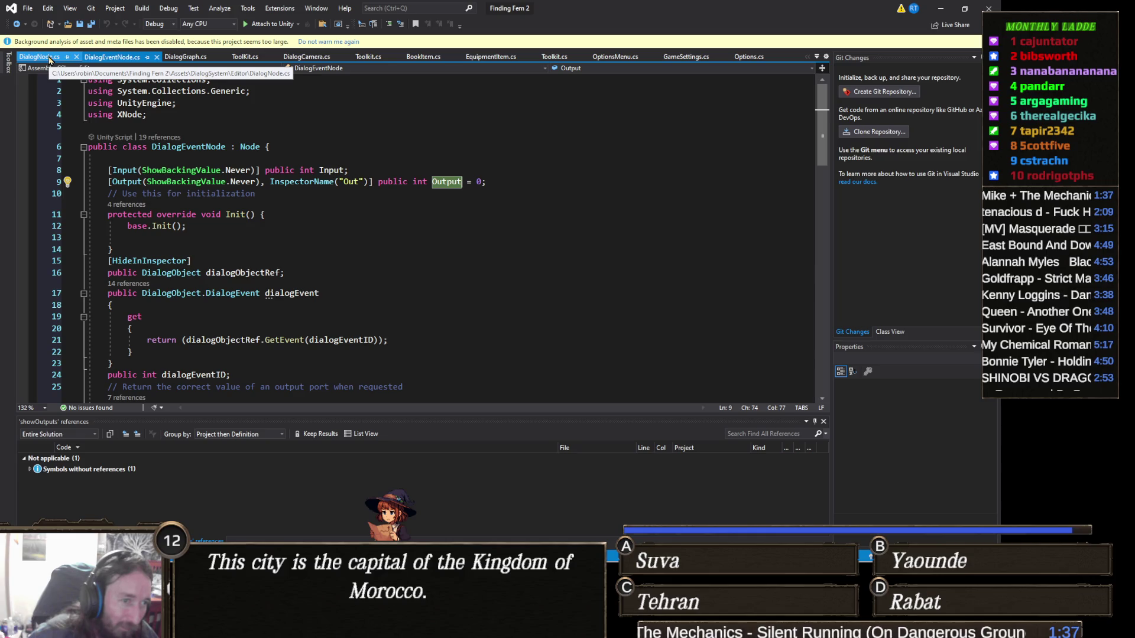
pyautogui.click(49, 60)
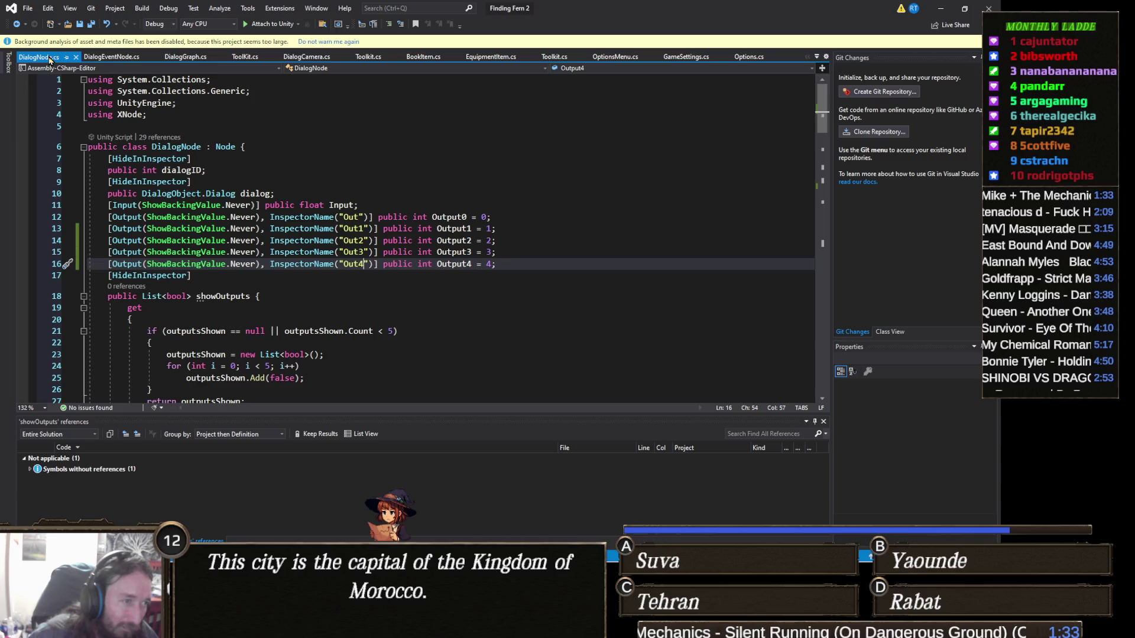
pyautogui.hotkey('ctrl', 'Tab')
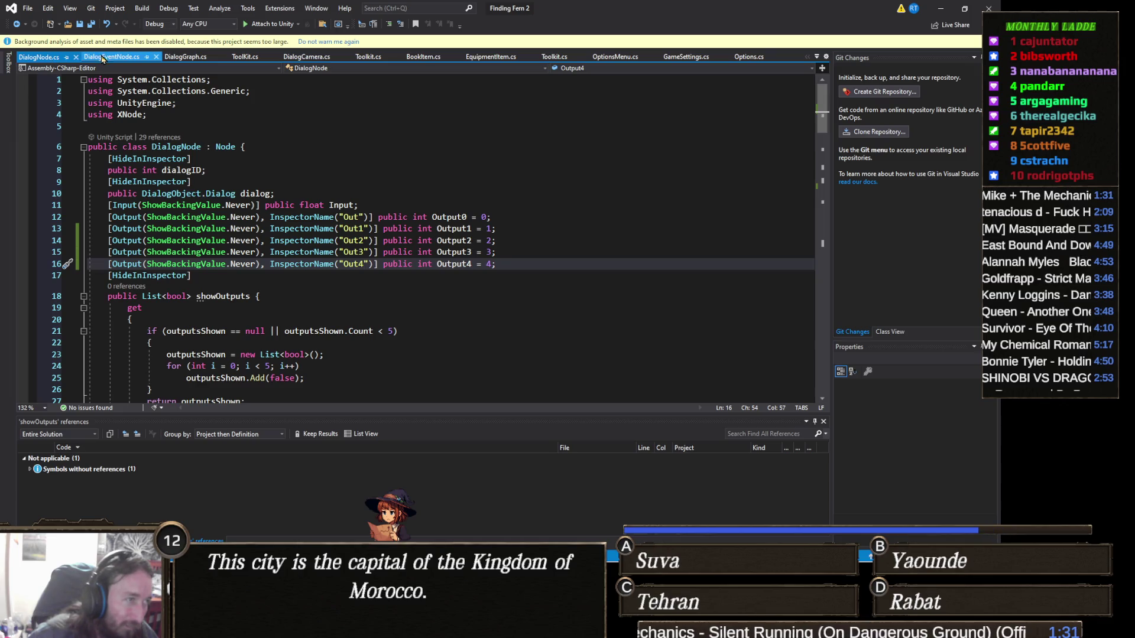
pyautogui.click(47, 62)
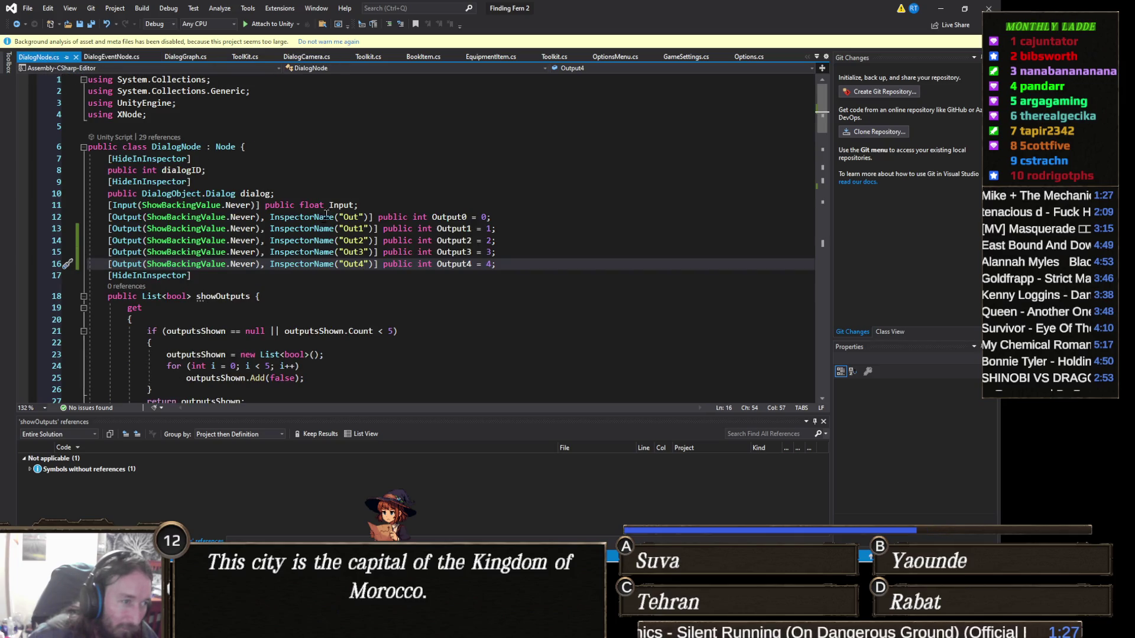
pyautogui.moveTo(307, 246)
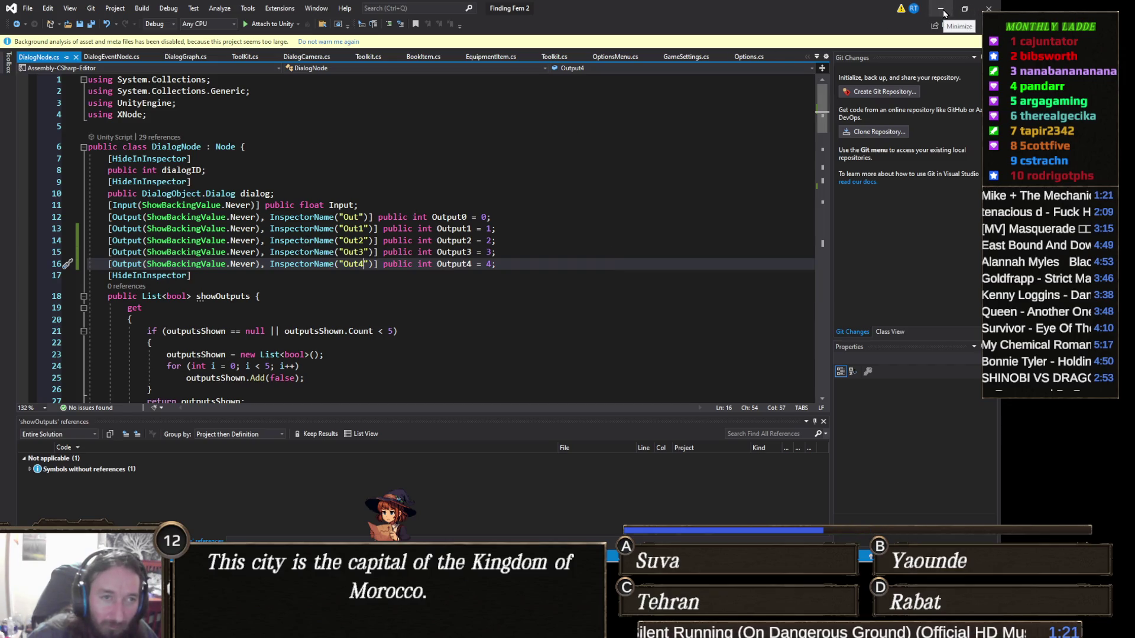
pyautogui.click(943, 13)
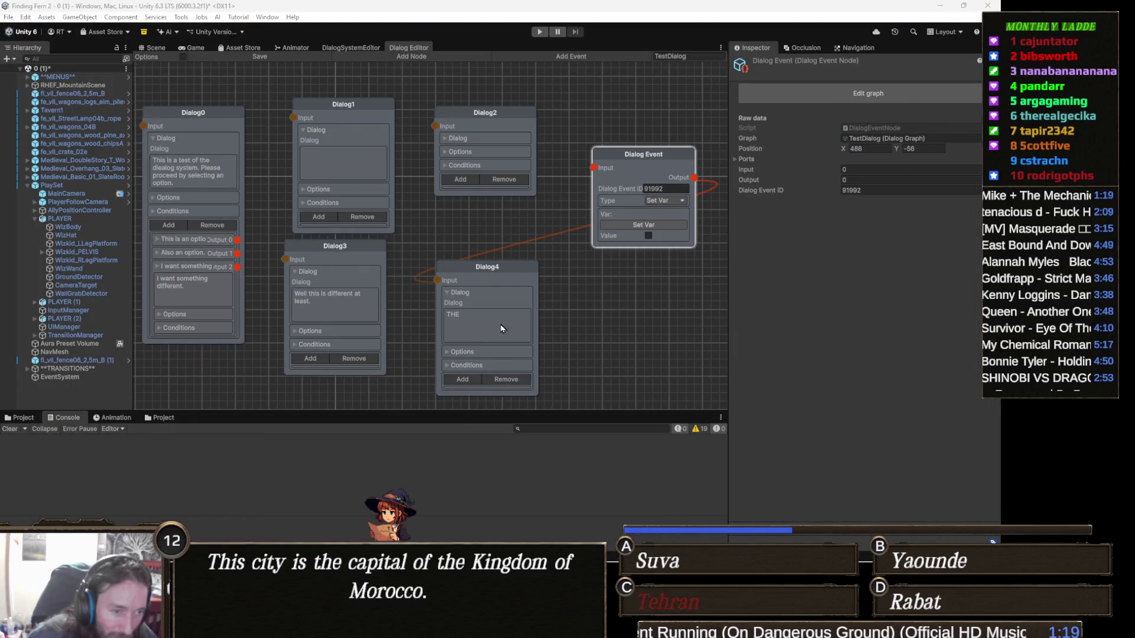
# Step: Collapse Dialog4's dialog text section and add a new response to it
pyautogui.scroll(-3, 488, 290)
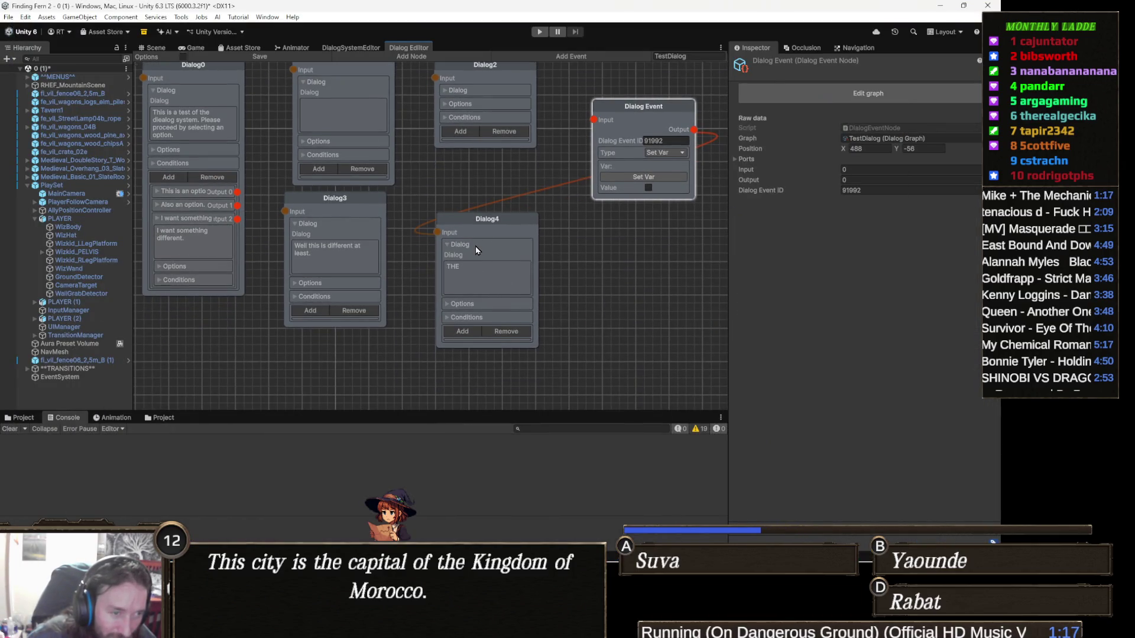
pyautogui.click(447, 248)
pyautogui.click(447, 248)
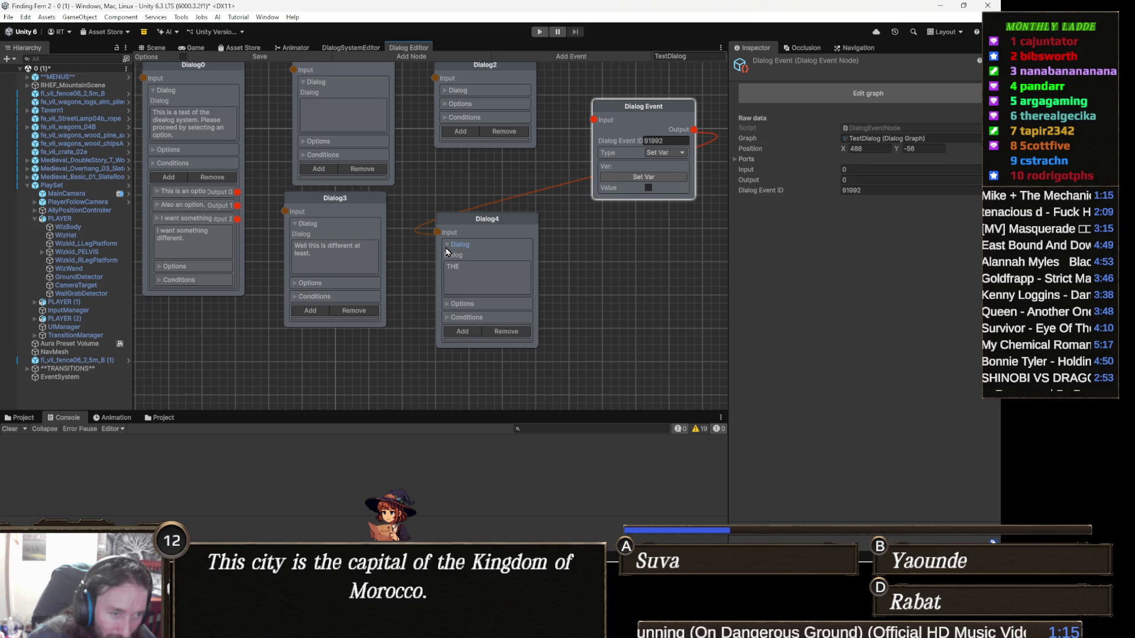
pyautogui.click(447, 247)
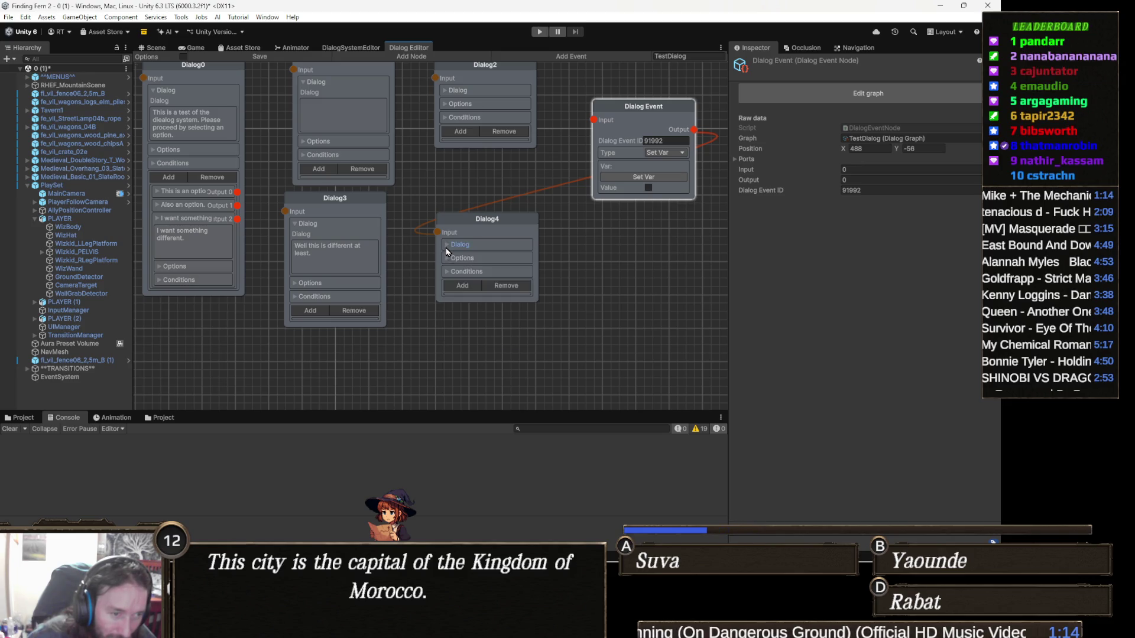
pyautogui.click(465, 288)
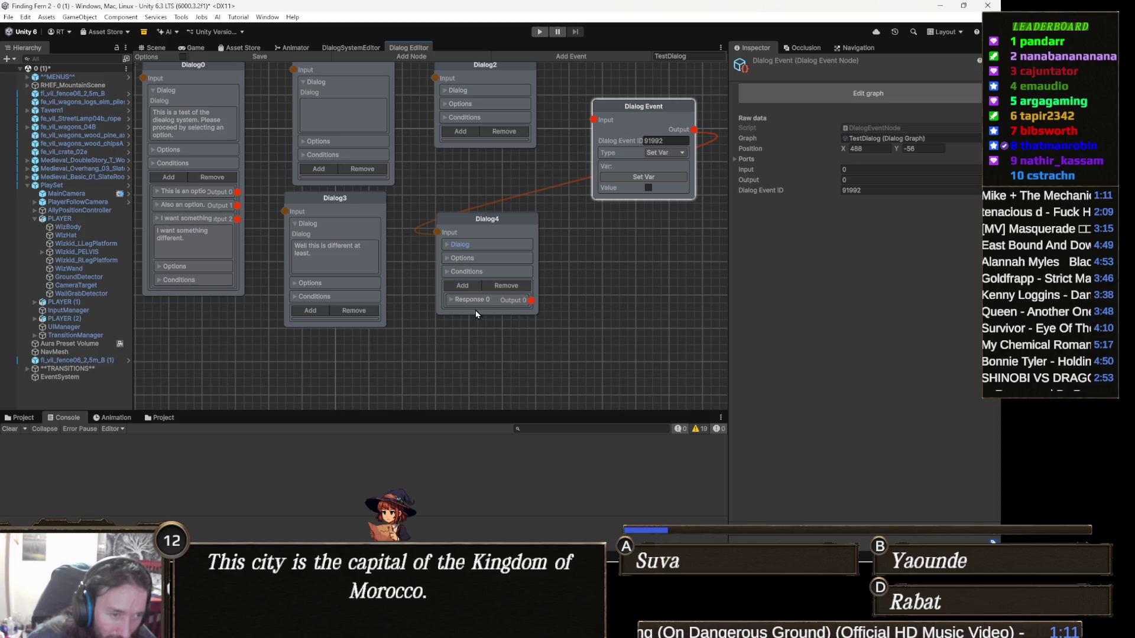
# Step: Connect Dialog4's Output 0 to the Dialog Event input and the event's output back to Dialog4
pyautogui.moveTo(532, 300)
pyautogui.mouseDown()
pyautogui.moveTo(562, 307)
pyautogui.moveTo(554, 282)
pyautogui.mouseUp()
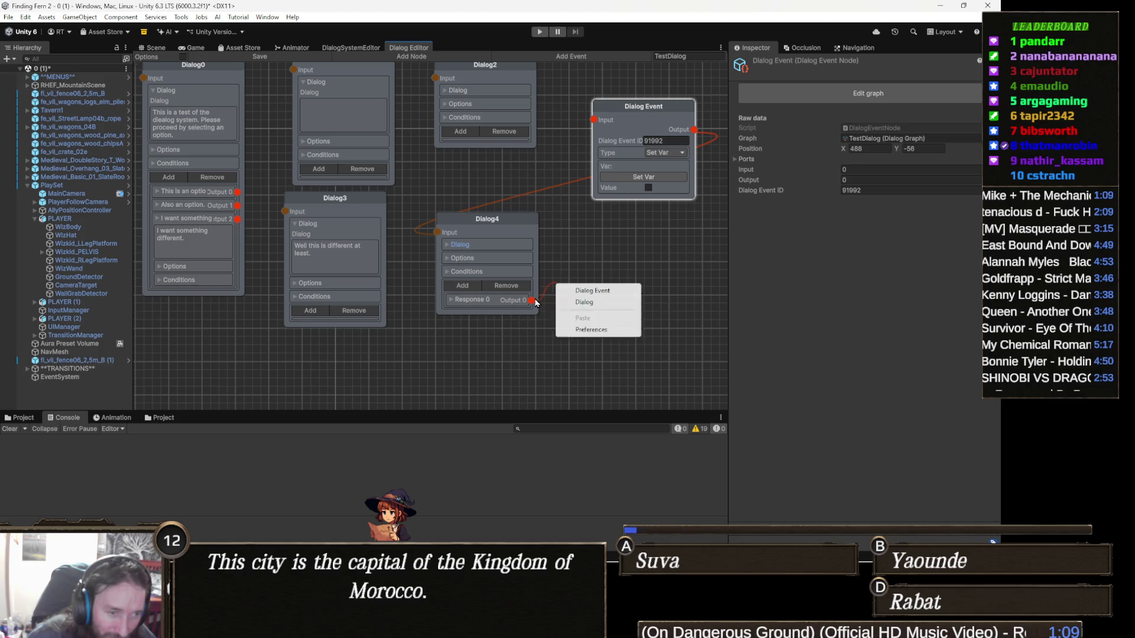
pyautogui.rightClick(531, 302)
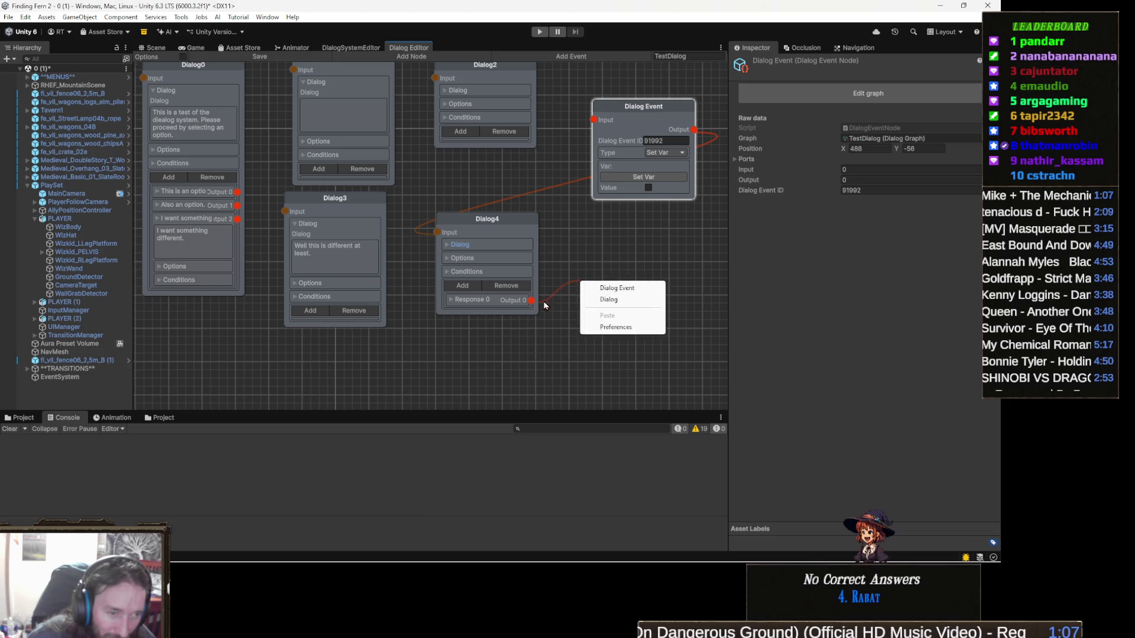
pyautogui.click(541, 306)
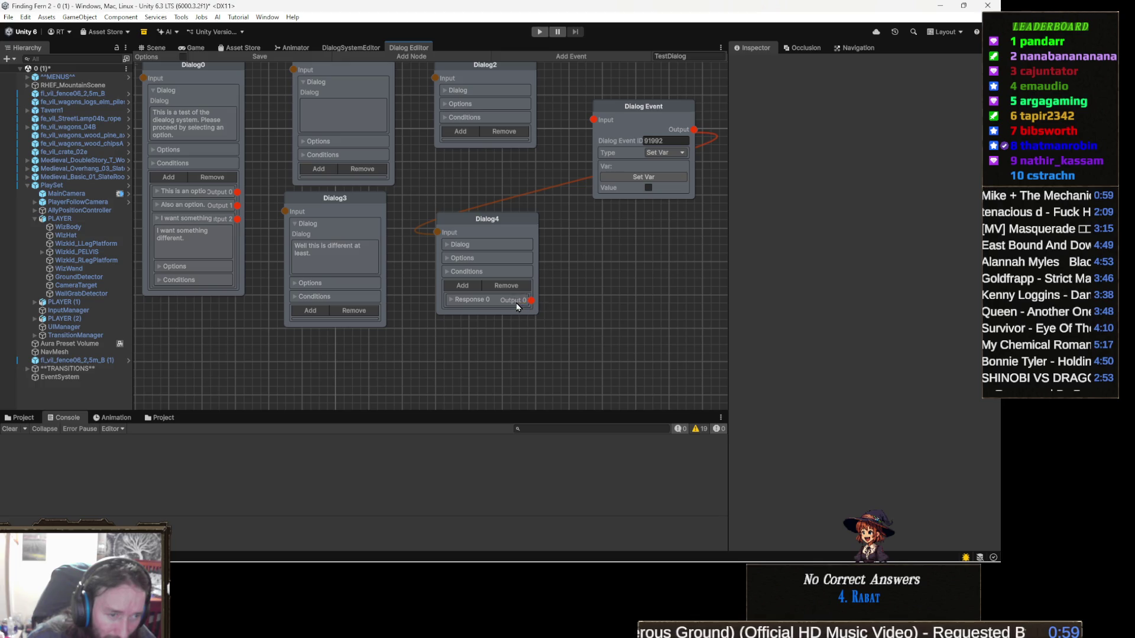
pyautogui.moveTo(538, 302); pyautogui.dragTo(594, 126)
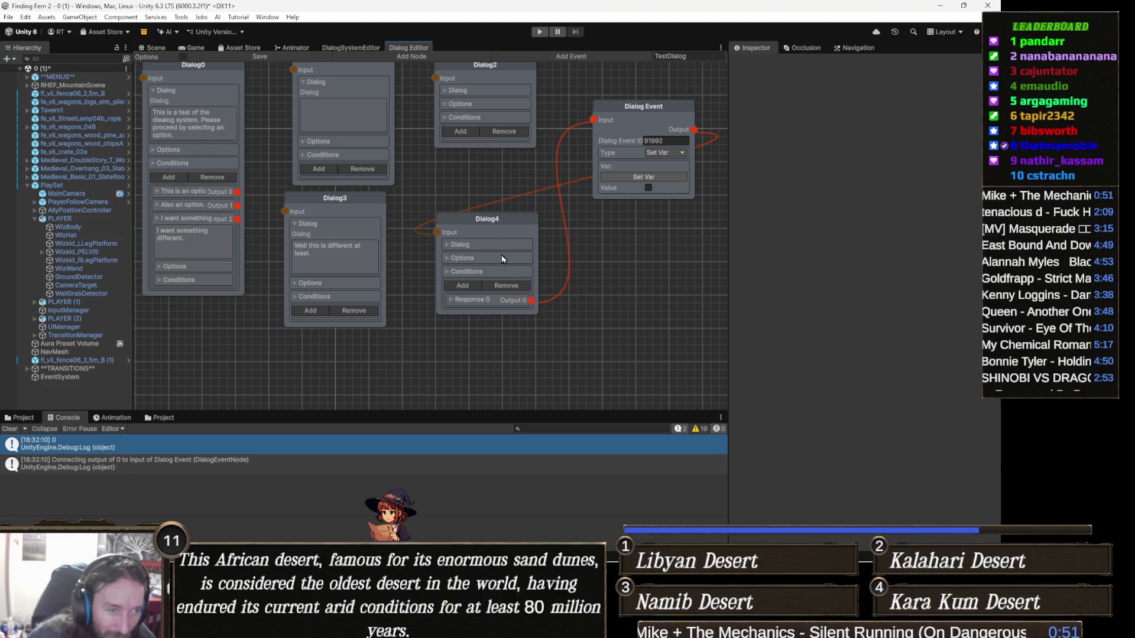
pyautogui.click(438, 239)
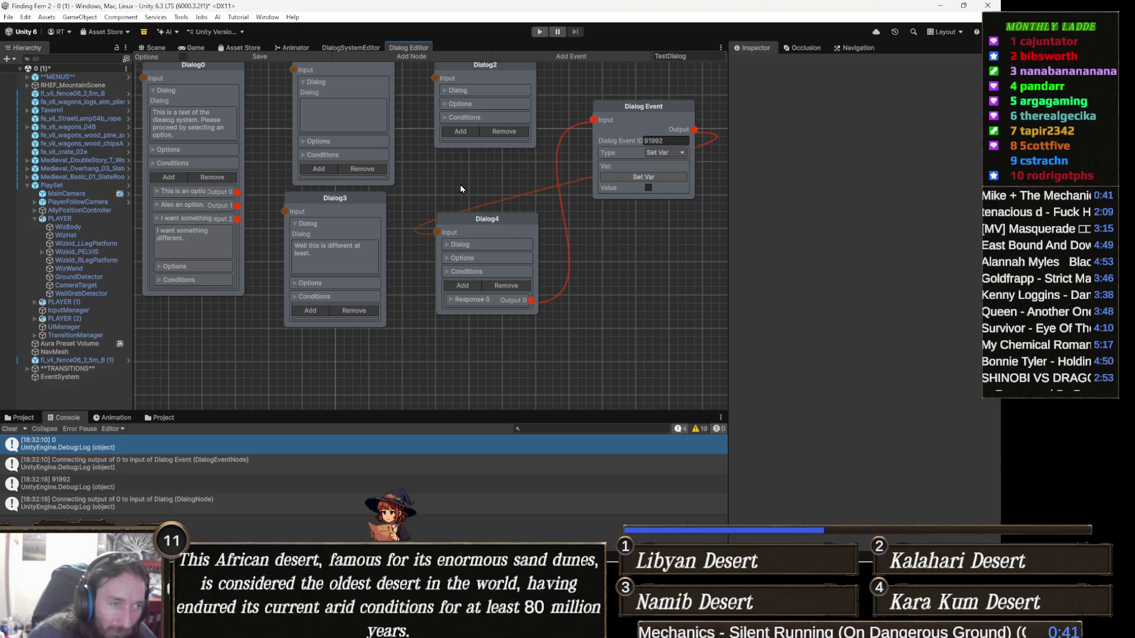
pyautogui.moveTo(330, 204); pyautogui.dragTo(496, 196)
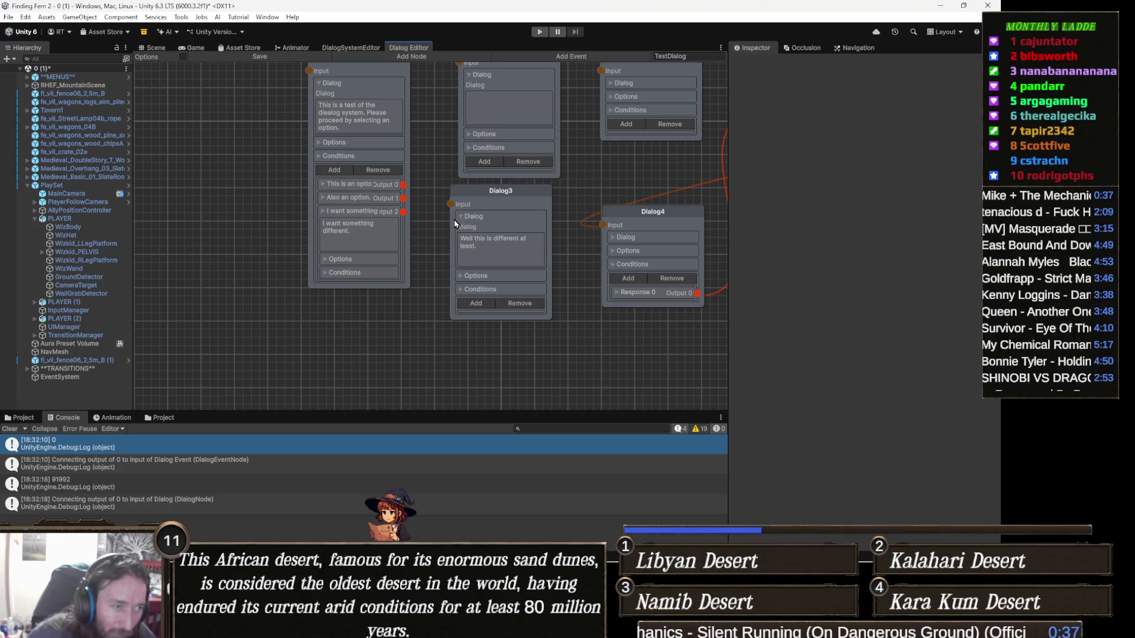
# Step: Link Dialog0's Output 0 to Dialog1's input, then widen the graph panel
pyautogui.scroll(3, 493, 175)
pyautogui.moveTo(395, 99)
pyautogui.mouseDown()
pyautogui.moveTo(353, 87)
pyautogui.moveTo(386, 107)
pyautogui.mouseUp()
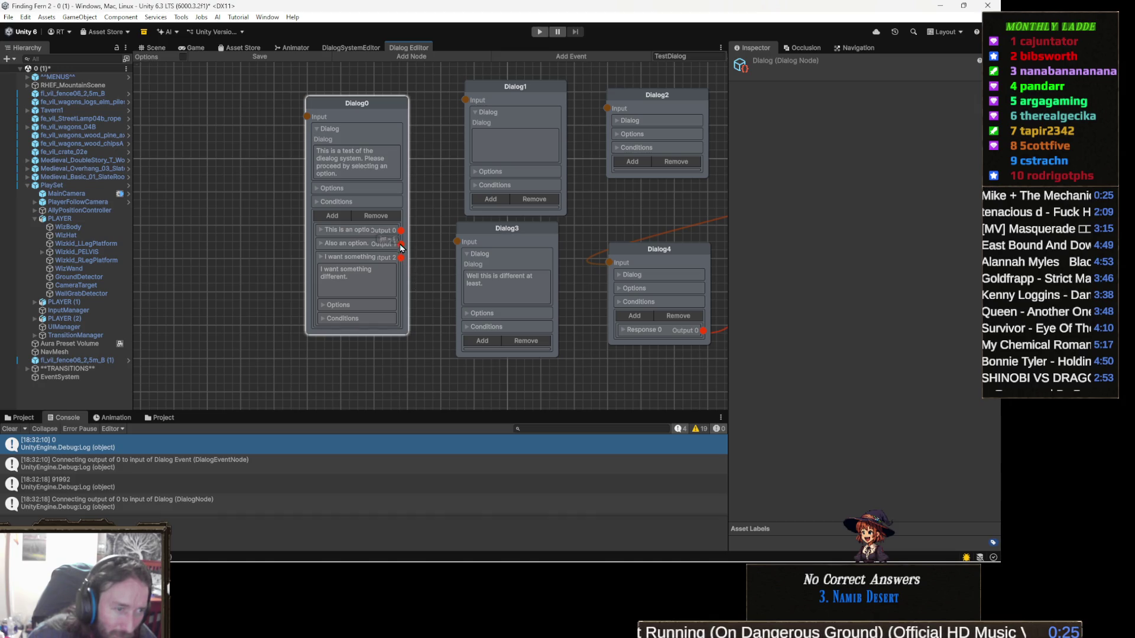
pyautogui.moveTo(402, 232)
pyautogui.mouseDown()
pyautogui.moveTo(452, 100)
pyautogui.moveTo(464, 100)
pyautogui.mouseUp()
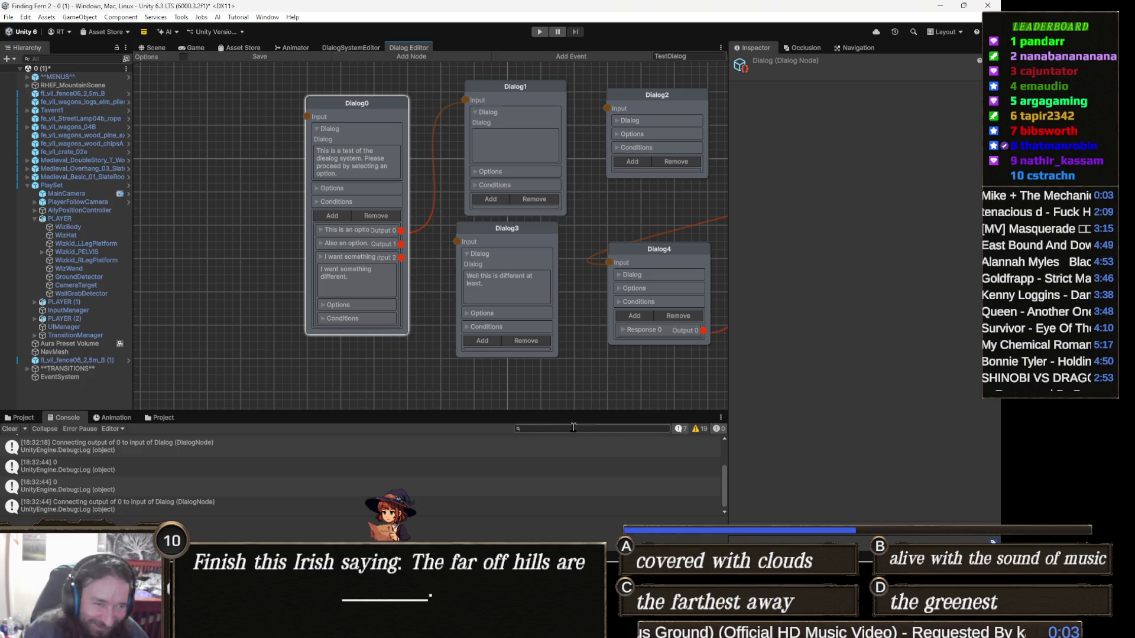
pyautogui.moveTo(727, 375); pyautogui.dragTo(740, 376)
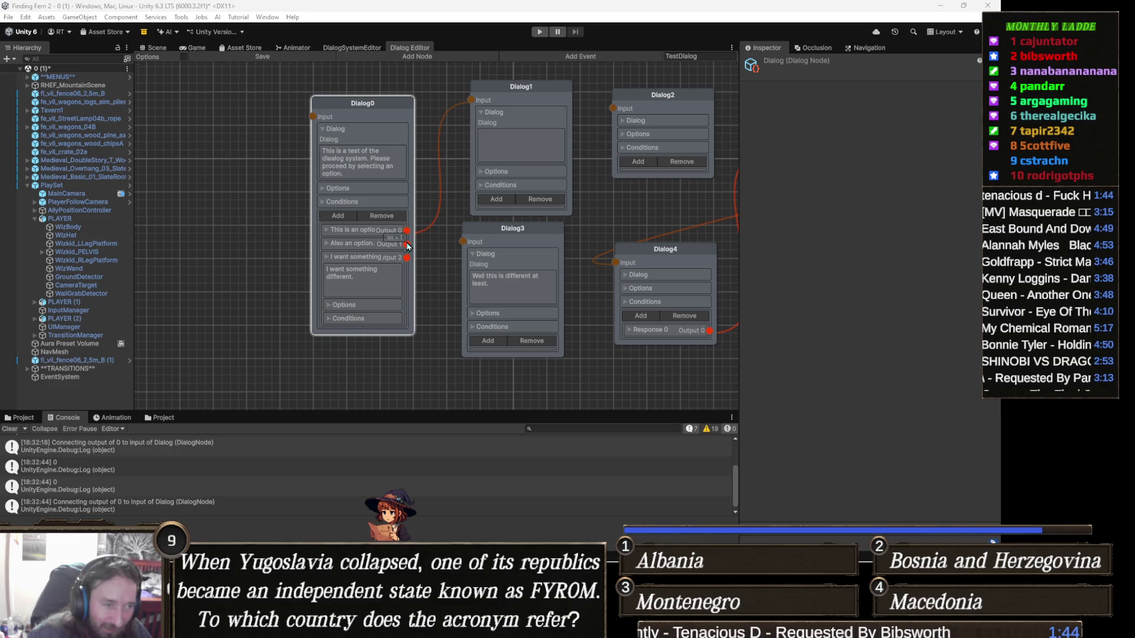
pyautogui.moveTo(525, 265); pyautogui.dragTo(394, 292)
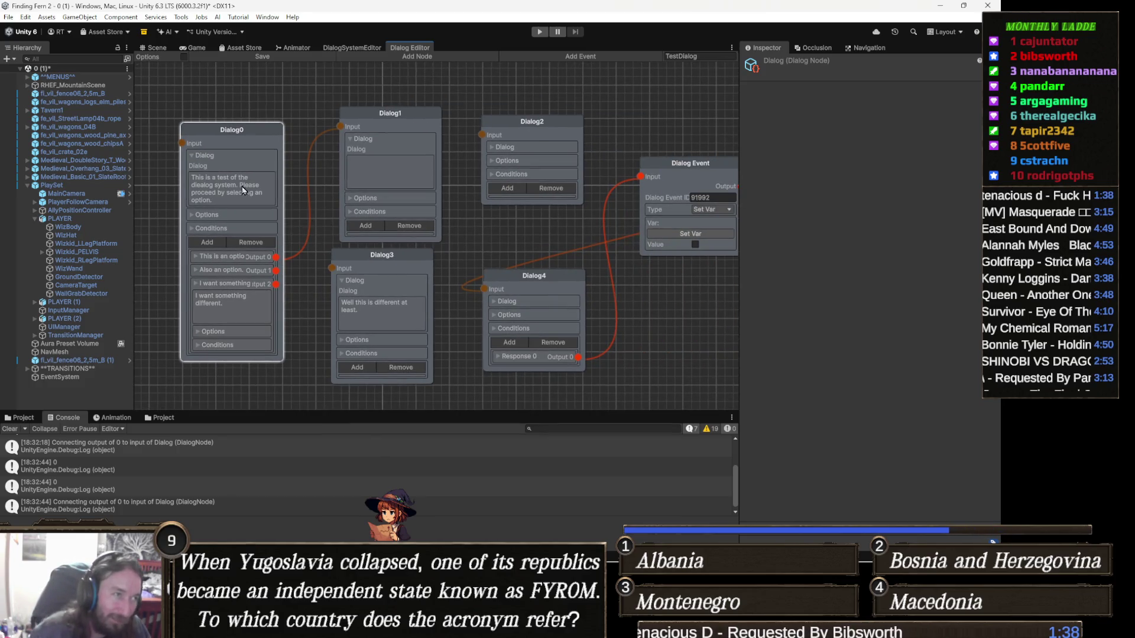
# Step: Orbit the 3D Scene view around the two characters, then bring up the Imgur GIF in Chrome
pyautogui.click(154, 48)
pyautogui.moveTo(358, 220); pyautogui.dragTo(384, 249)
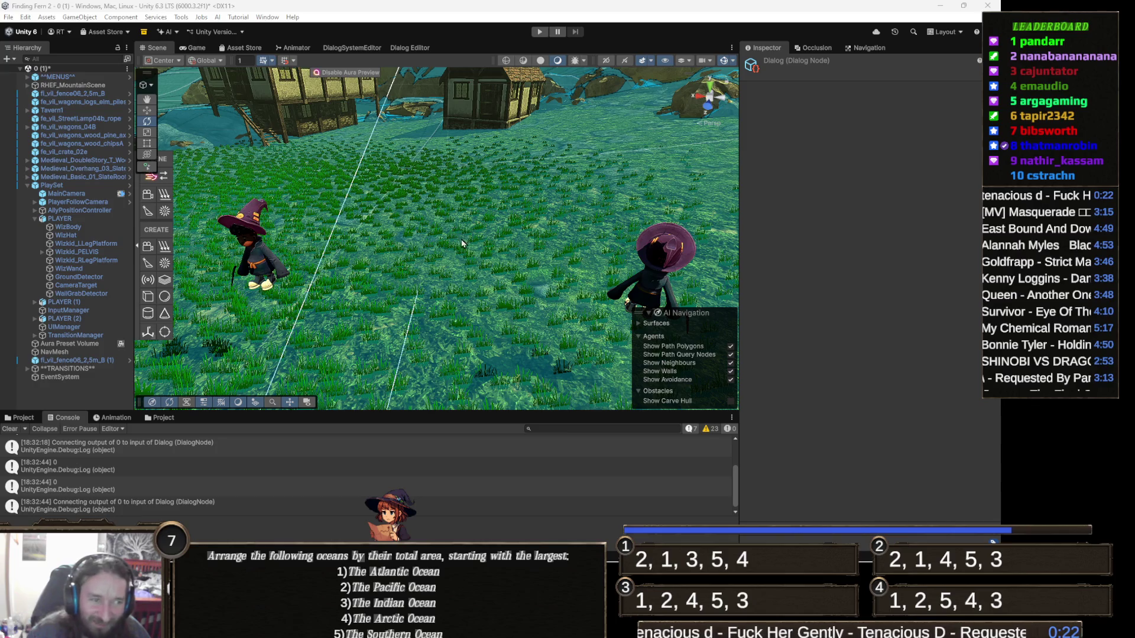
pyautogui.moveTo(461, 241); pyautogui.dragTo(486, 247)
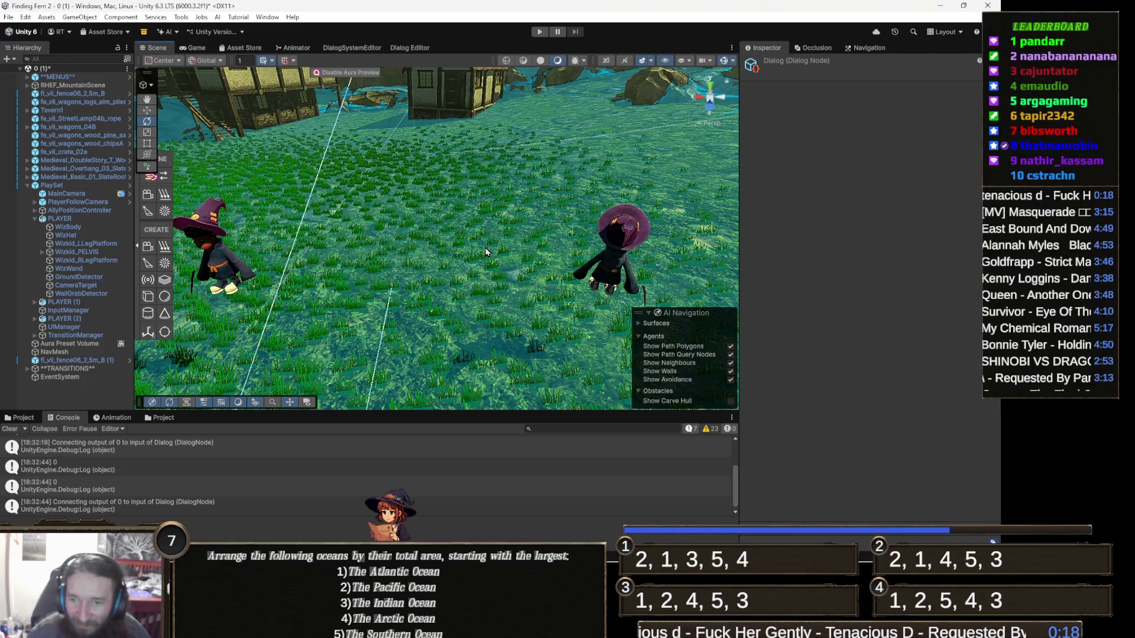
pyautogui.moveTo(483, 252); pyautogui.dragTo(452, 248)
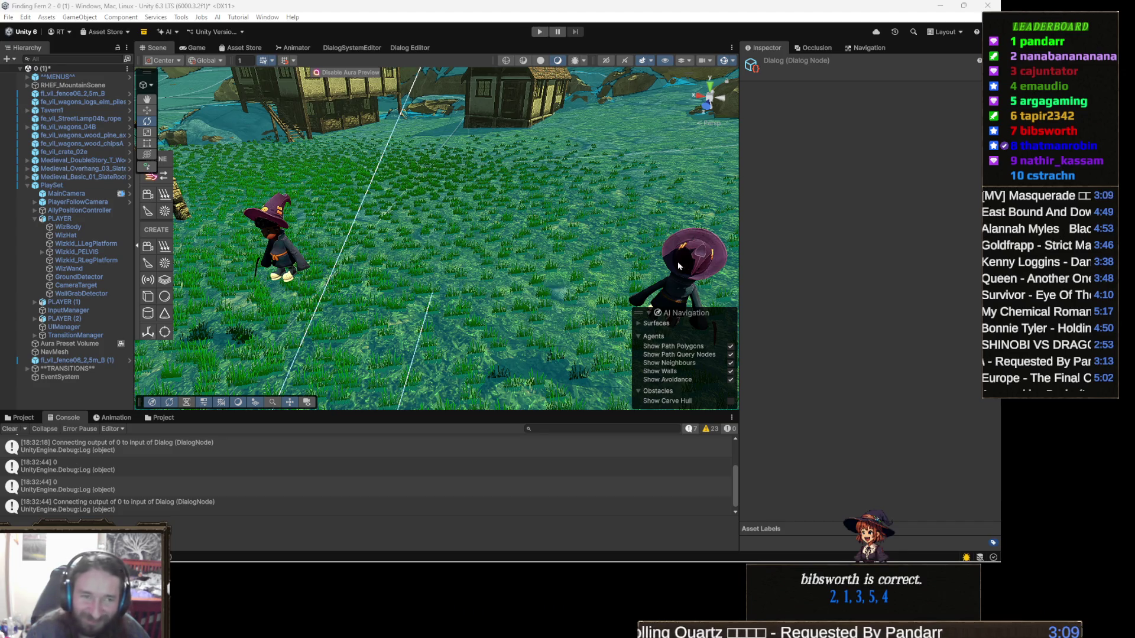
pyautogui.moveTo(475, 261)
pyautogui.mouseDown()
pyautogui.moveTo(498, 219)
pyautogui.moveTo(494, 195)
pyautogui.mouseUp()
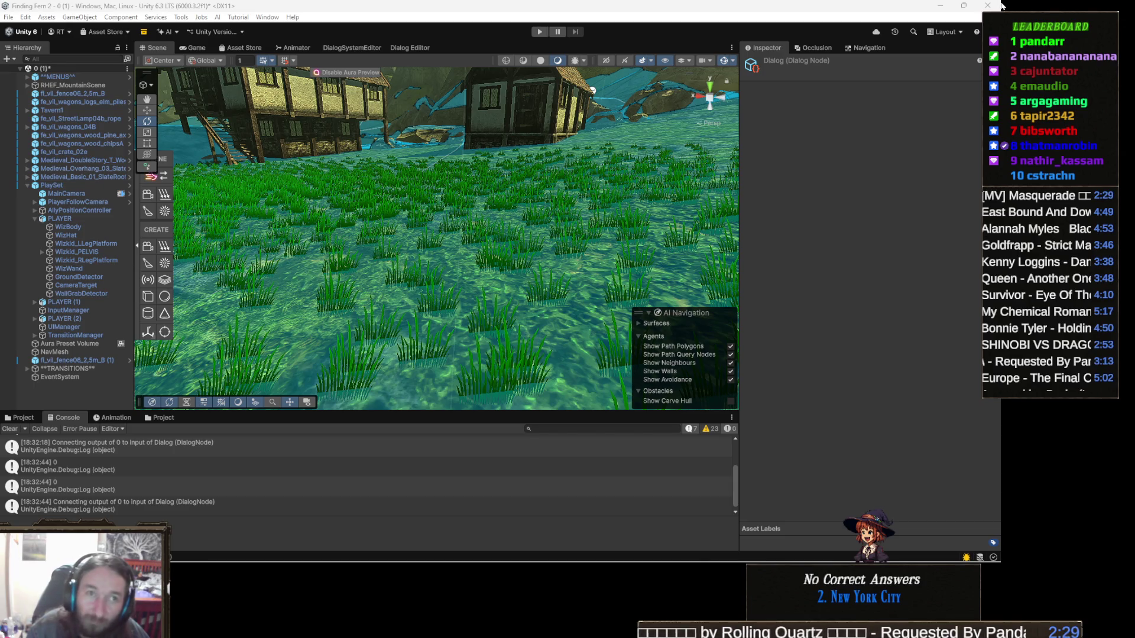
pyautogui.hotkey('alt', 'Tab')
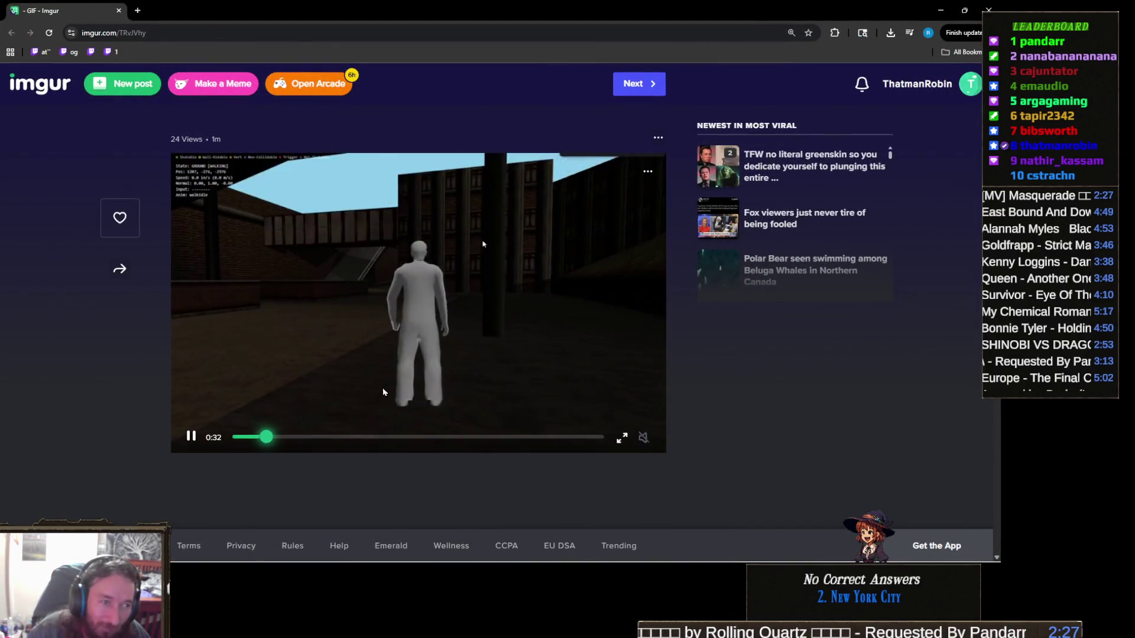
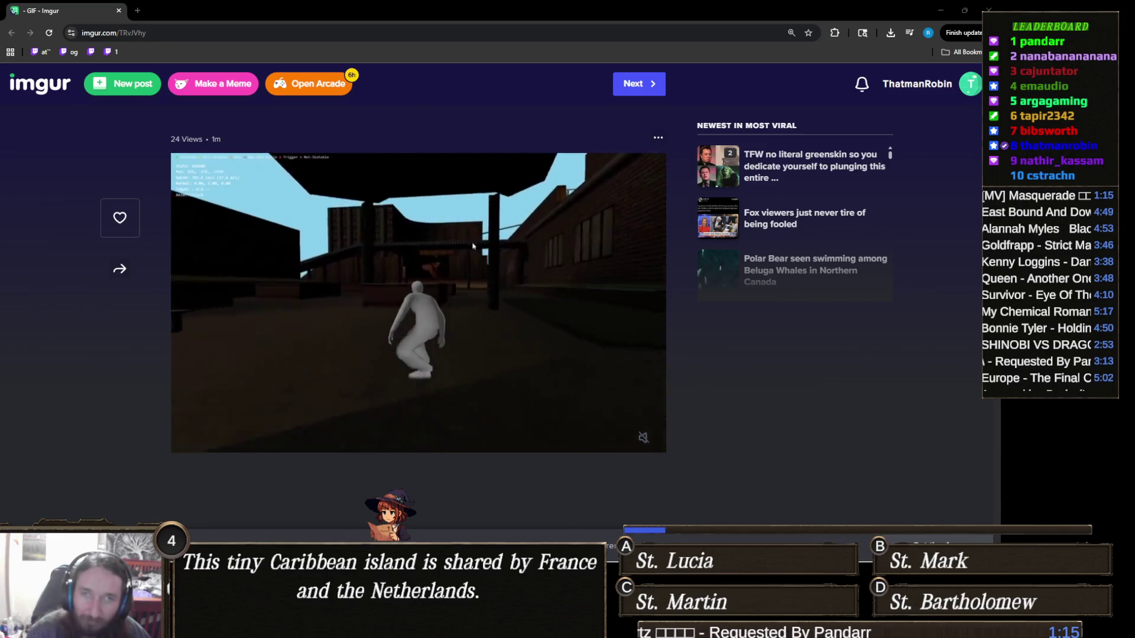
# Step: Leave the Imgur GIF of the running grey figure and return to the Unity editor
pyautogui.moveTo(589, 417)
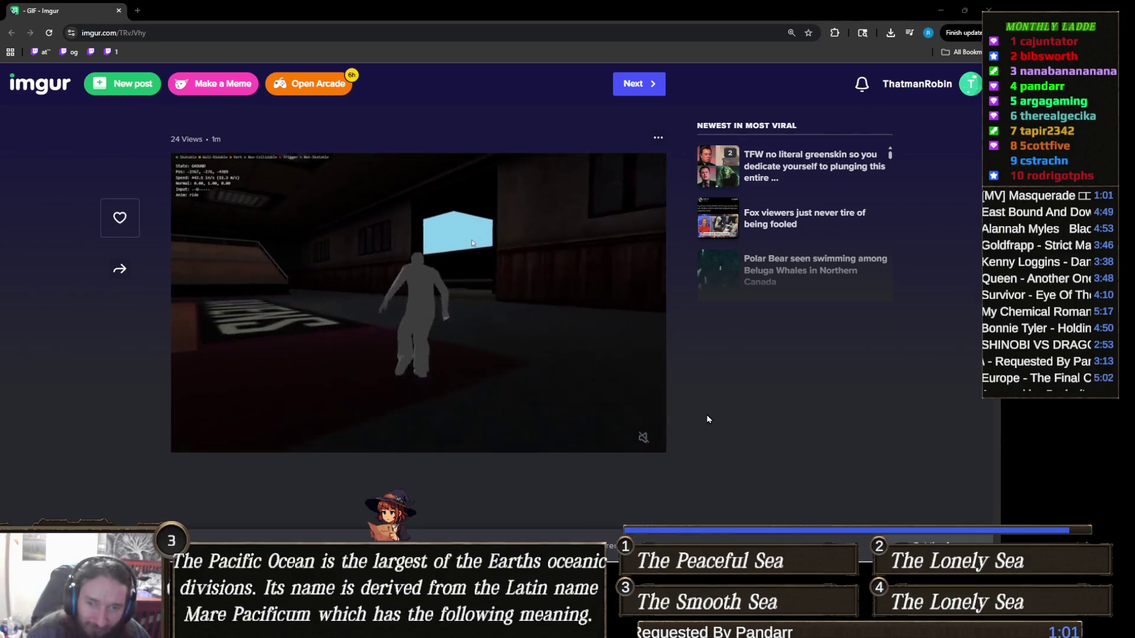
pyautogui.moveTo(585, 313)
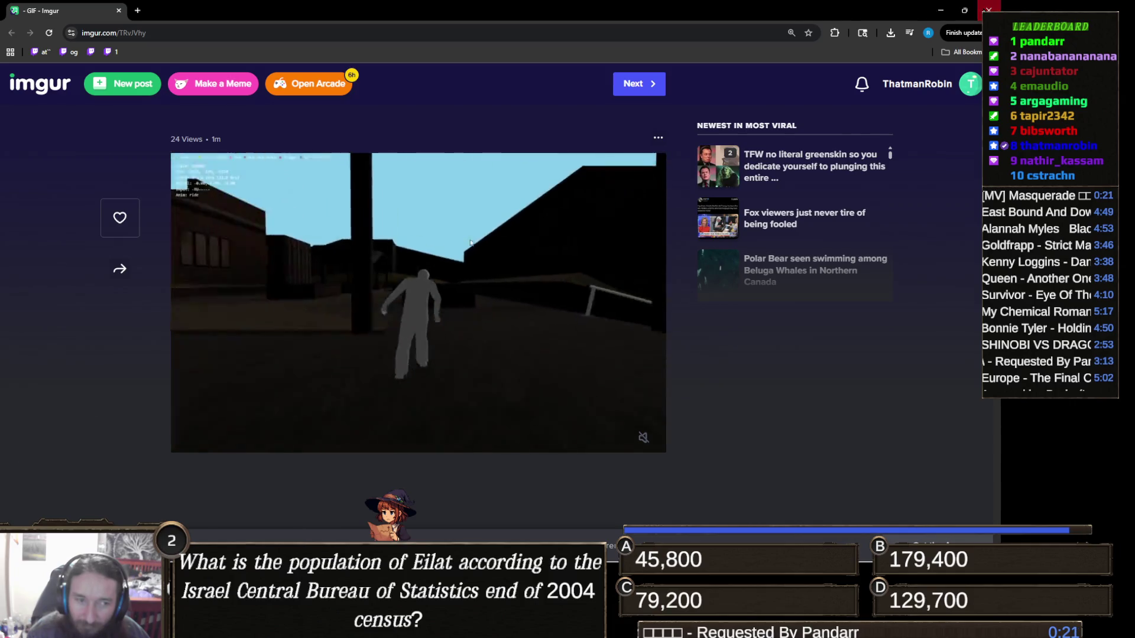
pyautogui.hotkey('alt', 'Tab')
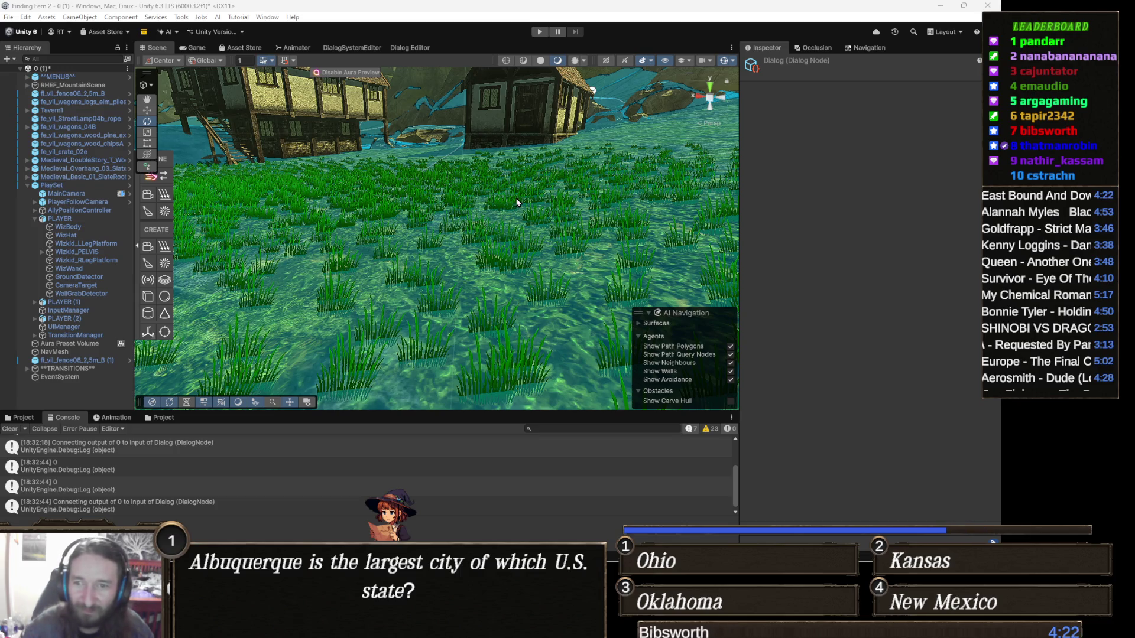
# Step: Drag Wizkid_RLegPlatform from Assets > Xp into the grassy scene and frame it
pyautogui.click(160, 417)
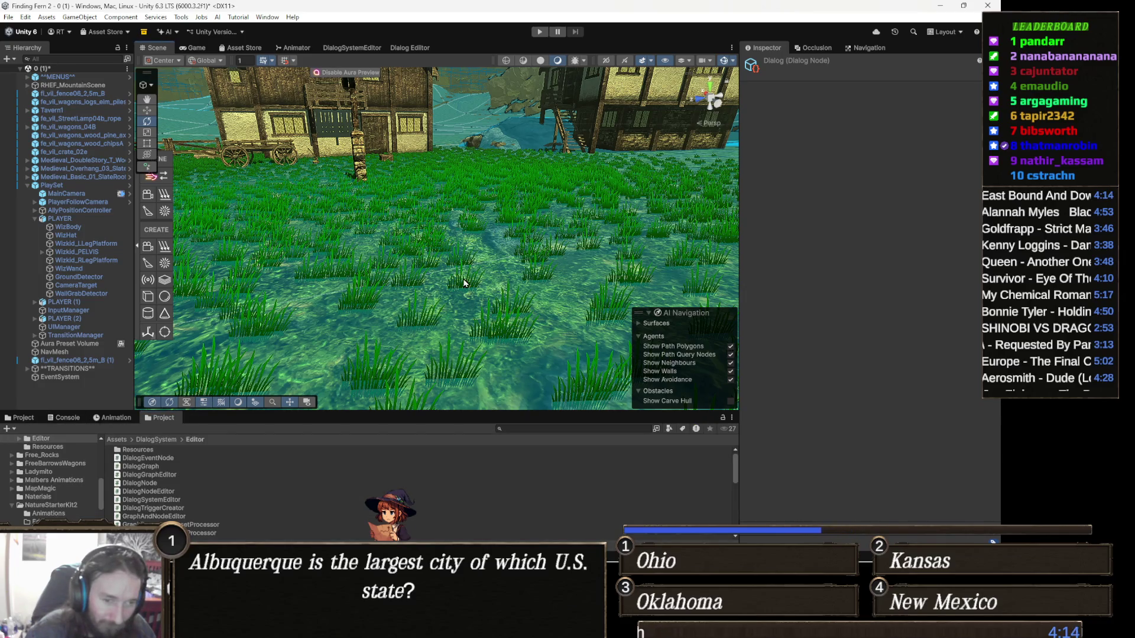
pyautogui.moveTo(472, 260); pyautogui.dragTo(530, 202)
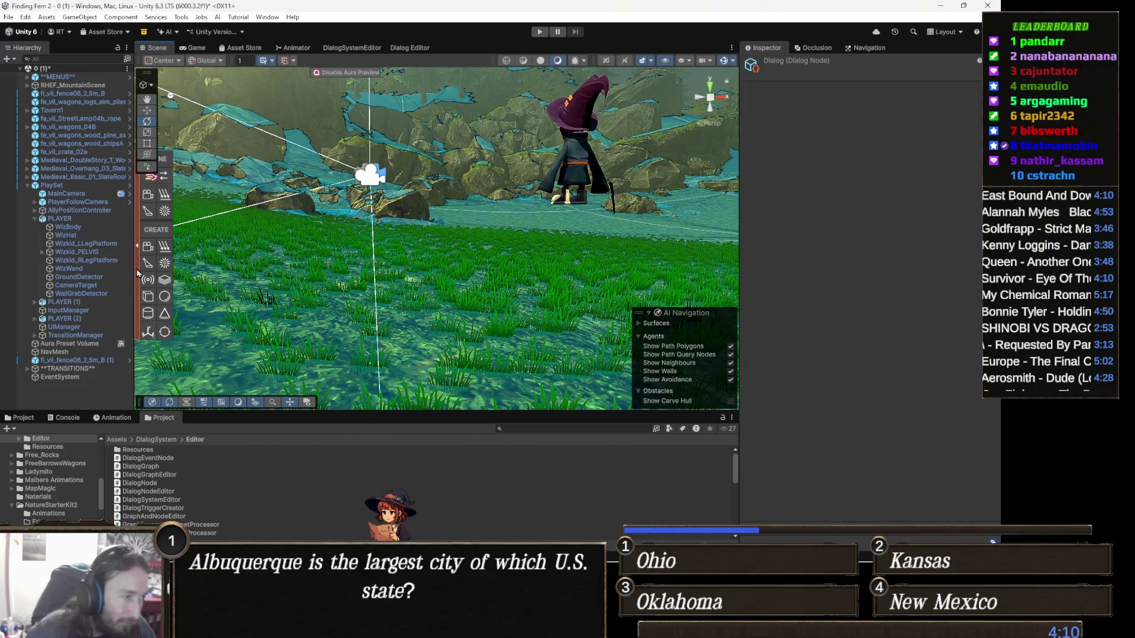
pyautogui.click(93, 219)
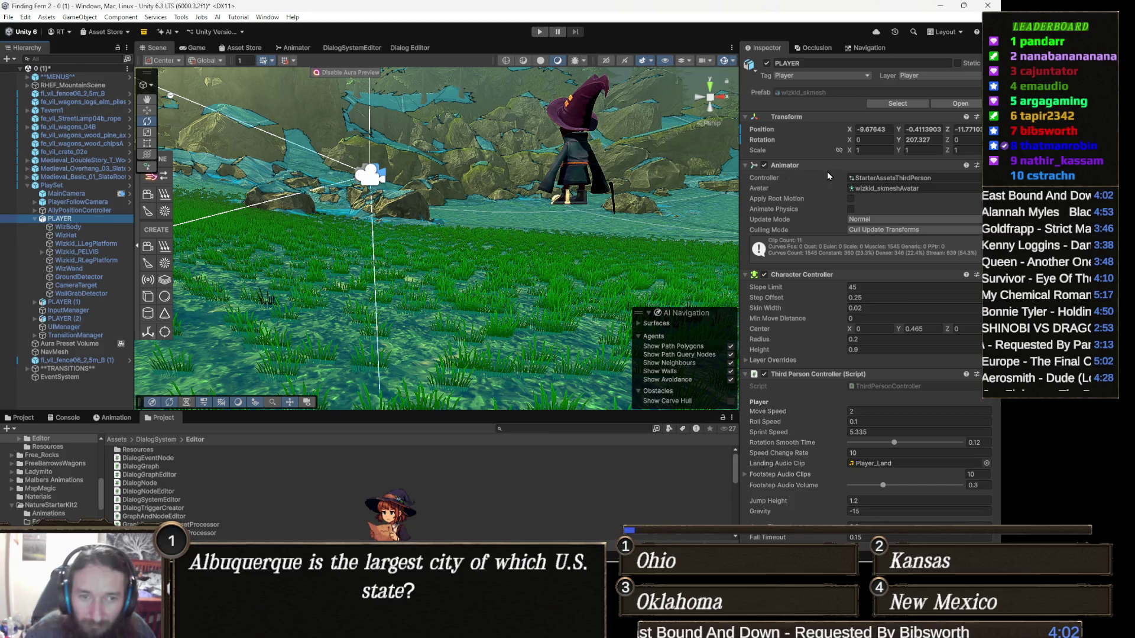
pyautogui.click(899, 188)
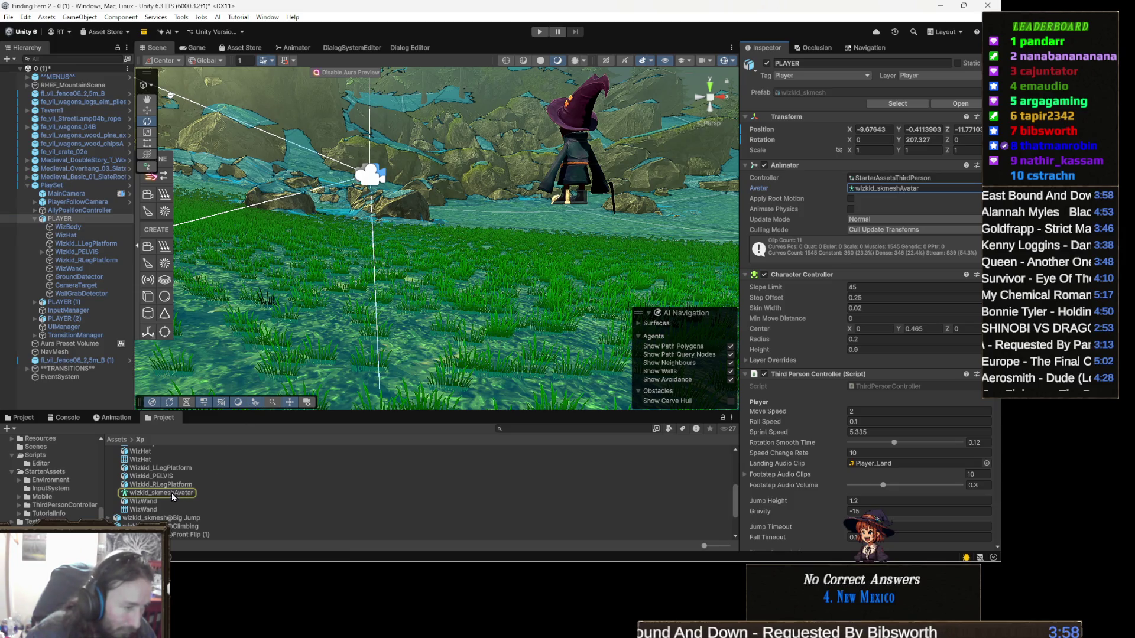
pyautogui.click(178, 485)
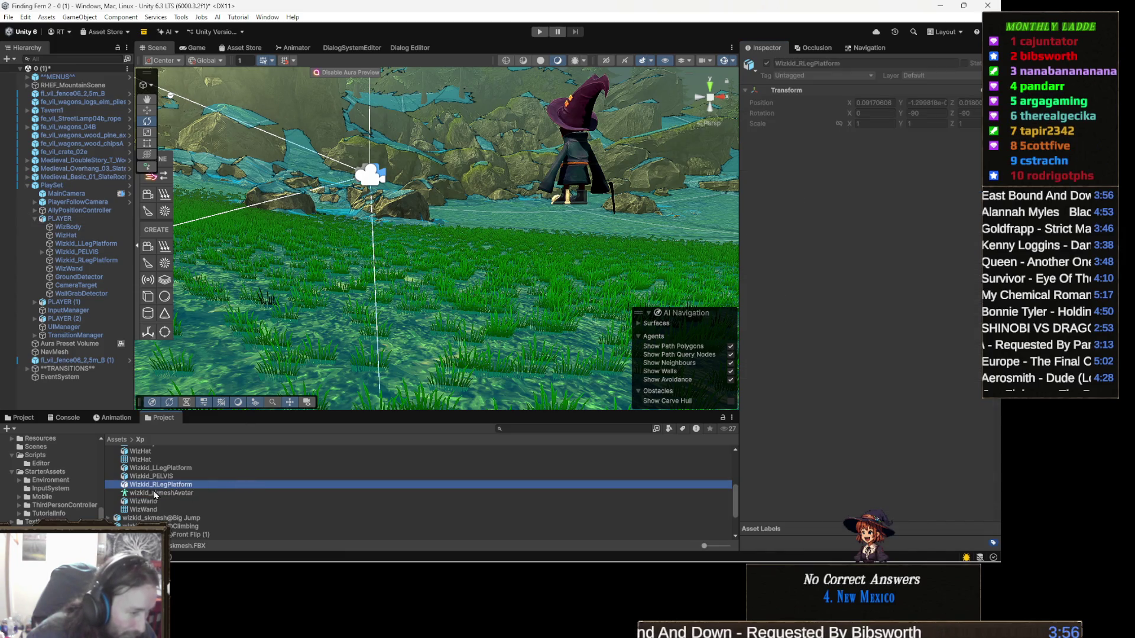
pyautogui.moveTo(242, 455); pyautogui.dragTo(562, 349)
pyautogui.press('f')
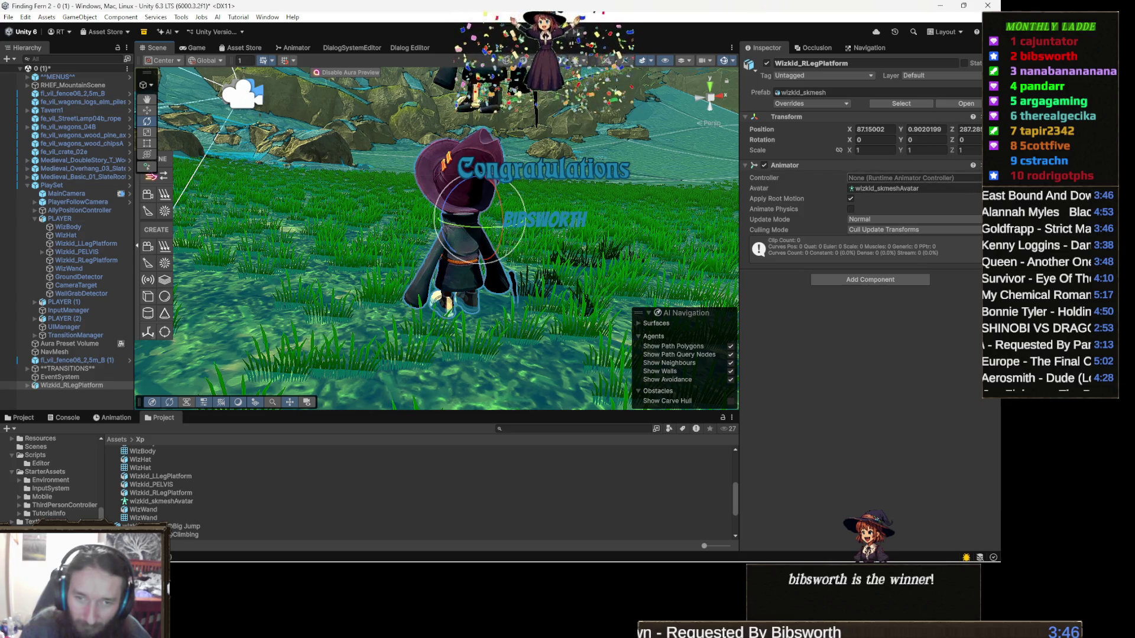
# Step: Assign AC Human v4 Rider as the Animator Controller of the Wizkid_RLegPlatform wizard
pyautogui.click(975, 178)
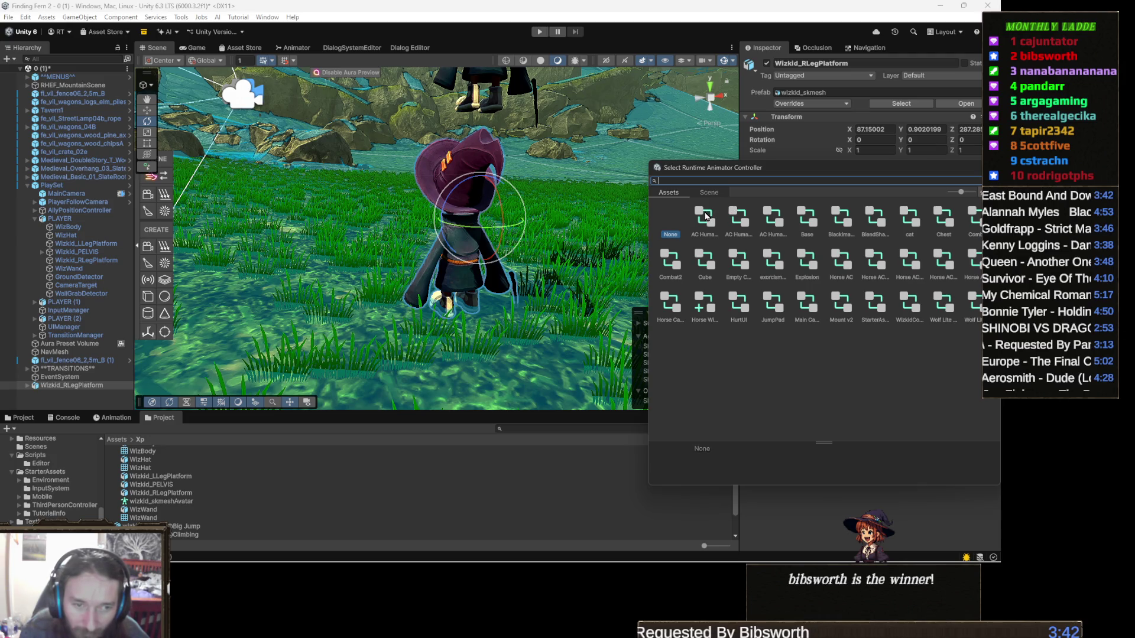
pyautogui.click(705, 217)
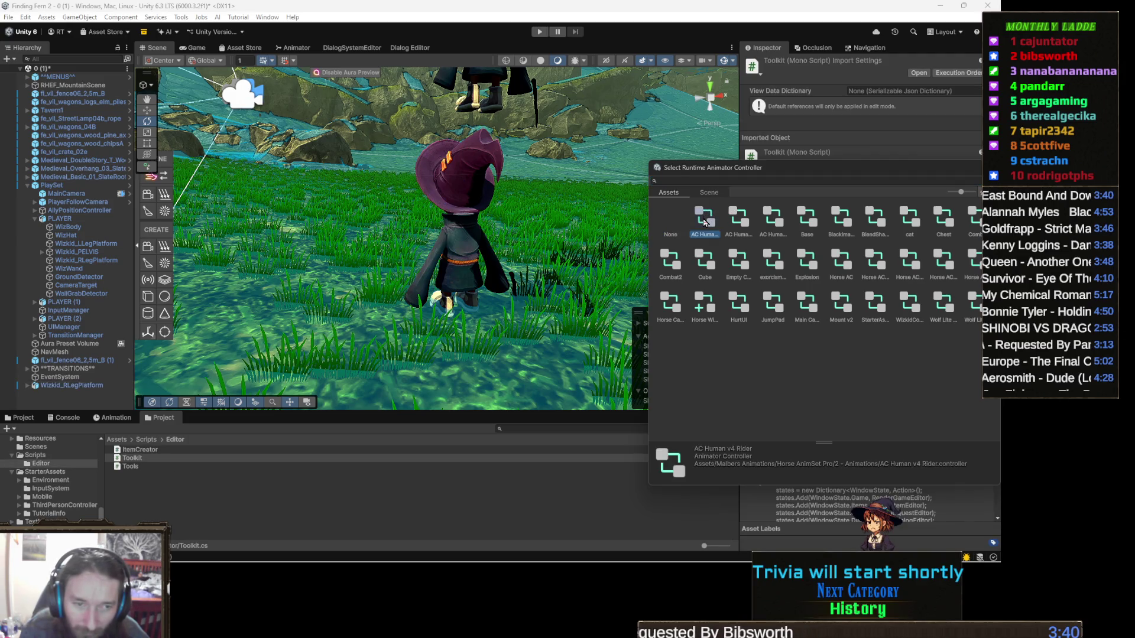
pyautogui.doubleClick(703, 222)
pyautogui.click(469, 189)
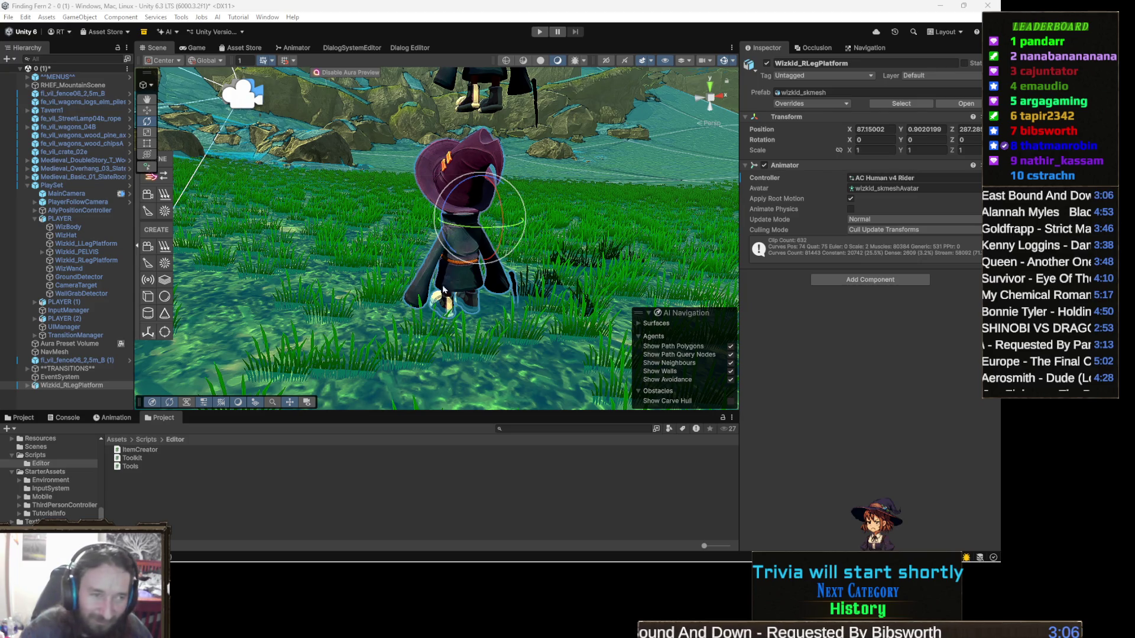
pyautogui.moveTo(504, 240); pyautogui.dragTo(444, 249)
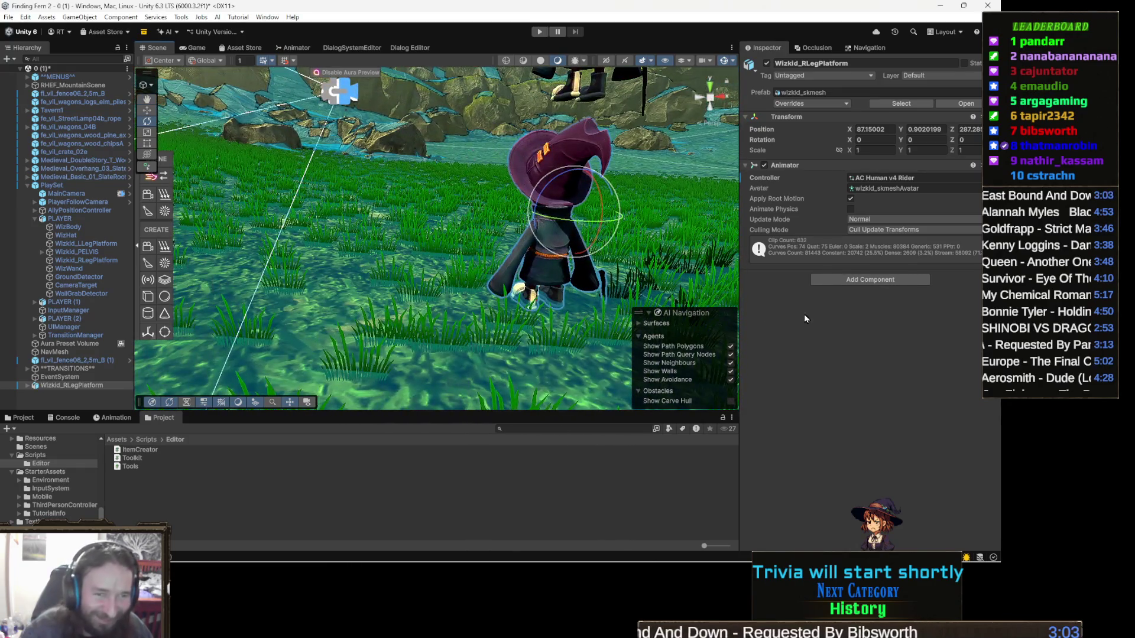
# Step: Add a Dialog Trigger component to the new wizard
pyautogui.click(876, 279)
pyautogui.write('DIALOG')
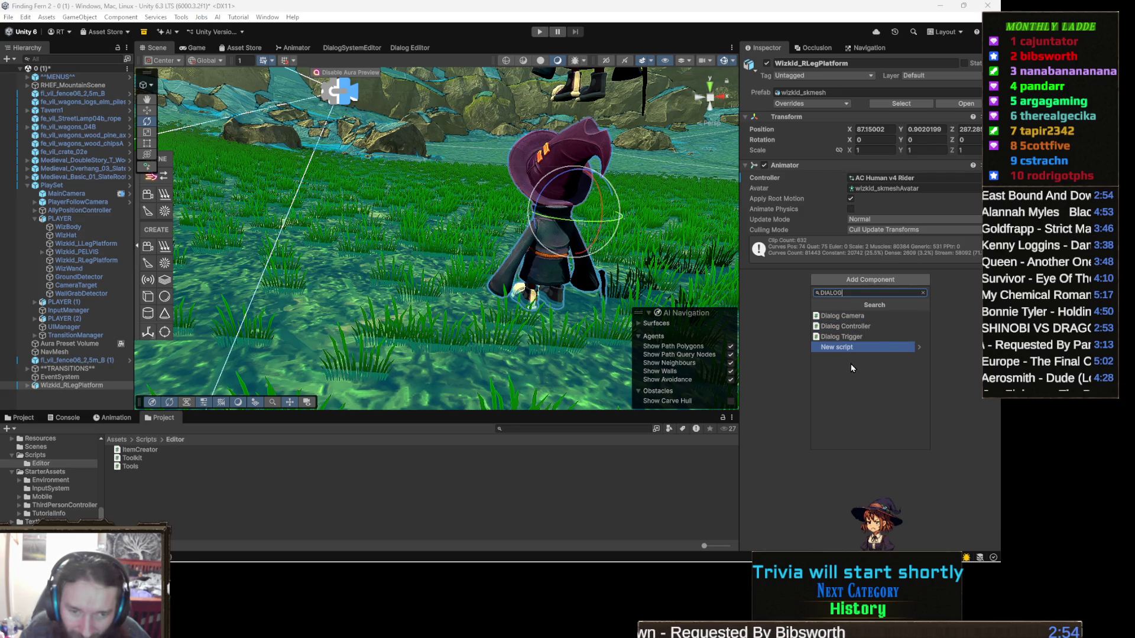
pyautogui.click(870, 338)
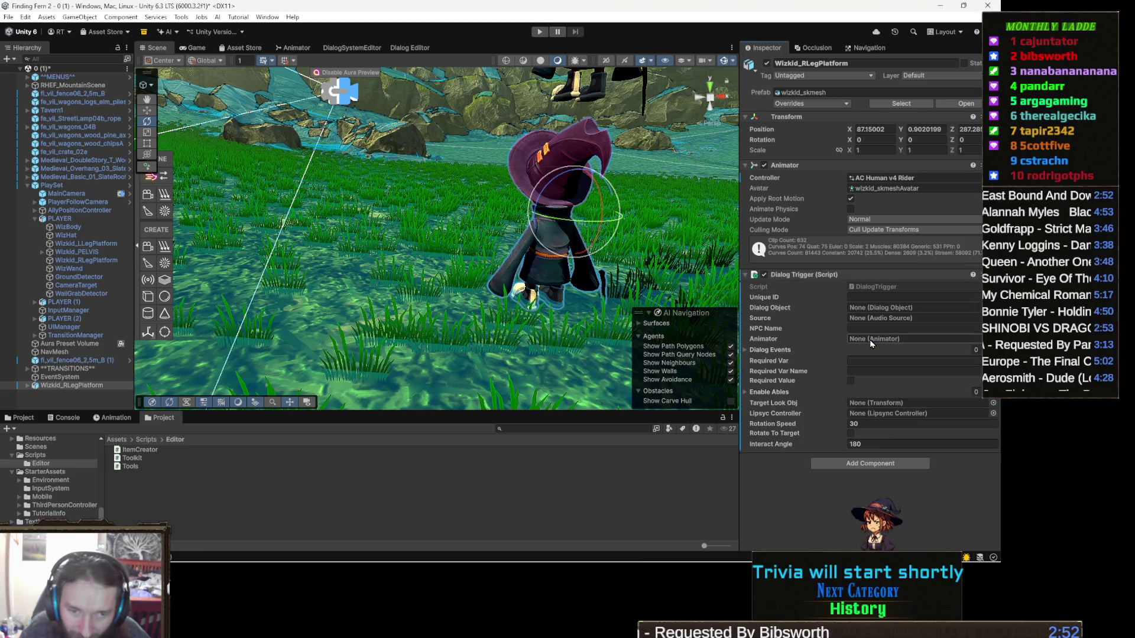
# Step: Add a Capsule Collider and stretch it to about 1.75 tall over the wizard
pyautogui.click(862, 469)
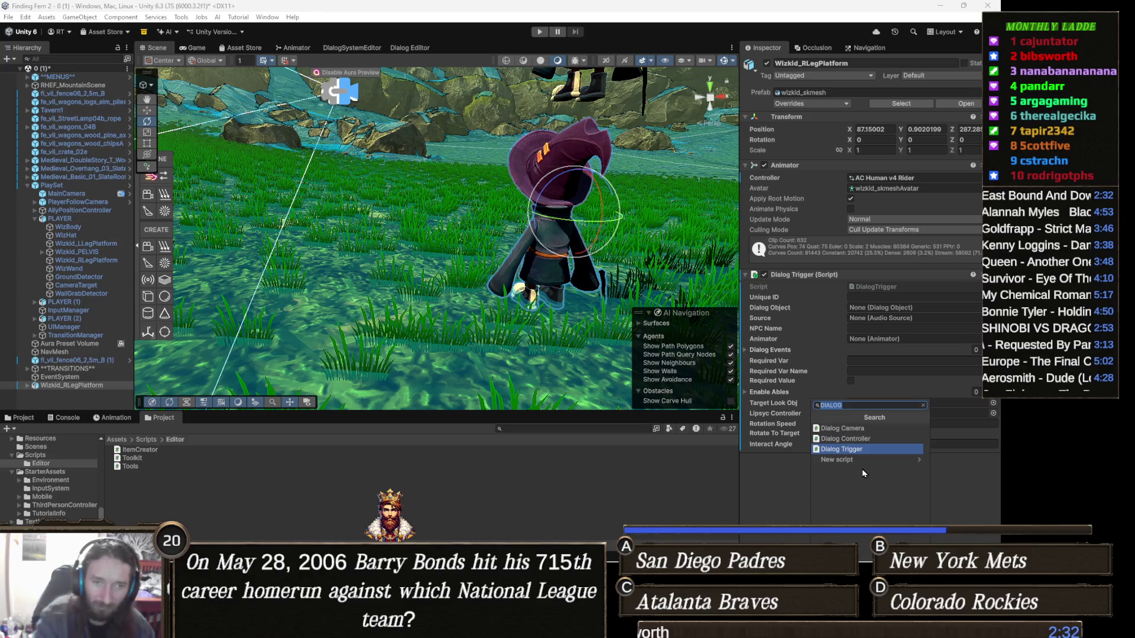
pyautogui.write('COLLID')
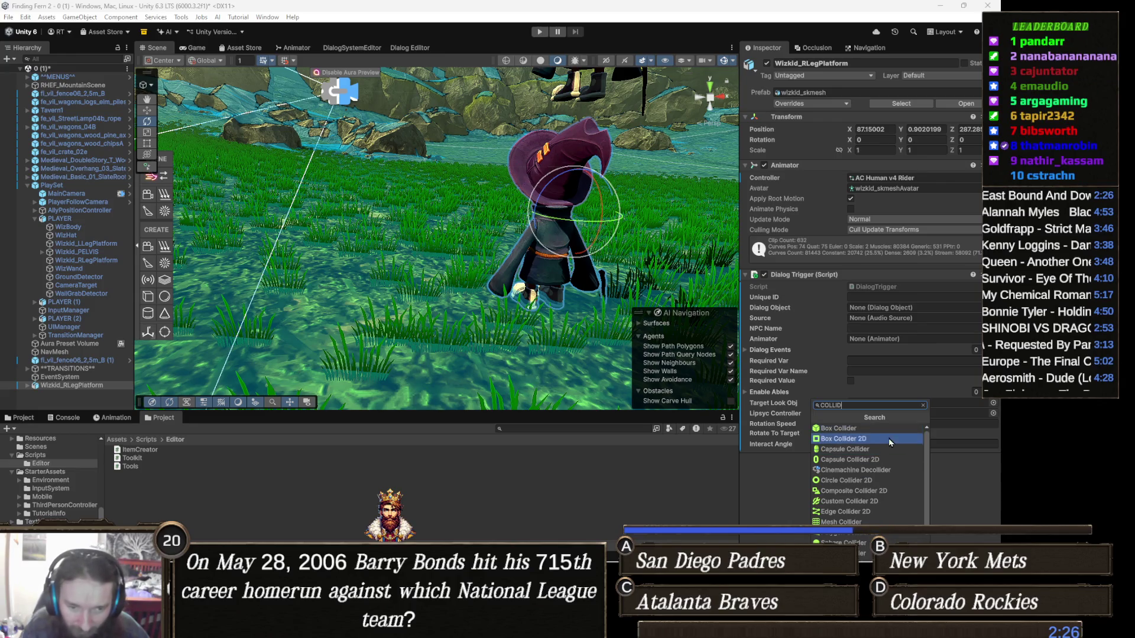
pyautogui.click(881, 453)
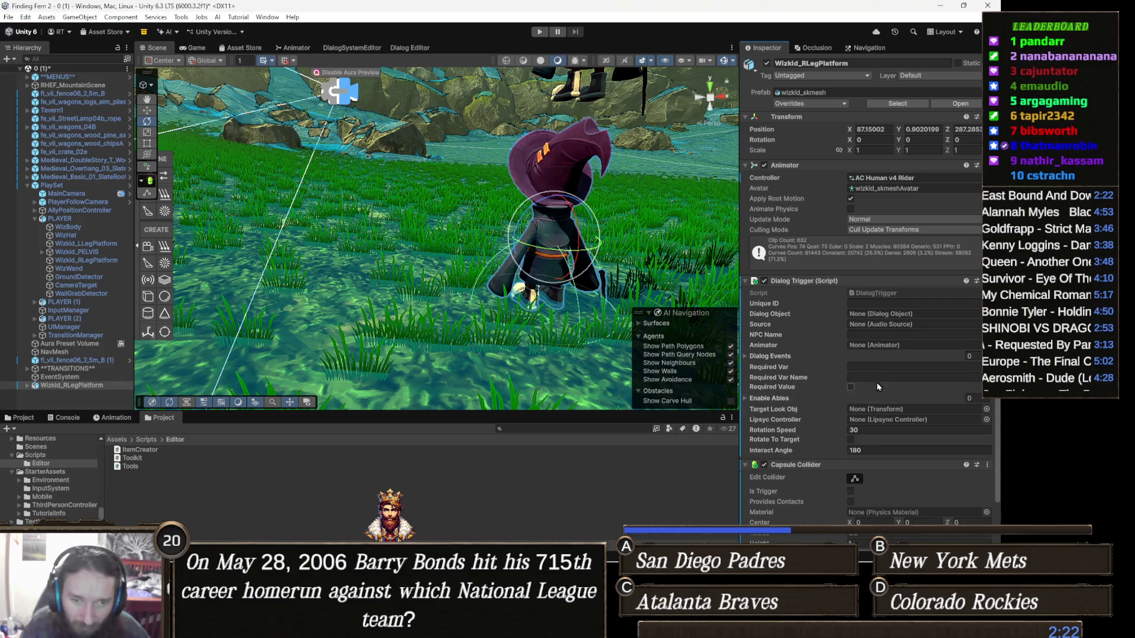
pyautogui.scroll(-2, 885, 376)
pyautogui.click(855, 434)
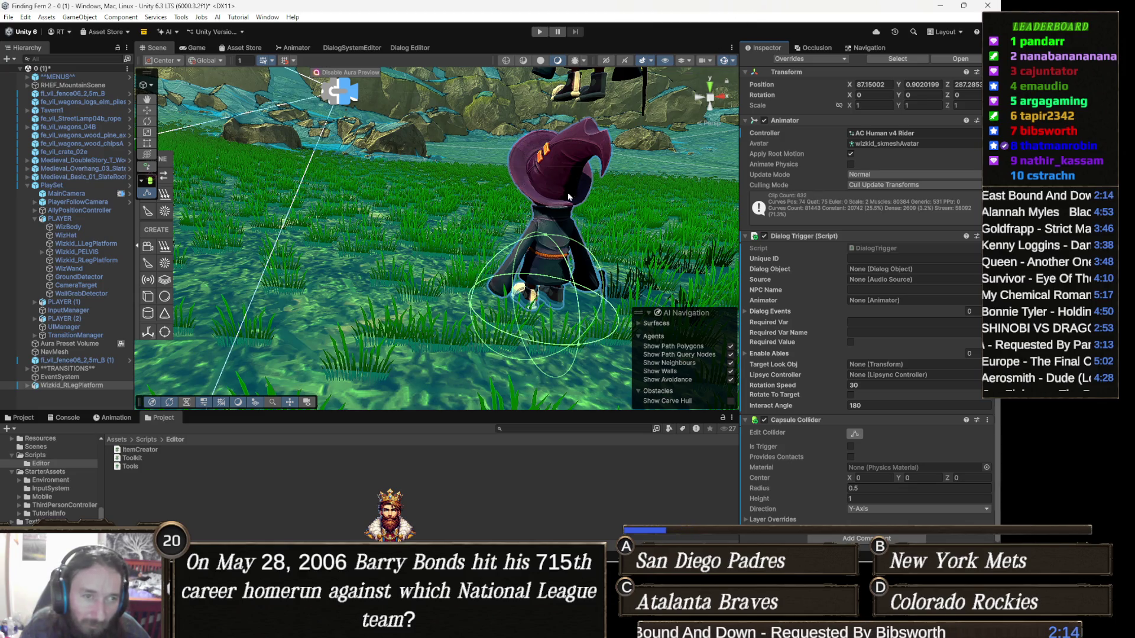
pyautogui.moveTo(554, 238); pyautogui.dragTo(570, 120)
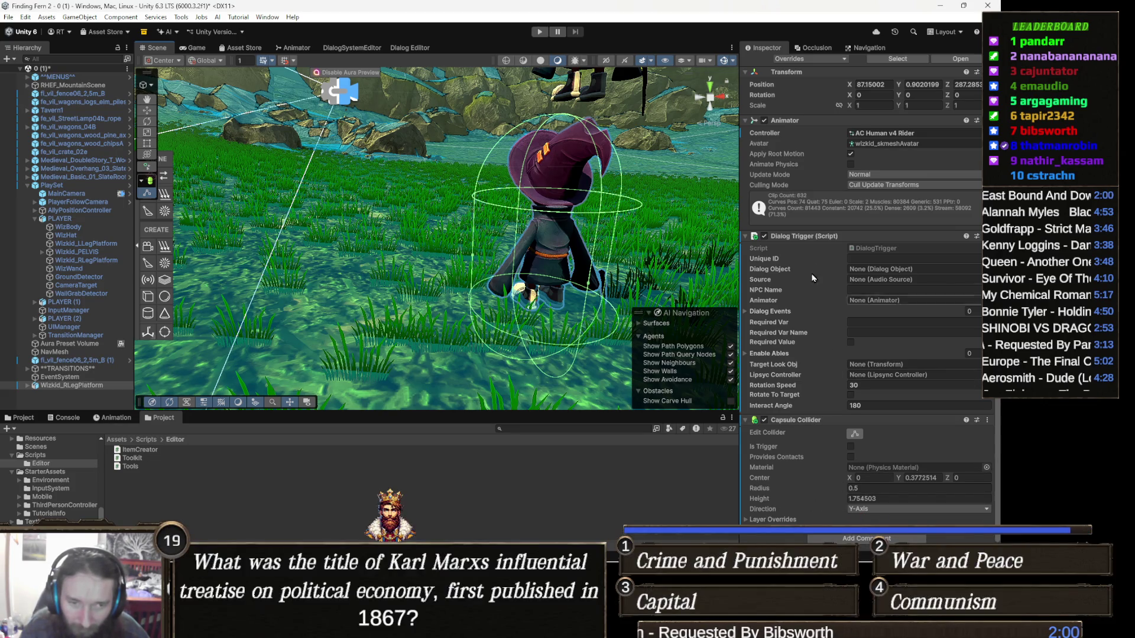
pyautogui.click(804, 420)
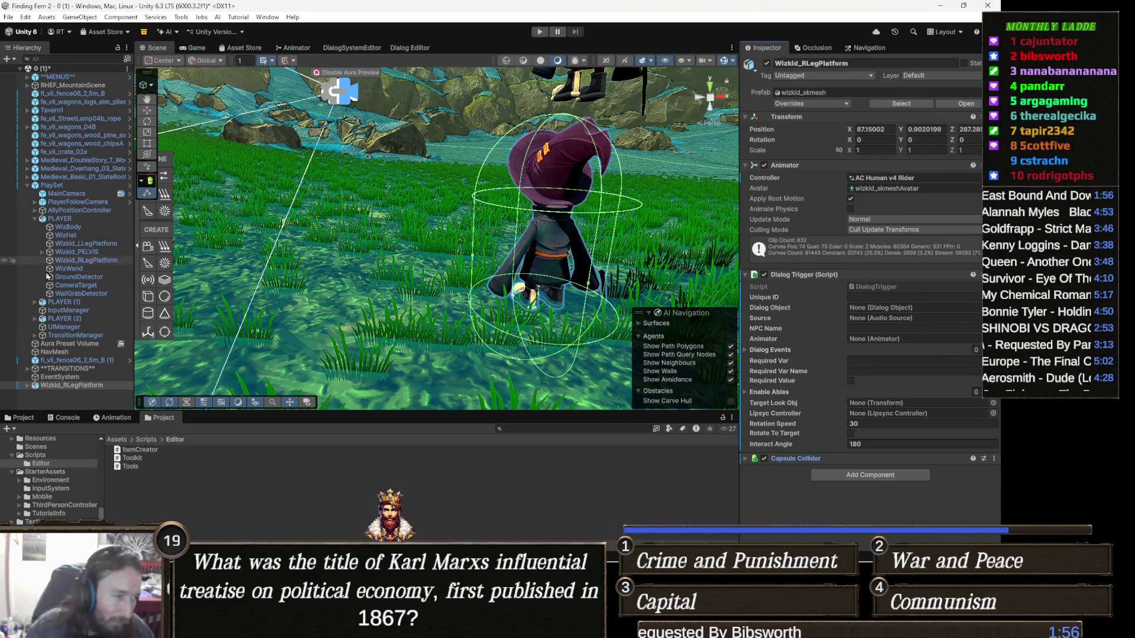
# Step: Add a Dialog Controller component to the ^^MENUS^^ object
pyautogui.click(72, 77)
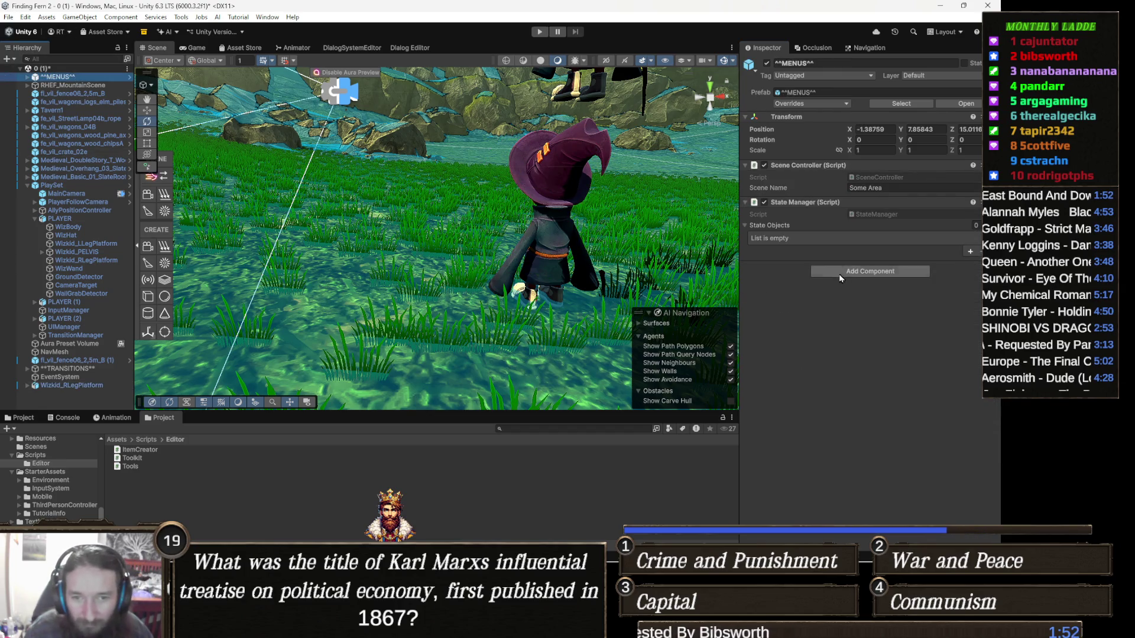
pyautogui.click(858, 271)
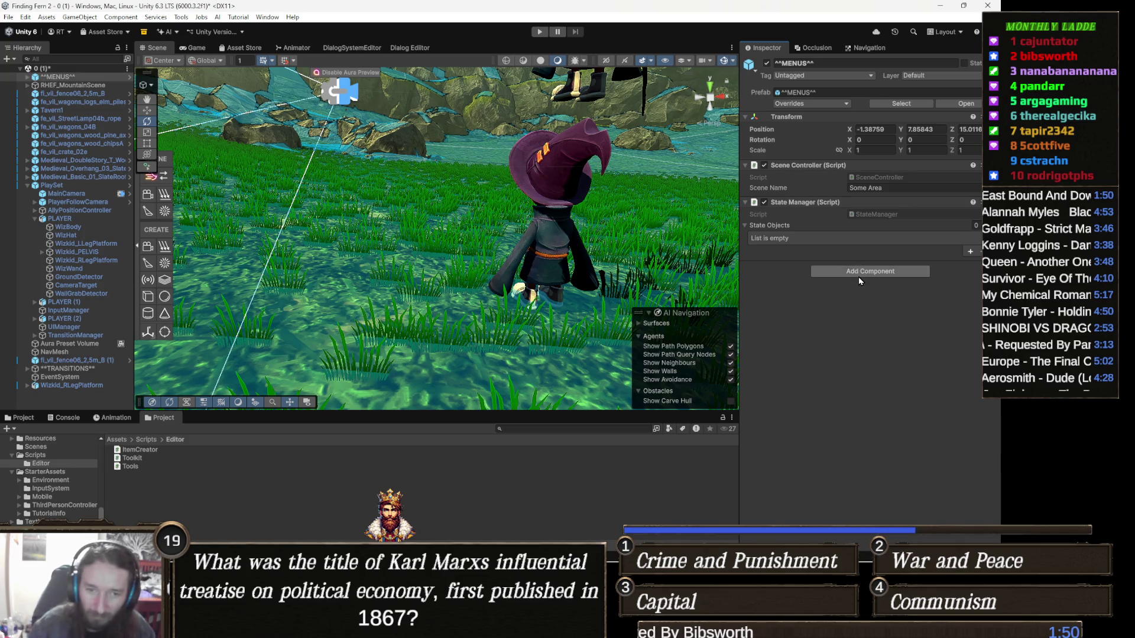
pyautogui.write('DIALO')
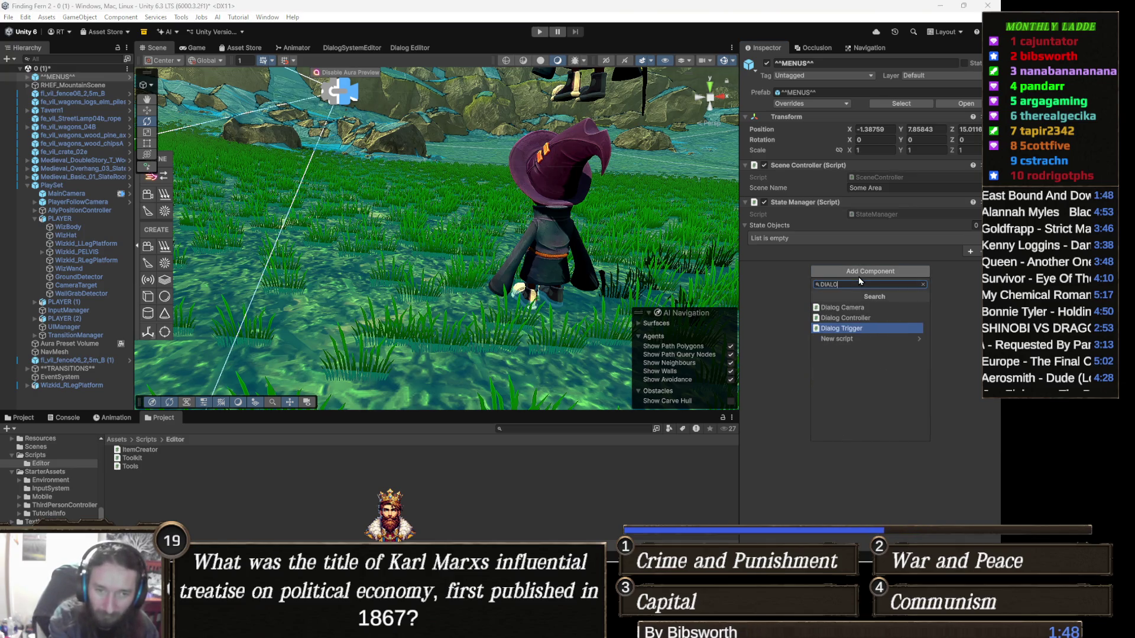
pyautogui.write('G co')
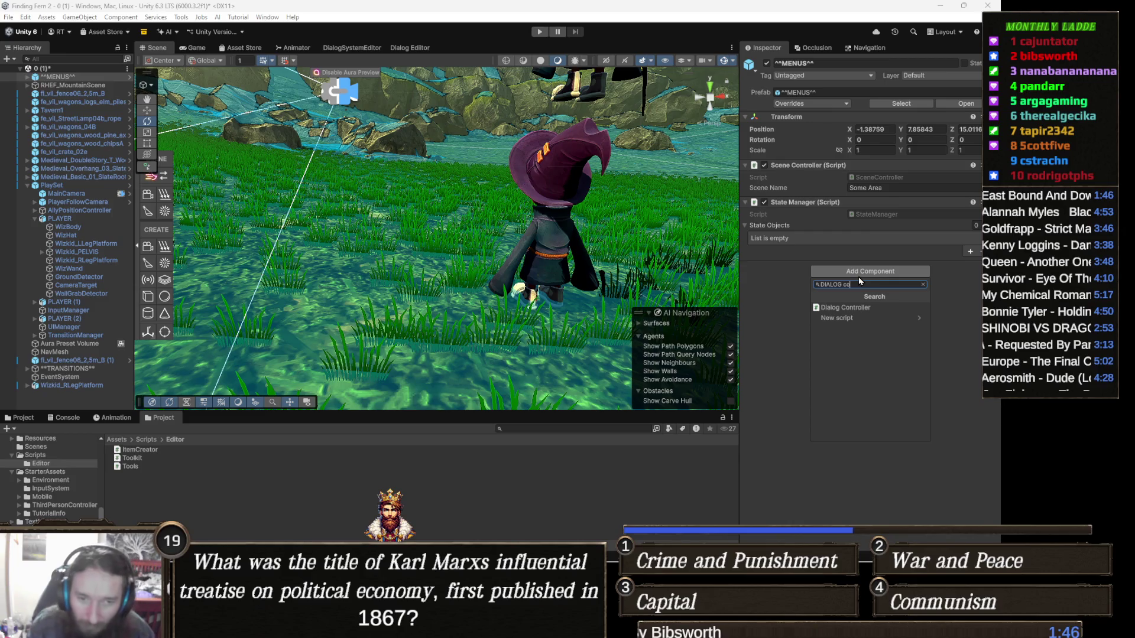
pyautogui.click(873, 307)
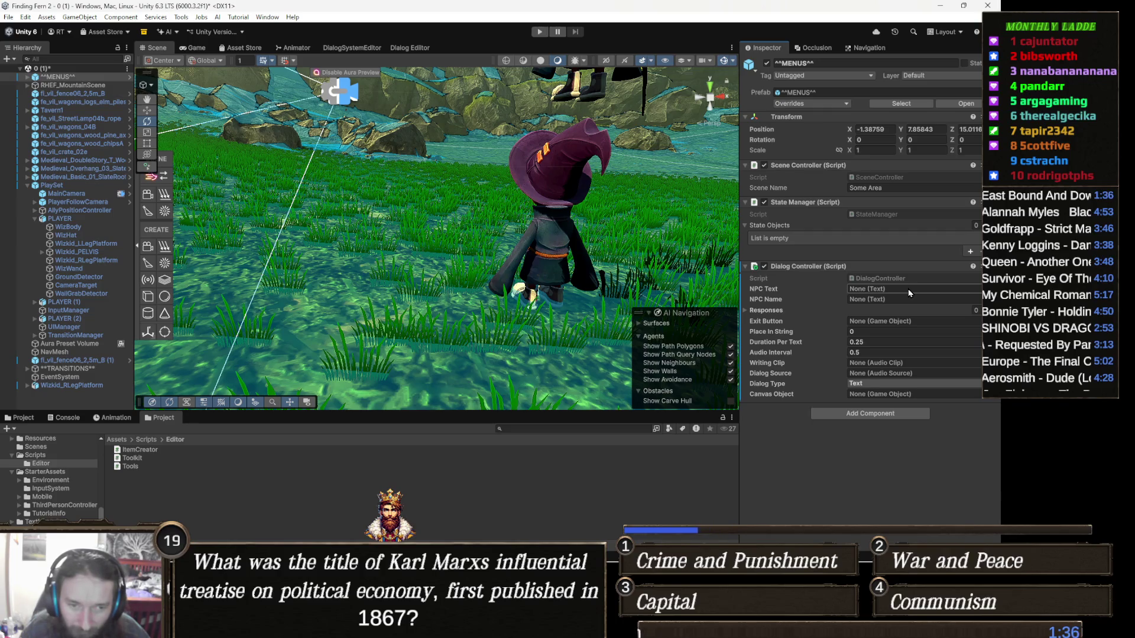
# Step: Set the Dialog Controller's Dialog Type to Text
pyautogui.click(775, 312)
pyautogui.click(775, 312)
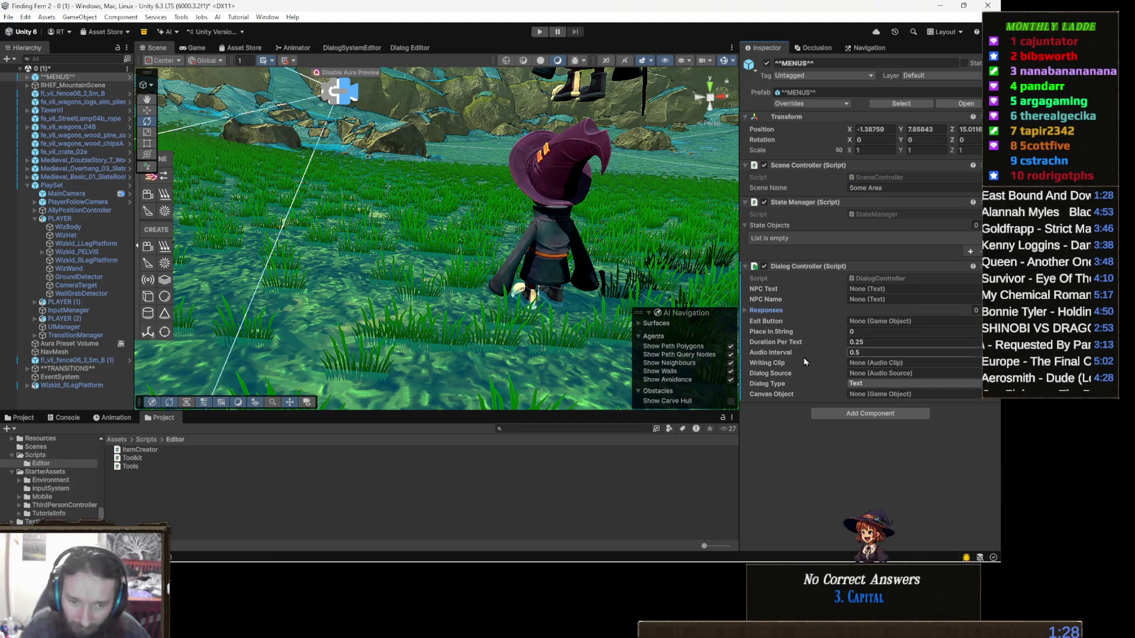
pyautogui.click(883, 385)
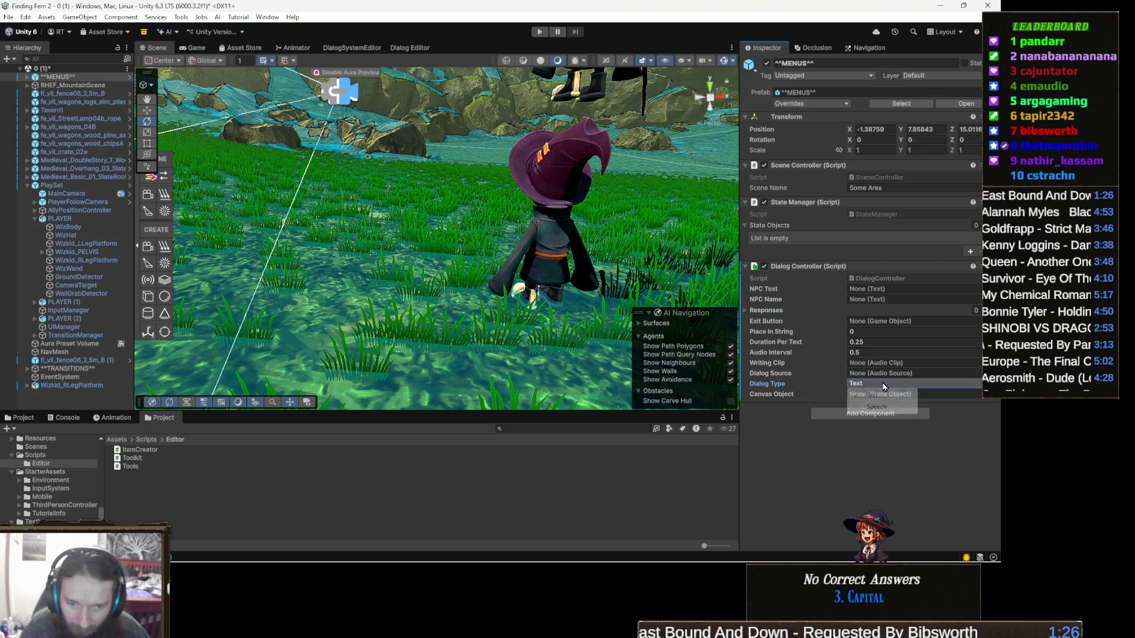
pyautogui.click(811, 424)
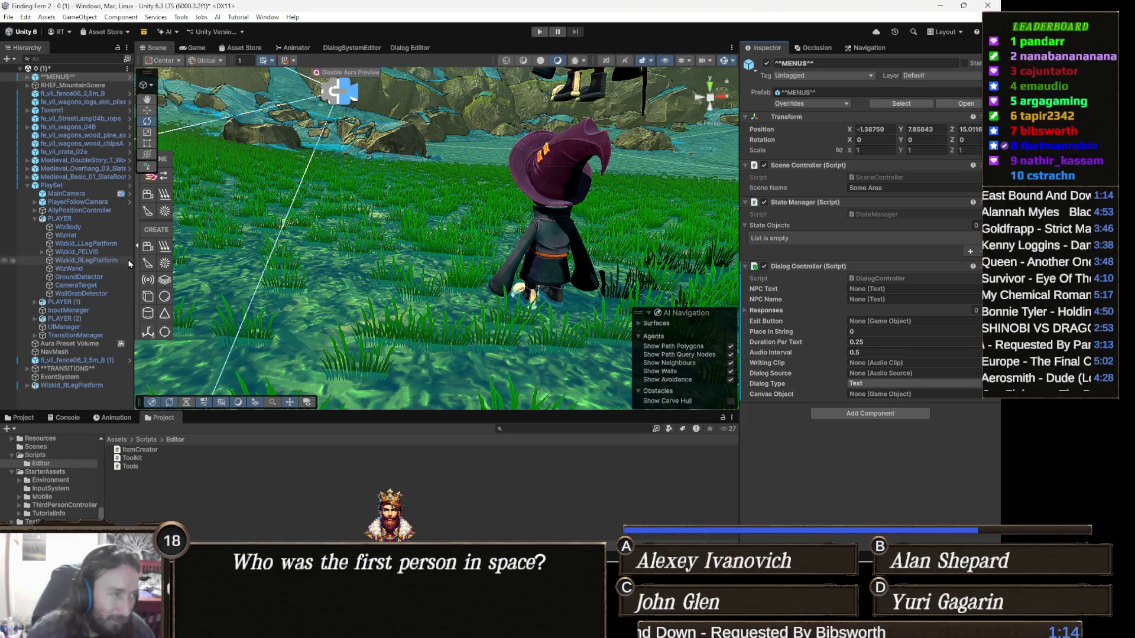
# Step: Reselect ^^MENUS^^ in the Hierarchy and collapse the PlaySet group
pyautogui.click(81, 86)
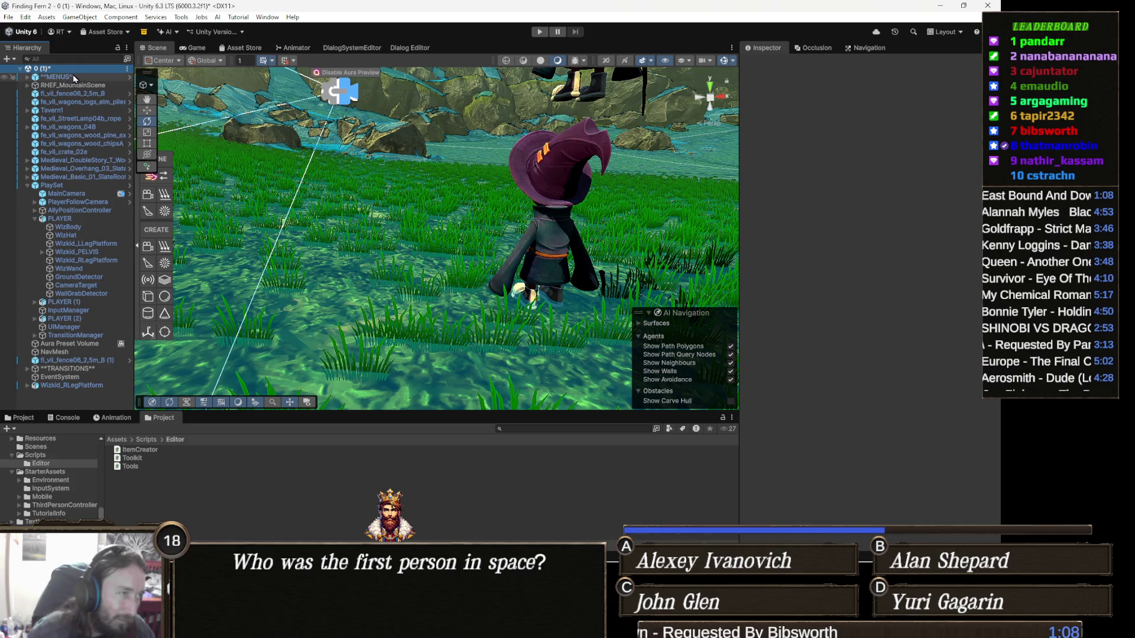
pyautogui.click(73, 76)
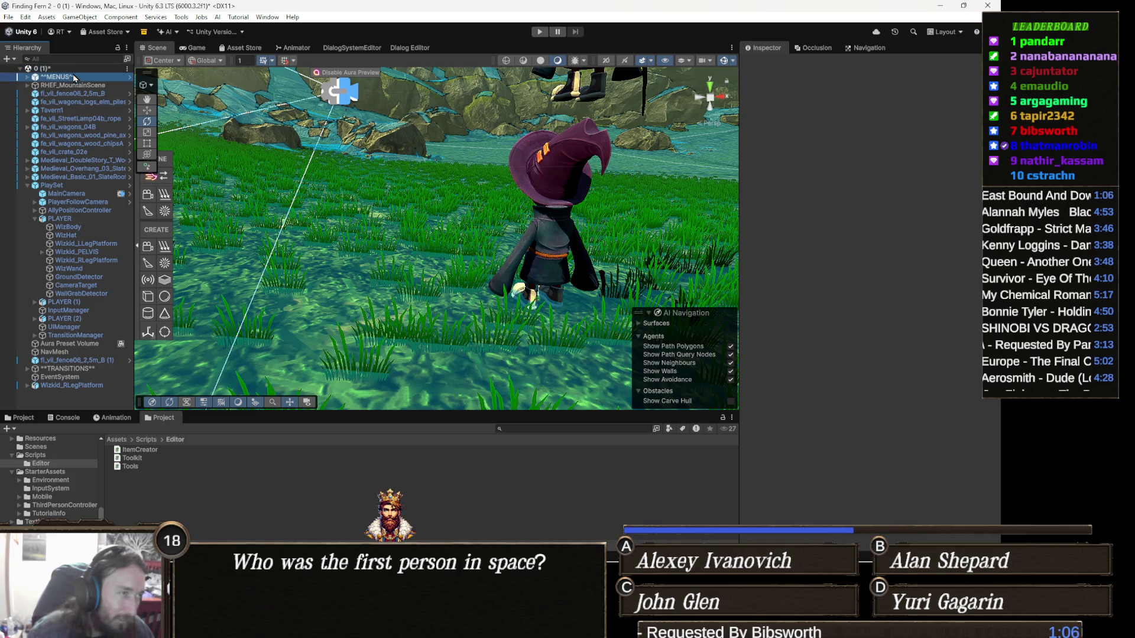
pyautogui.keyDown('ctrl'); pyautogui.click(73, 78); pyautogui.keyUp('ctrl')
pyautogui.click(71, 79)
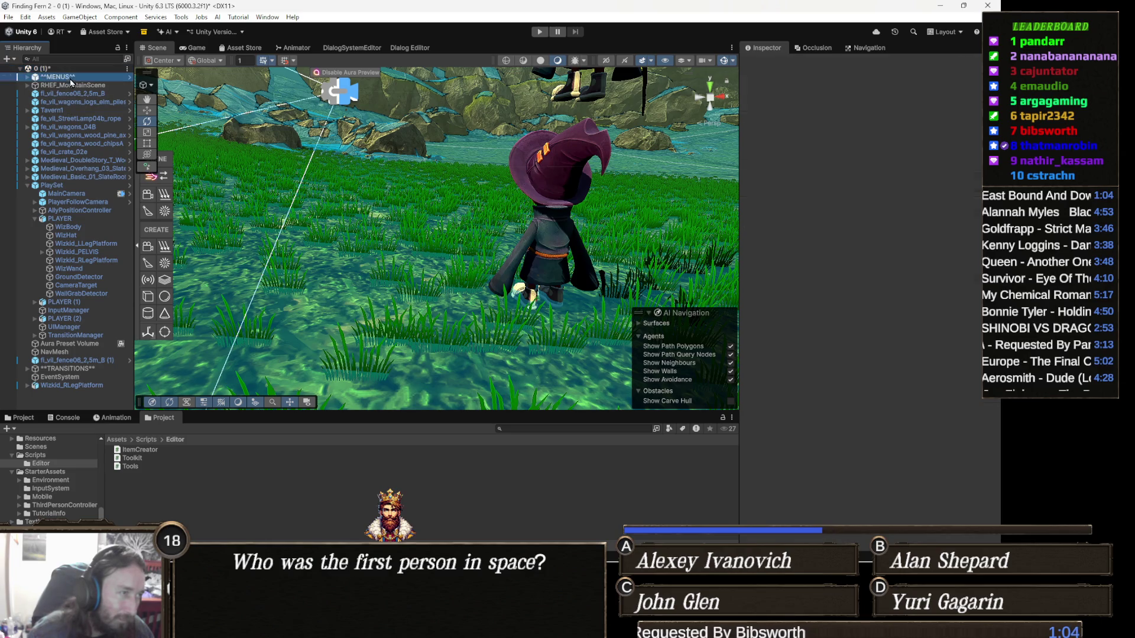
pyautogui.click(86, 185)
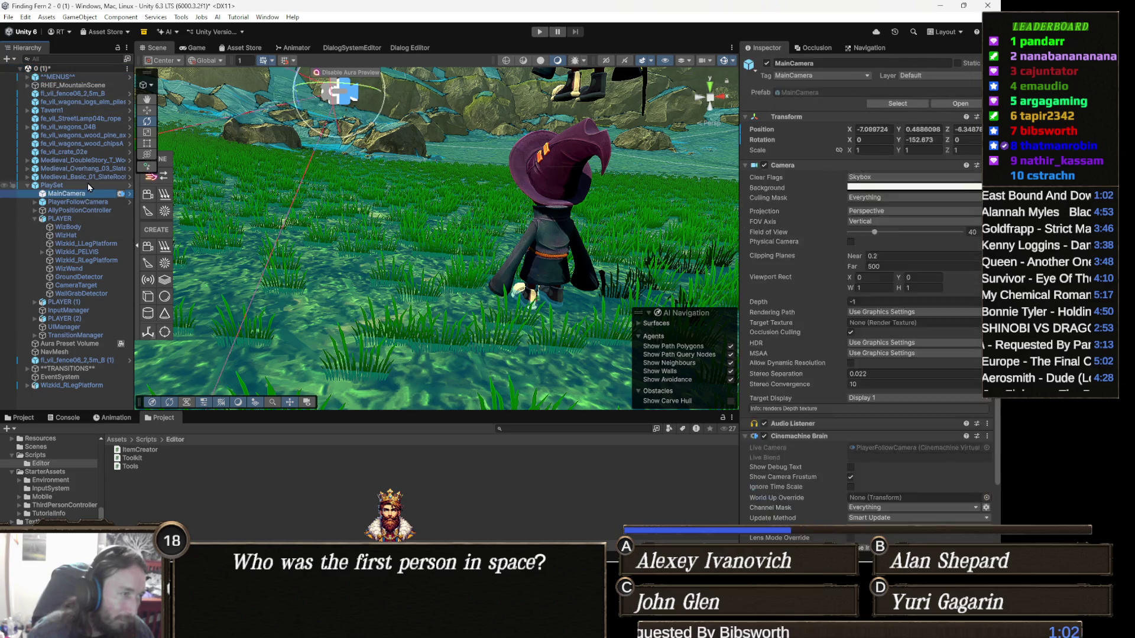
pyautogui.press('Left')
pyautogui.rightClick(73, 77)
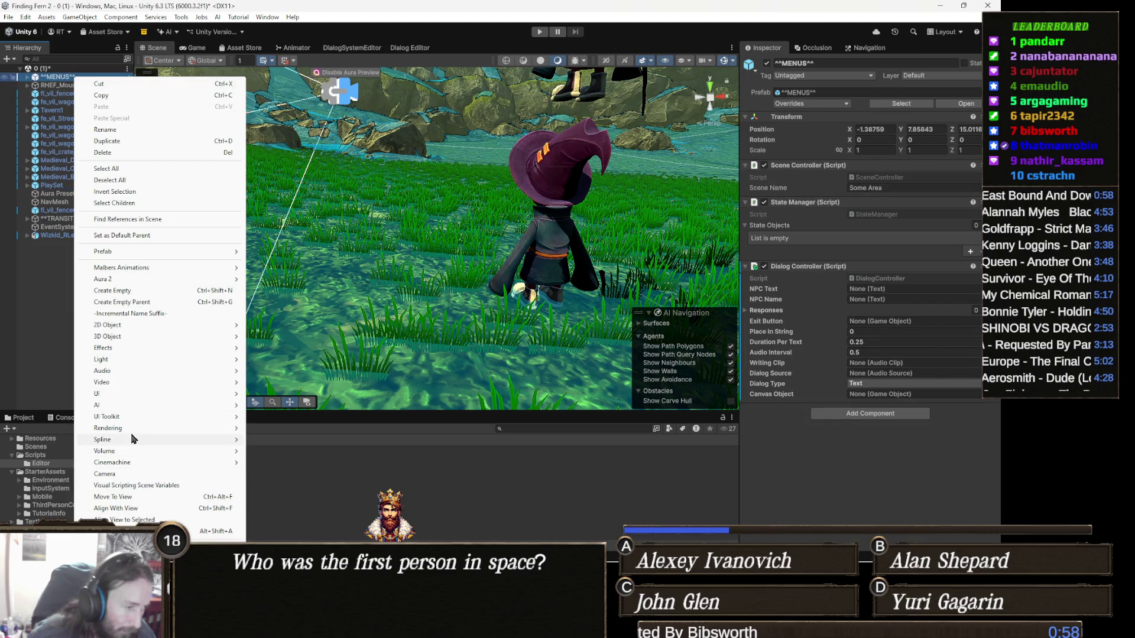
# Step: Create a UI Canvas under ^^MENUS^^ and name it DialogCanvas
pyautogui.moveTo(140, 394)
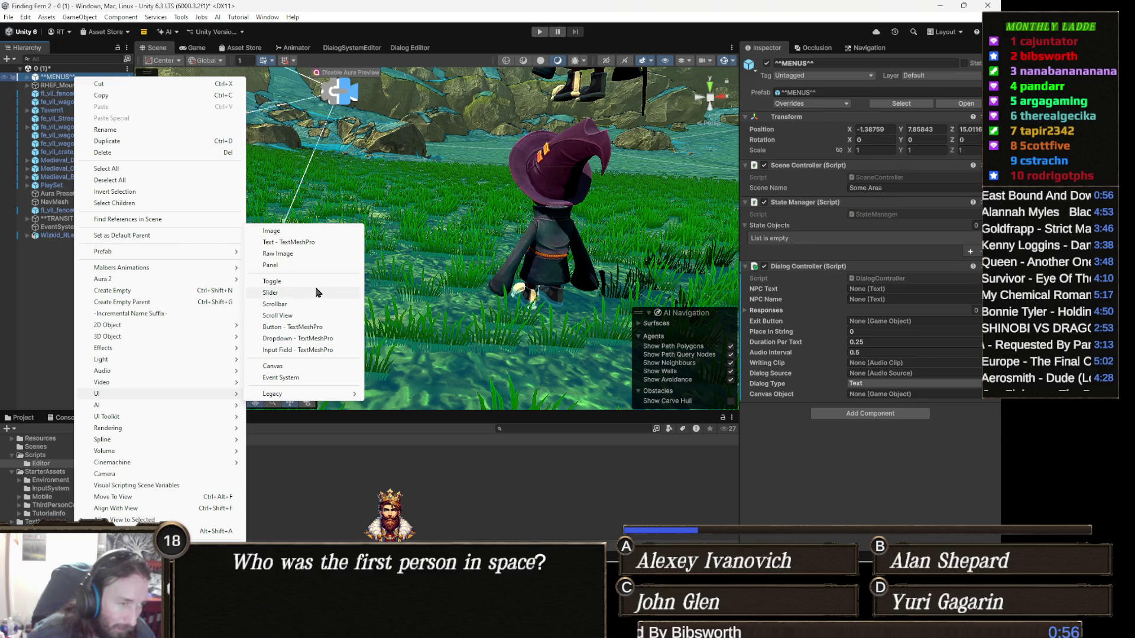
pyautogui.click(272, 367)
pyautogui.write('Dial')
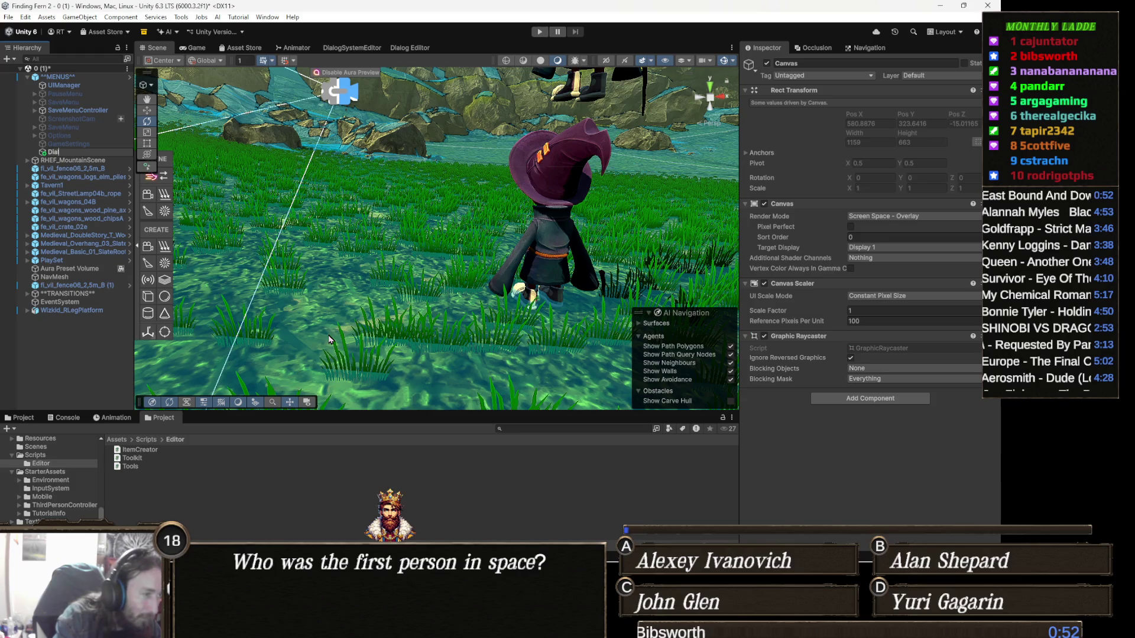
pyautogui.write('ogCanvas')
pyautogui.press('Return')
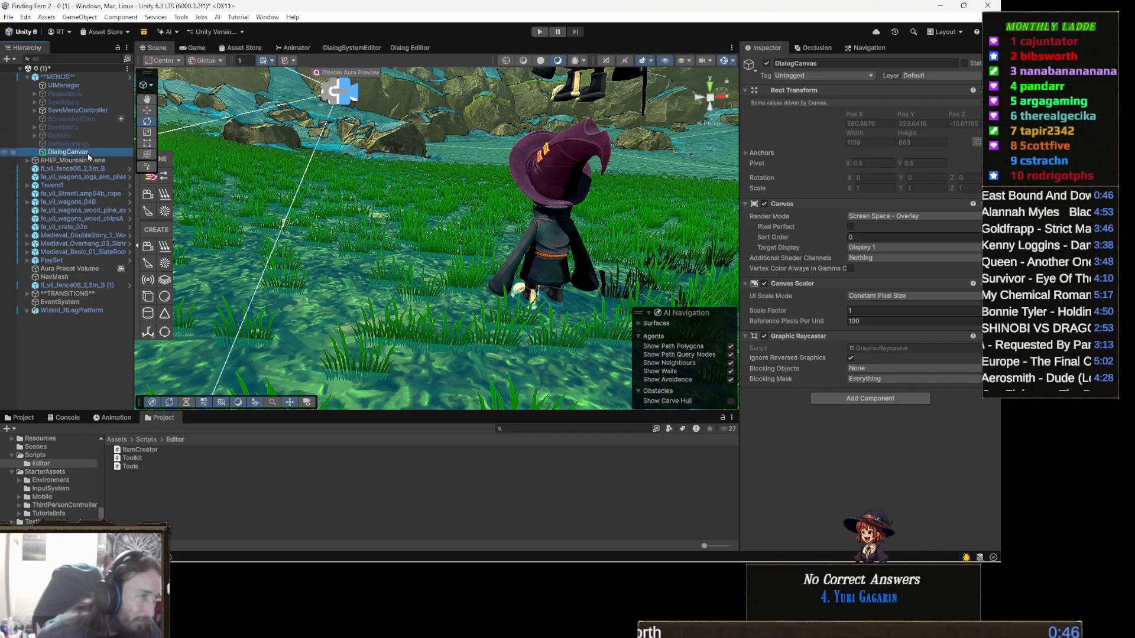
# Step: Move DialogCanvas to the Hierarchy's top level and frame it in the Scene view
pyautogui.moveTo(81, 365); pyautogui.dragTo(82, 363)
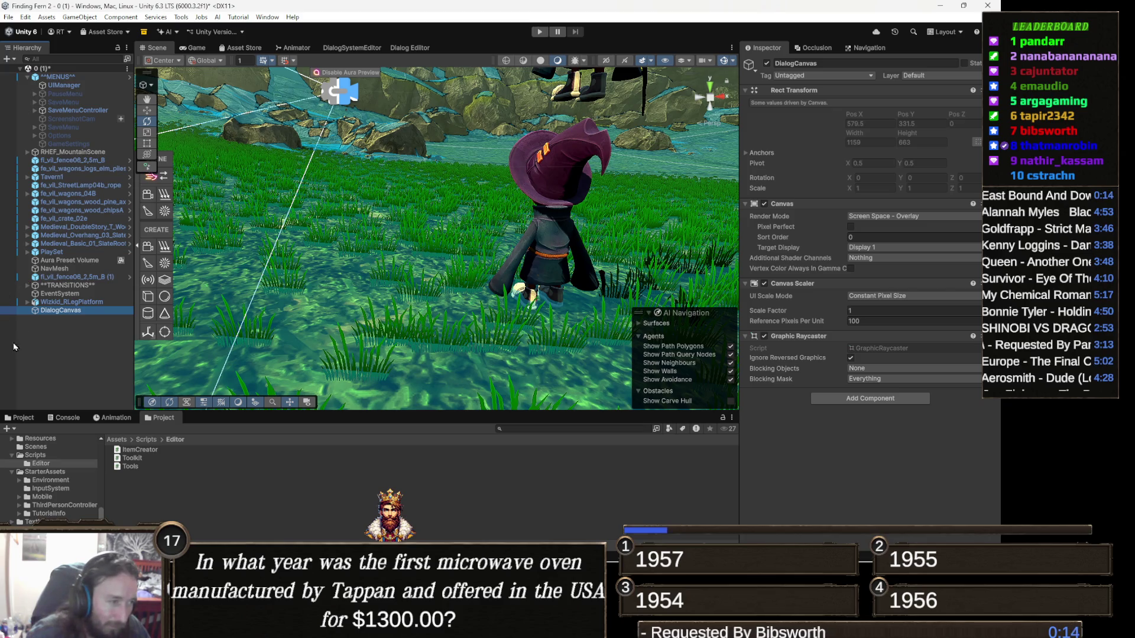
pyautogui.doubleClick(94, 314)
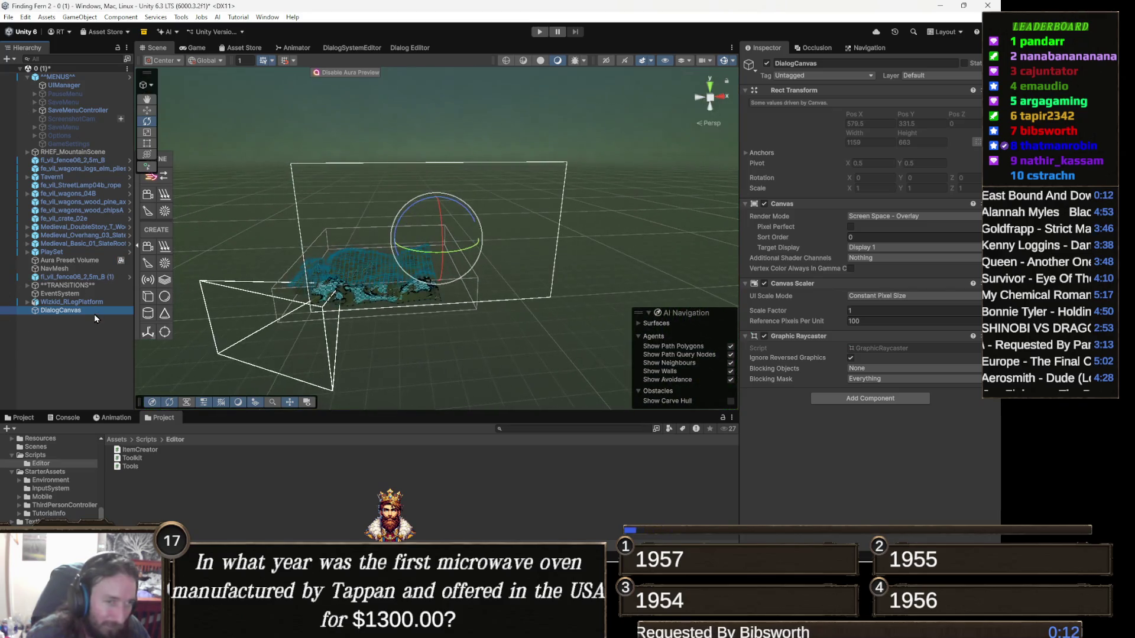
pyautogui.moveTo(277, 286)
pyautogui.mouseDown()
pyautogui.moveTo(348, 289)
pyautogui.moveTo(468, 260)
pyautogui.mouseUp()
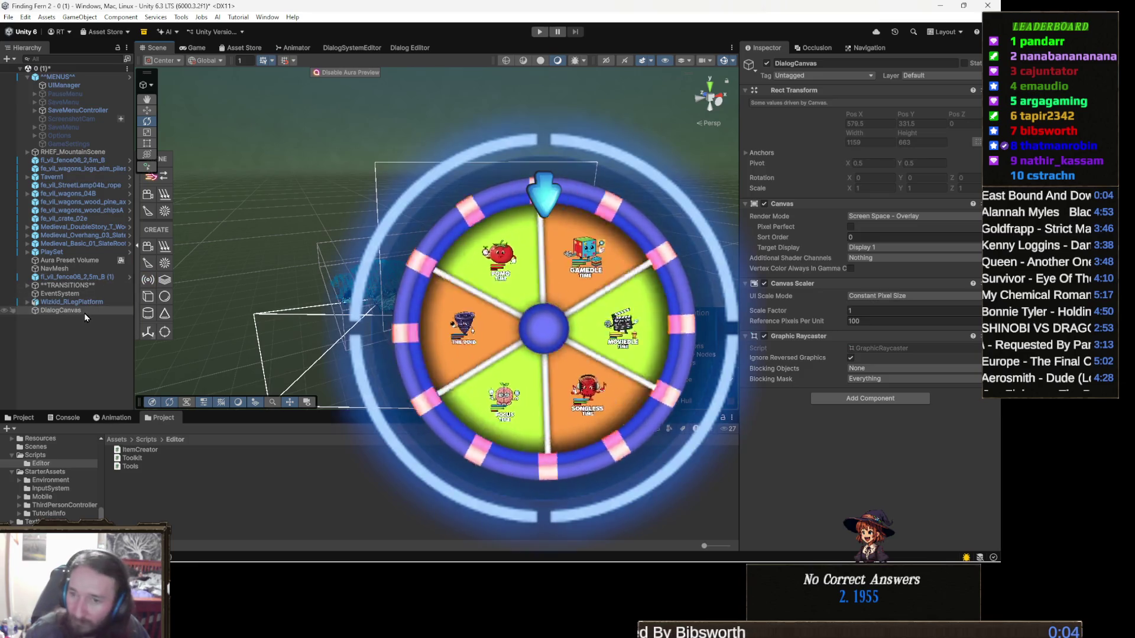
# Step: Dismiss the DialogCanvas context menu and switch to the Showlee page in Chrome
pyautogui.rightClick(85, 314)
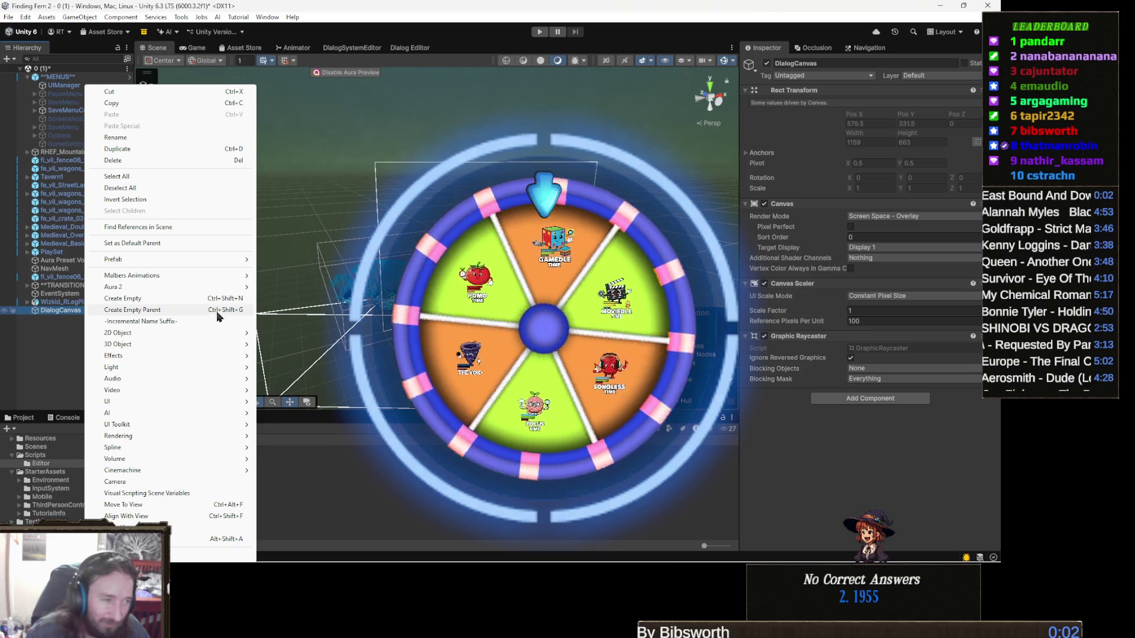
pyautogui.moveTo(207, 339)
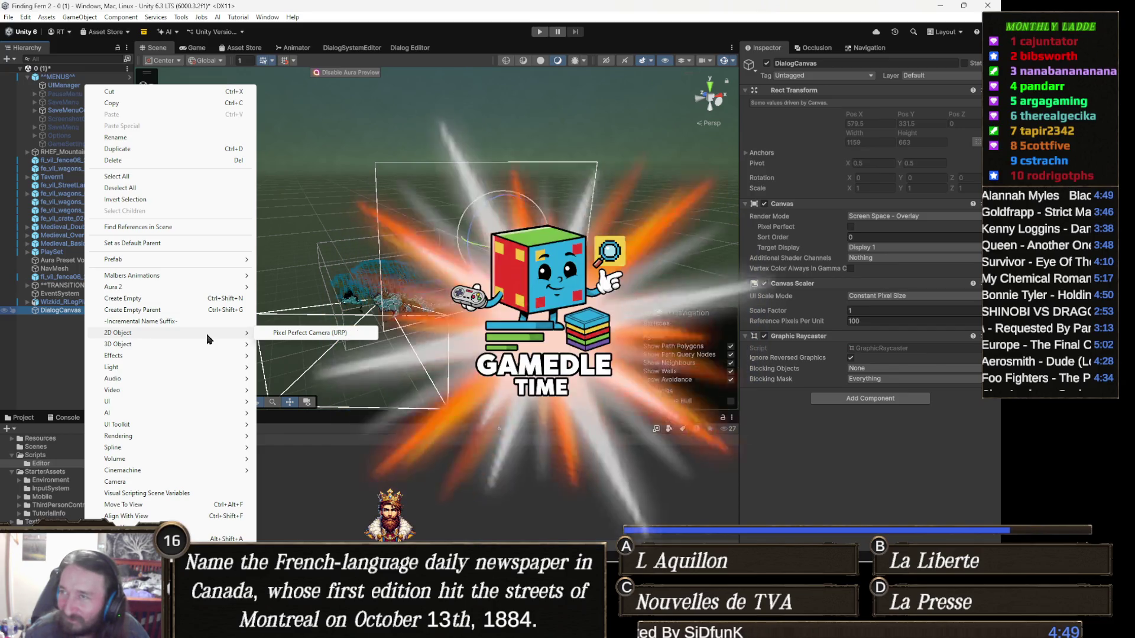
pyautogui.click(523, 428)
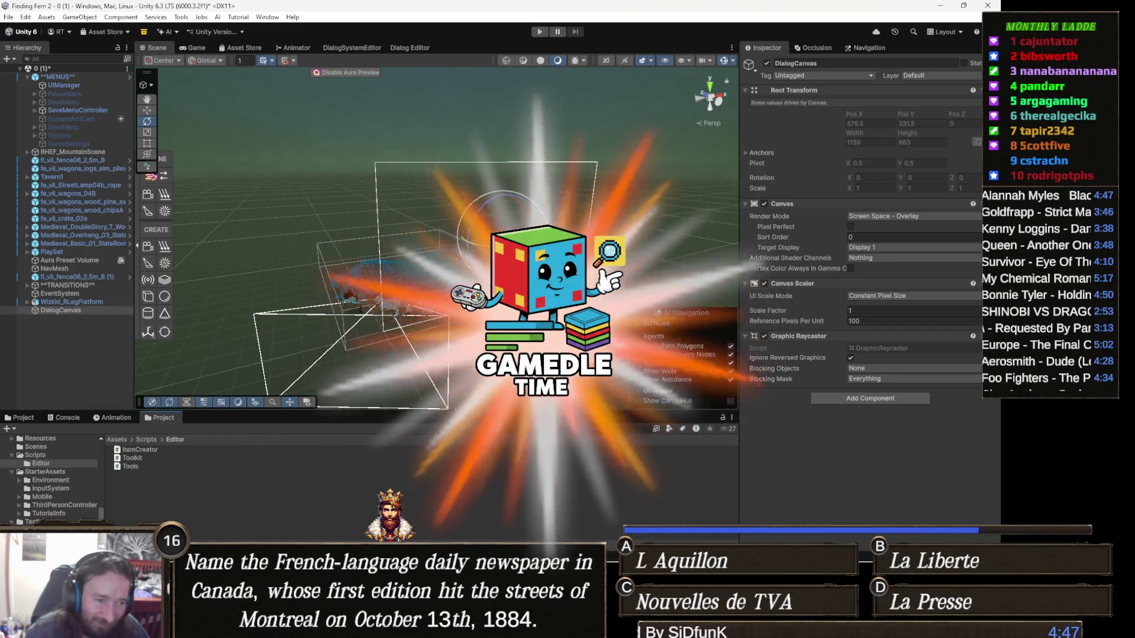
pyautogui.moveTo(349, 628)
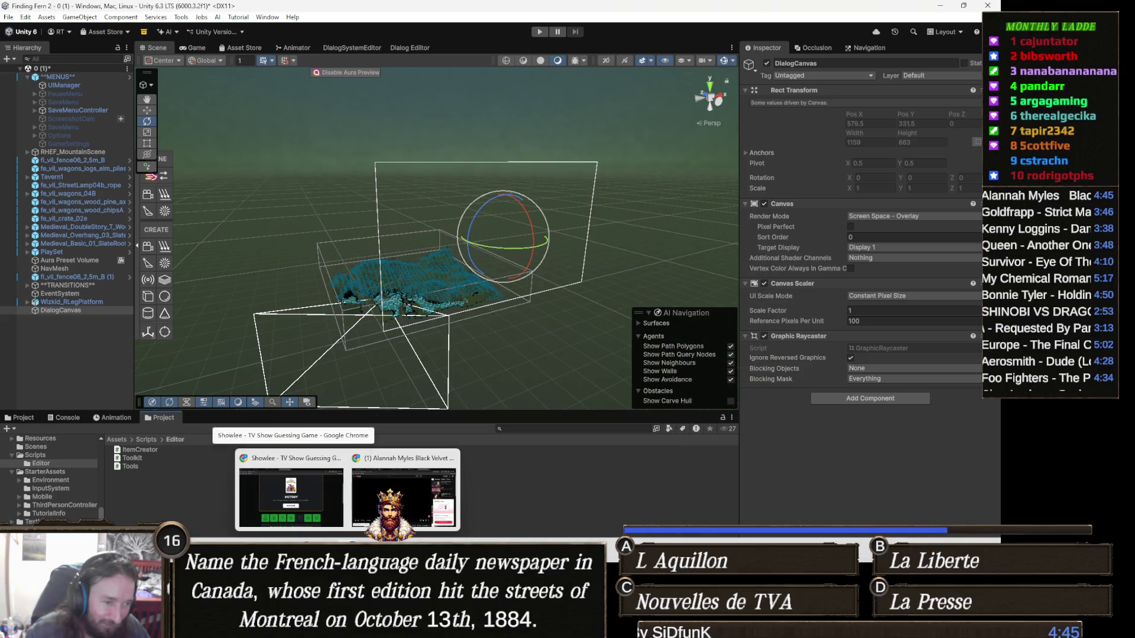
pyautogui.click(318, 501)
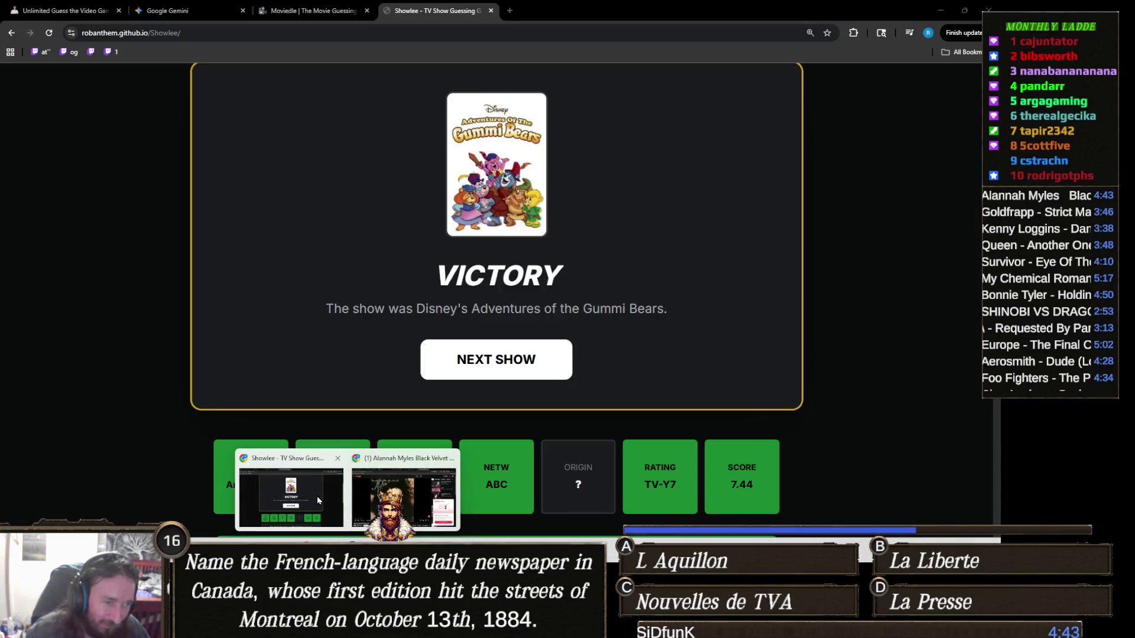
# Step: Start the next Gamedle round and guess Dishonored
pyautogui.click(55, 7)
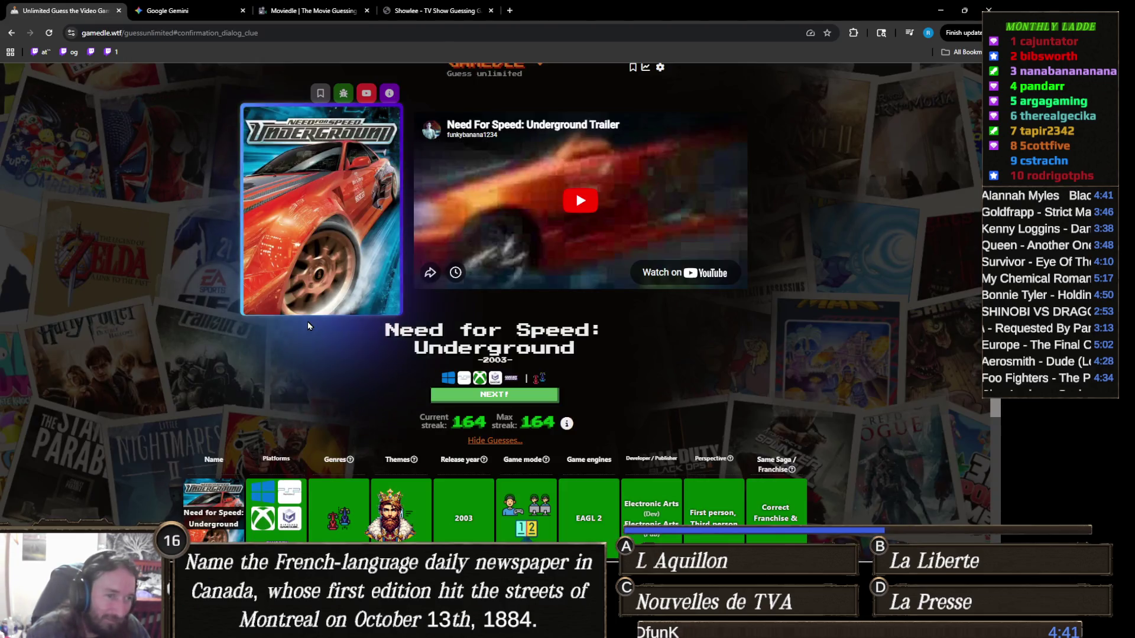
pyautogui.scroll(-3, 543, 255)
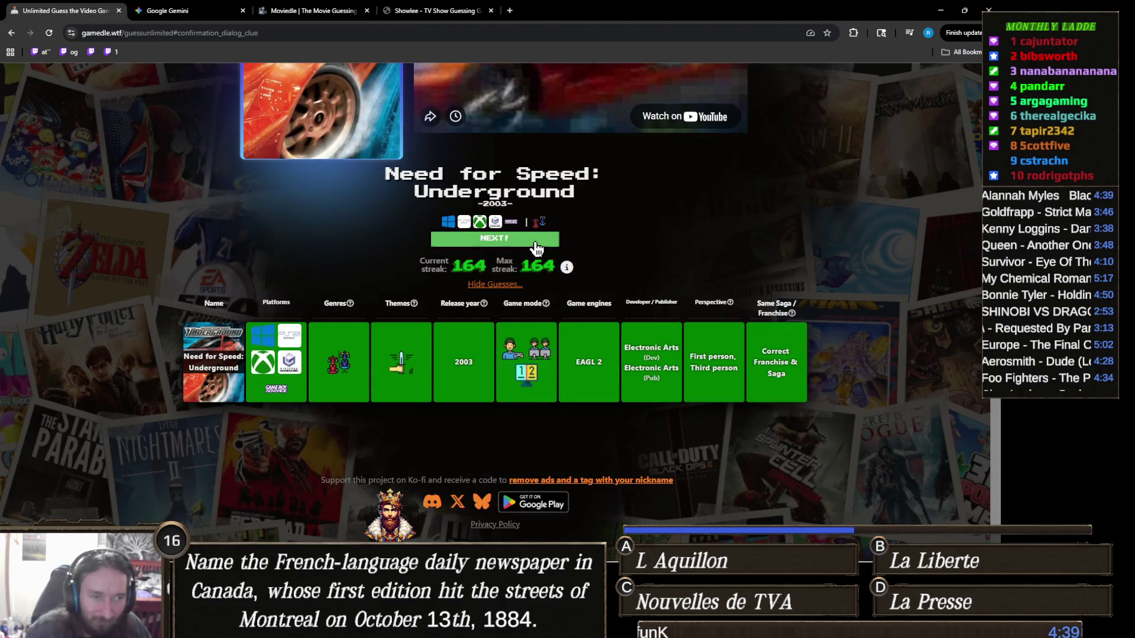
pyautogui.click(539, 239)
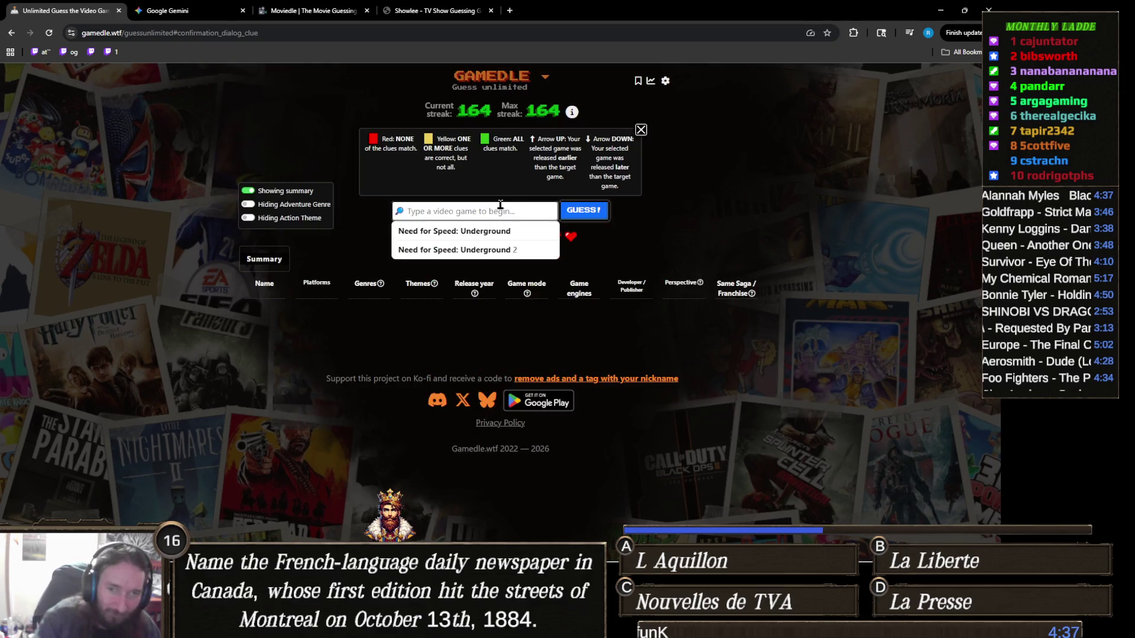
pyautogui.write('dish')
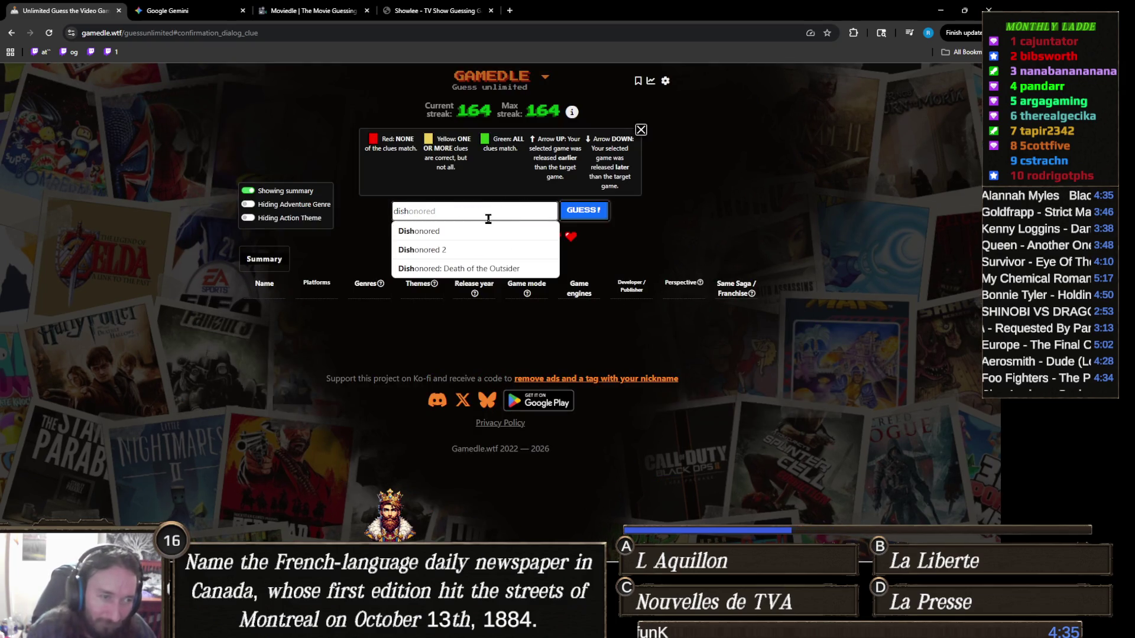
pyautogui.press('Return')
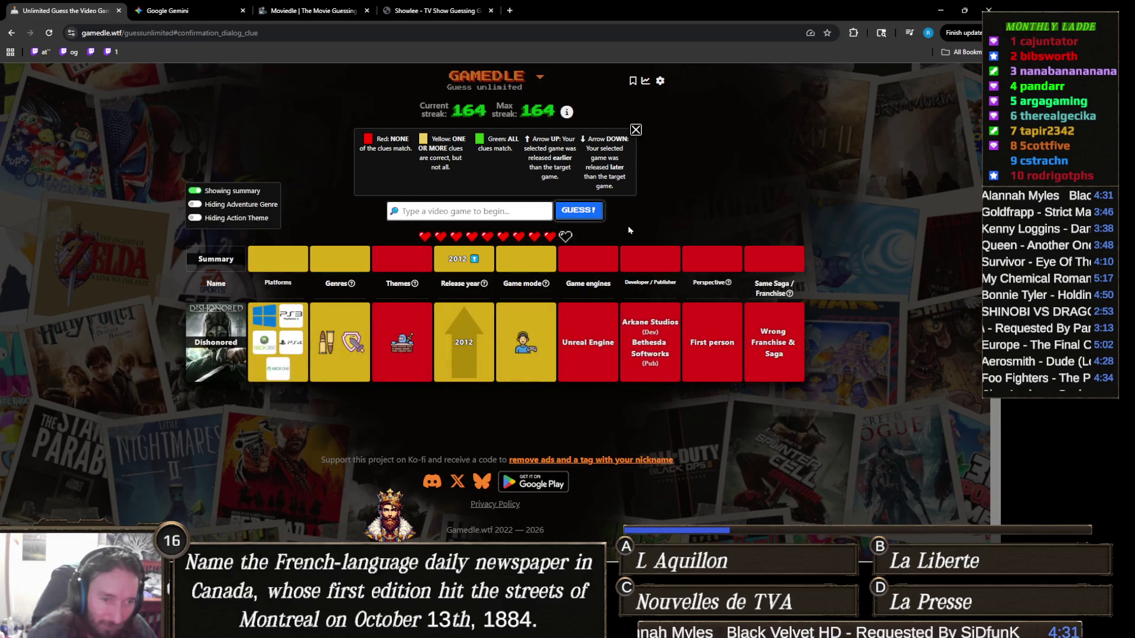
# Step: Guess Dark Souls III, then Diablo IV
pyautogui.click(507, 210)
pyautogui.write('dark souls')
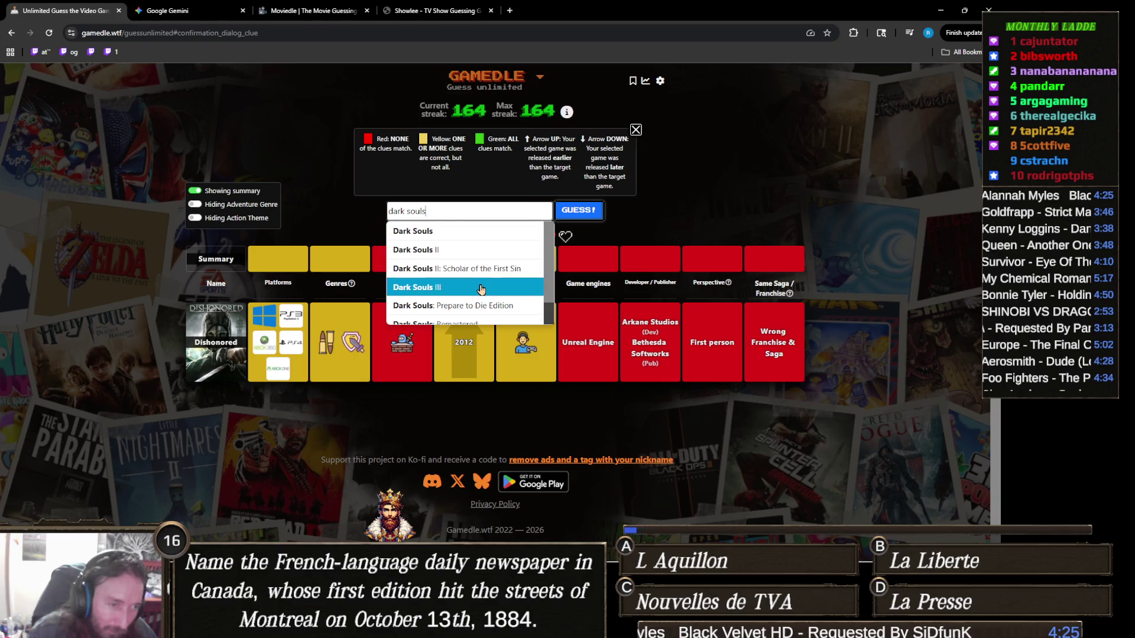
pyautogui.click(480, 287)
pyautogui.click(588, 220)
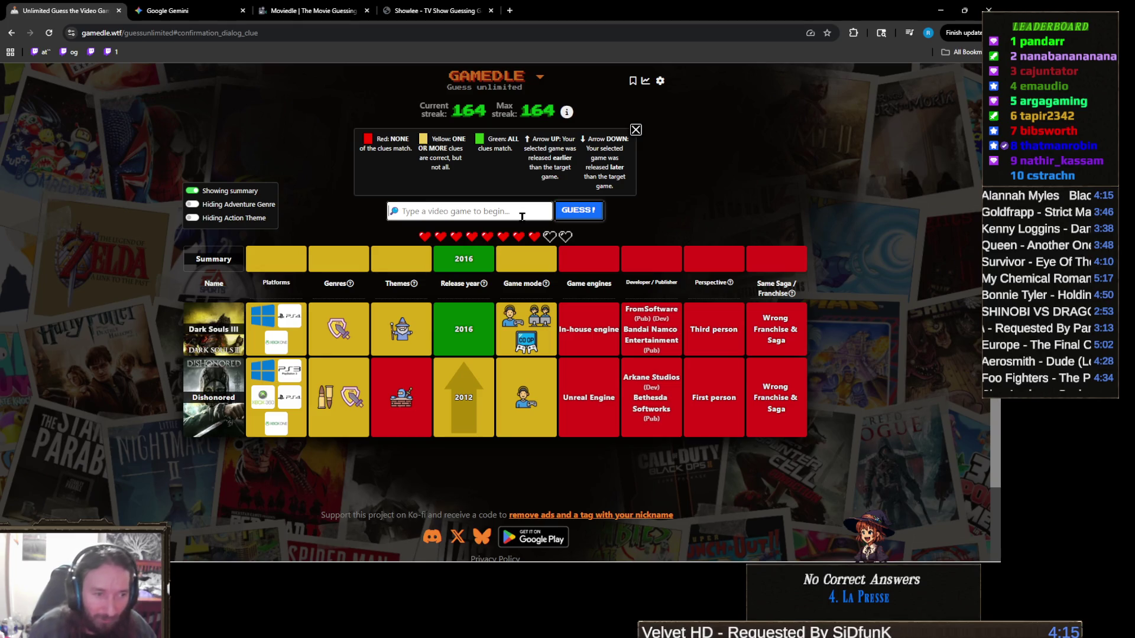
pyautogui.write('diablo')
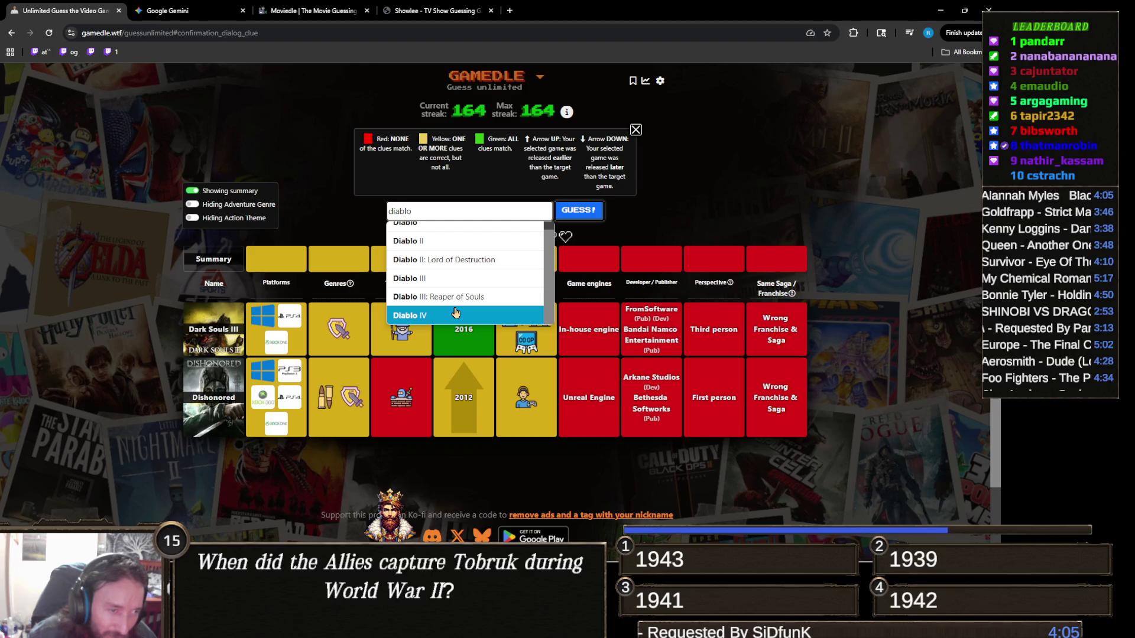
pyautogui.click(455, 313)
pyautogui.click(597, 217)
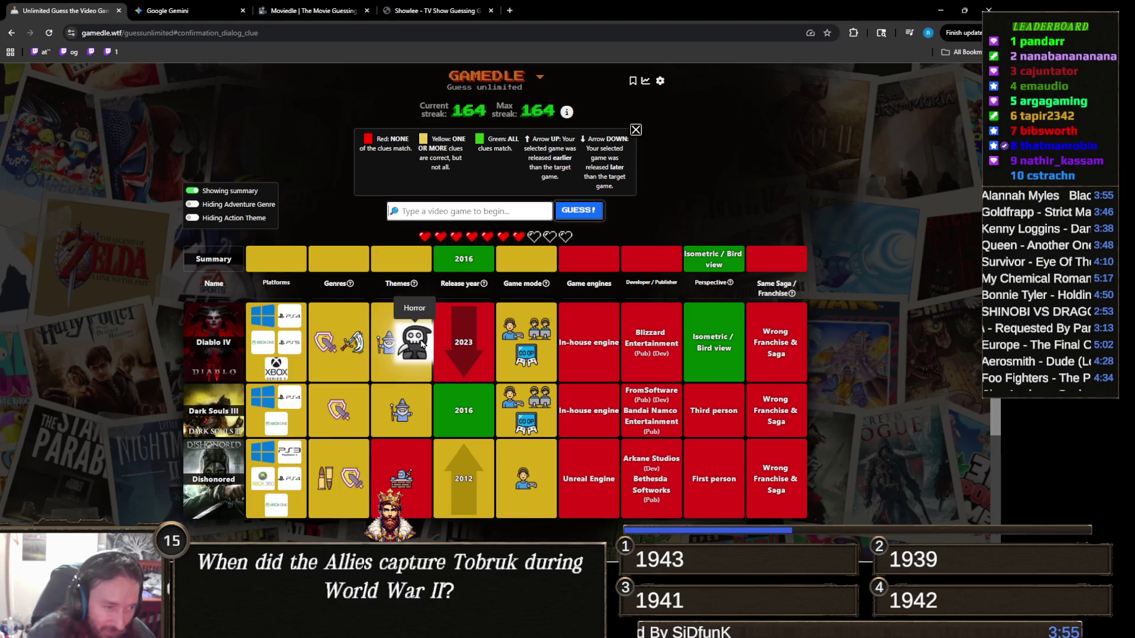
pyautogui.moveTo(471, 281)
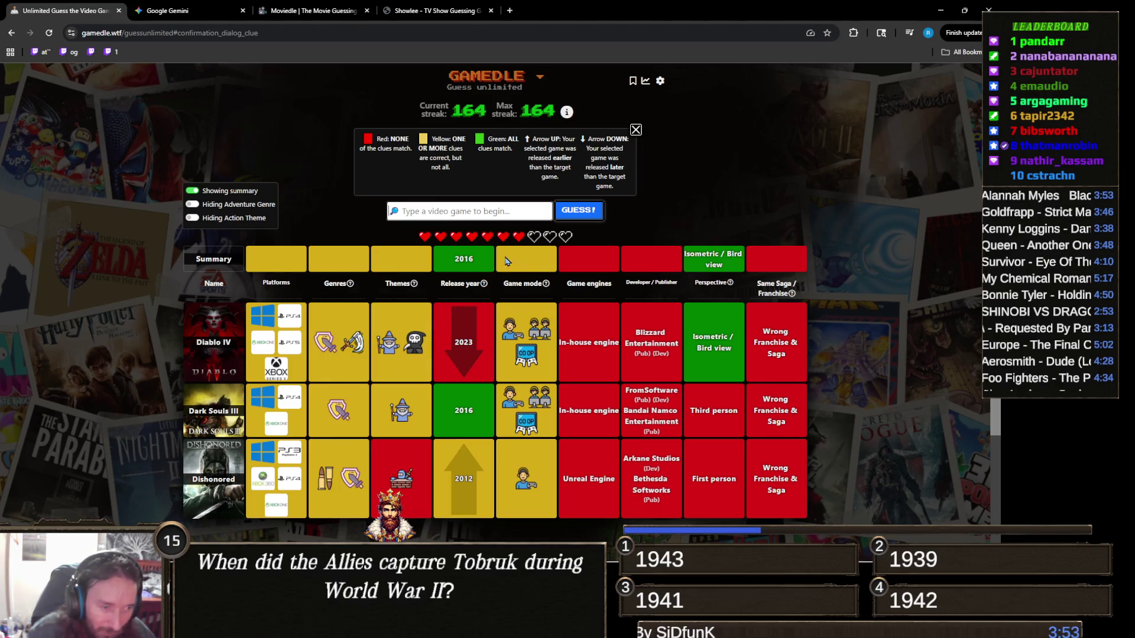